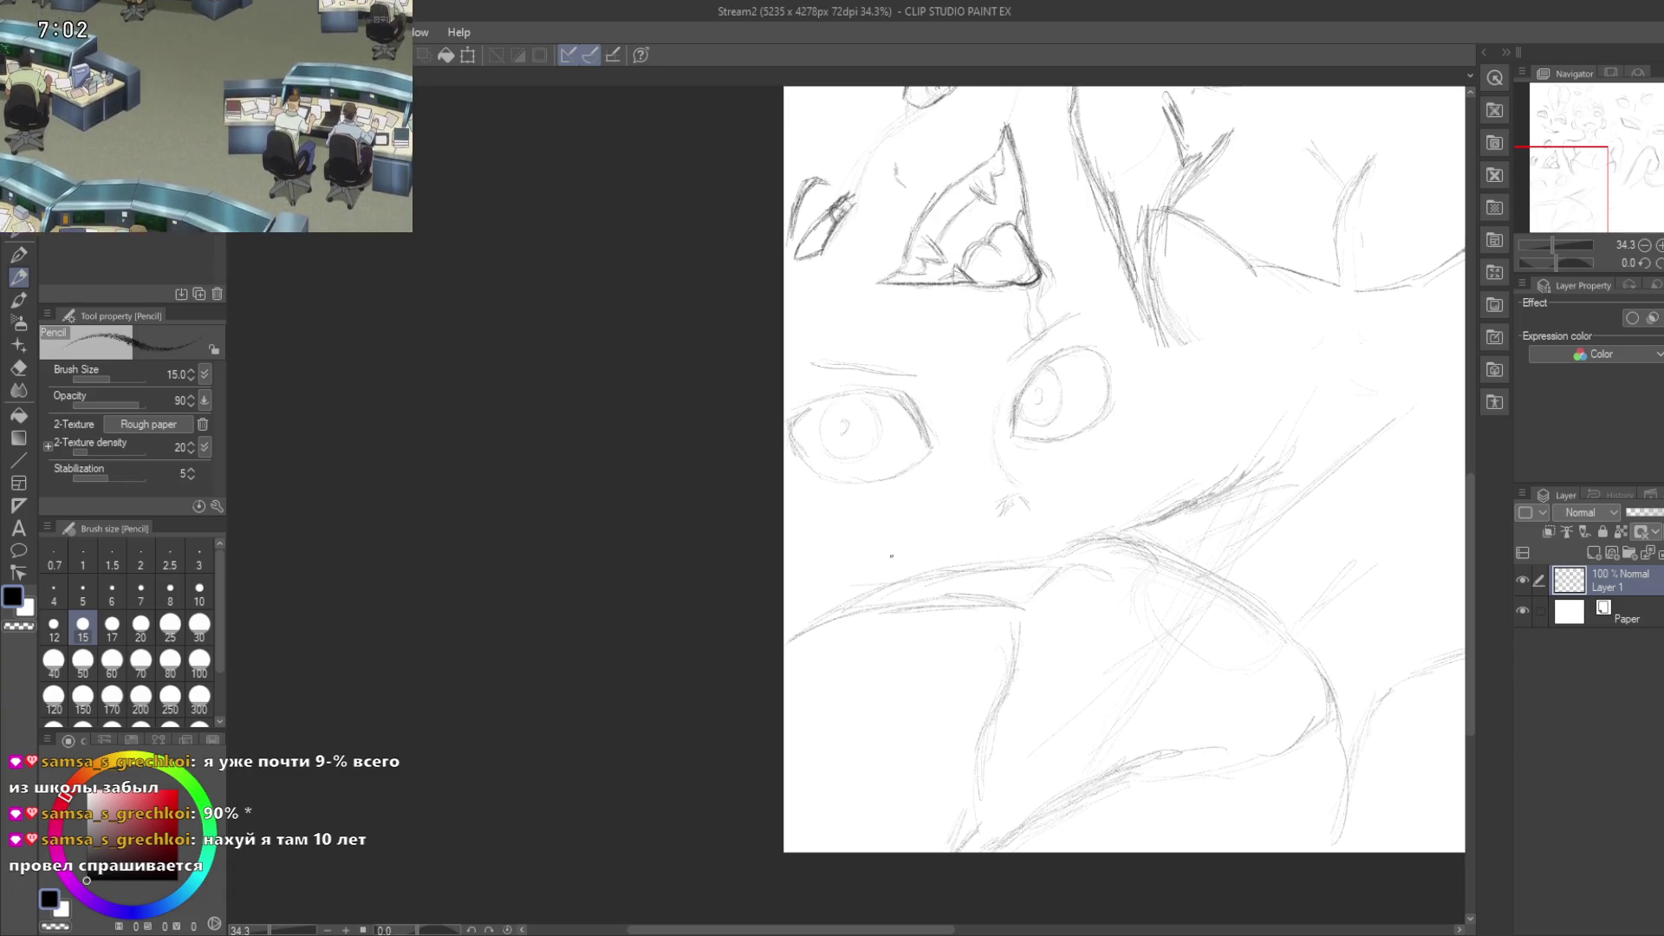
Step: Zoom out to check the whole sheet, zoom back in, and save the Stream2 sketch sheet
scroll(914, 517, down, 5)
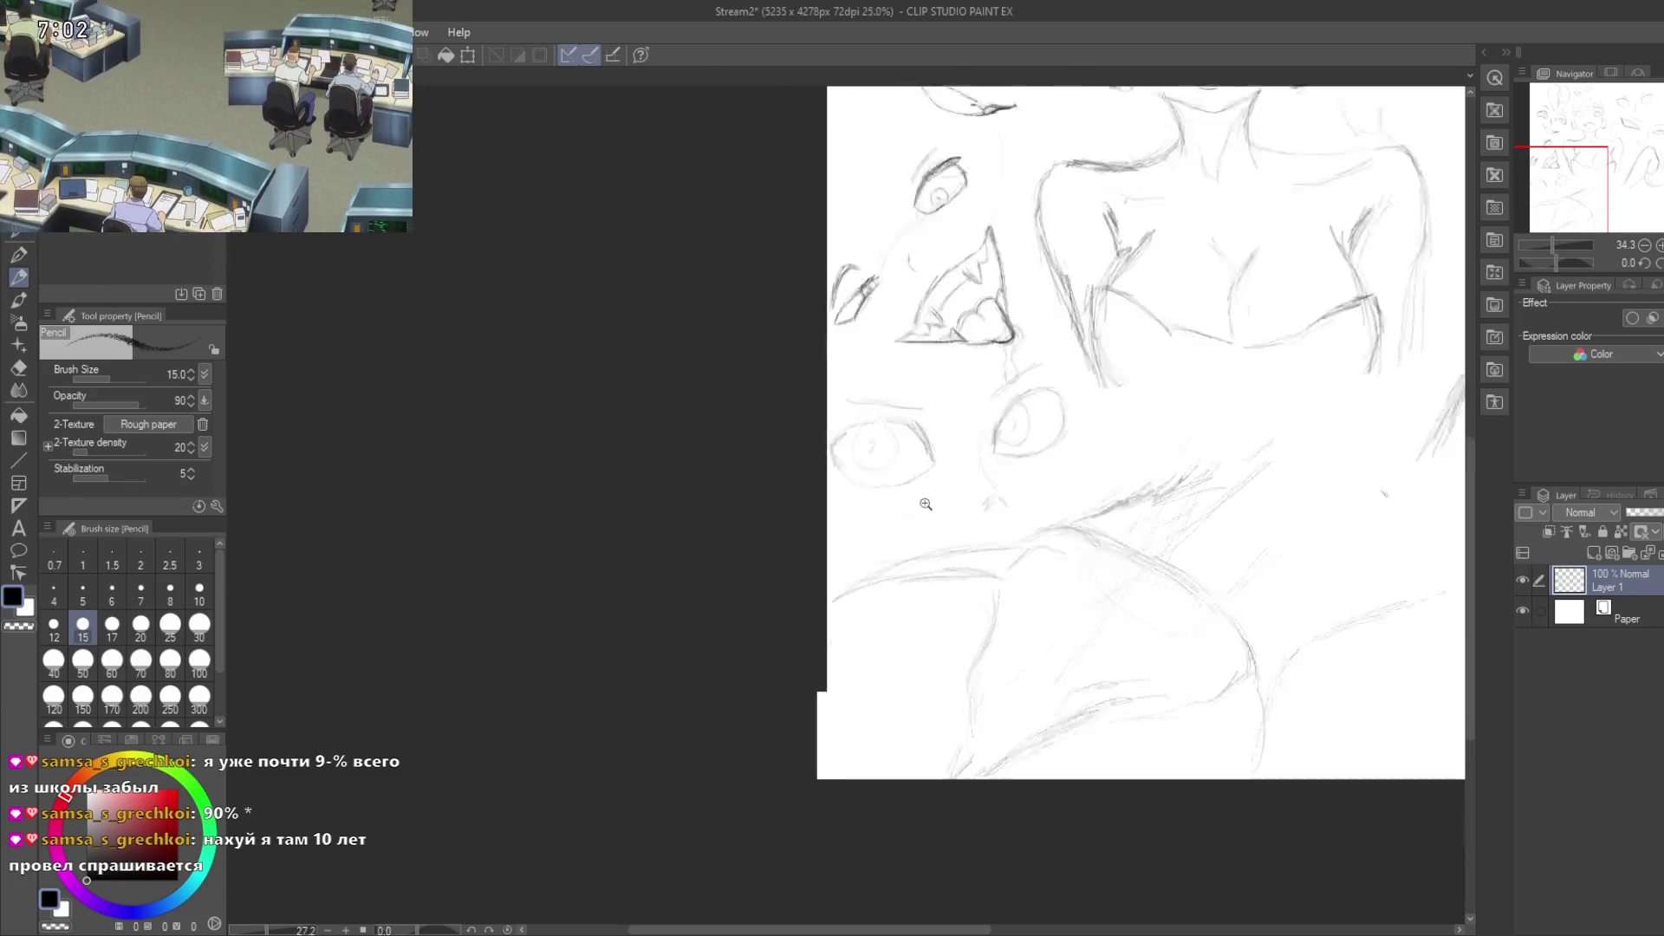
scroll(924, 601, up, 3)
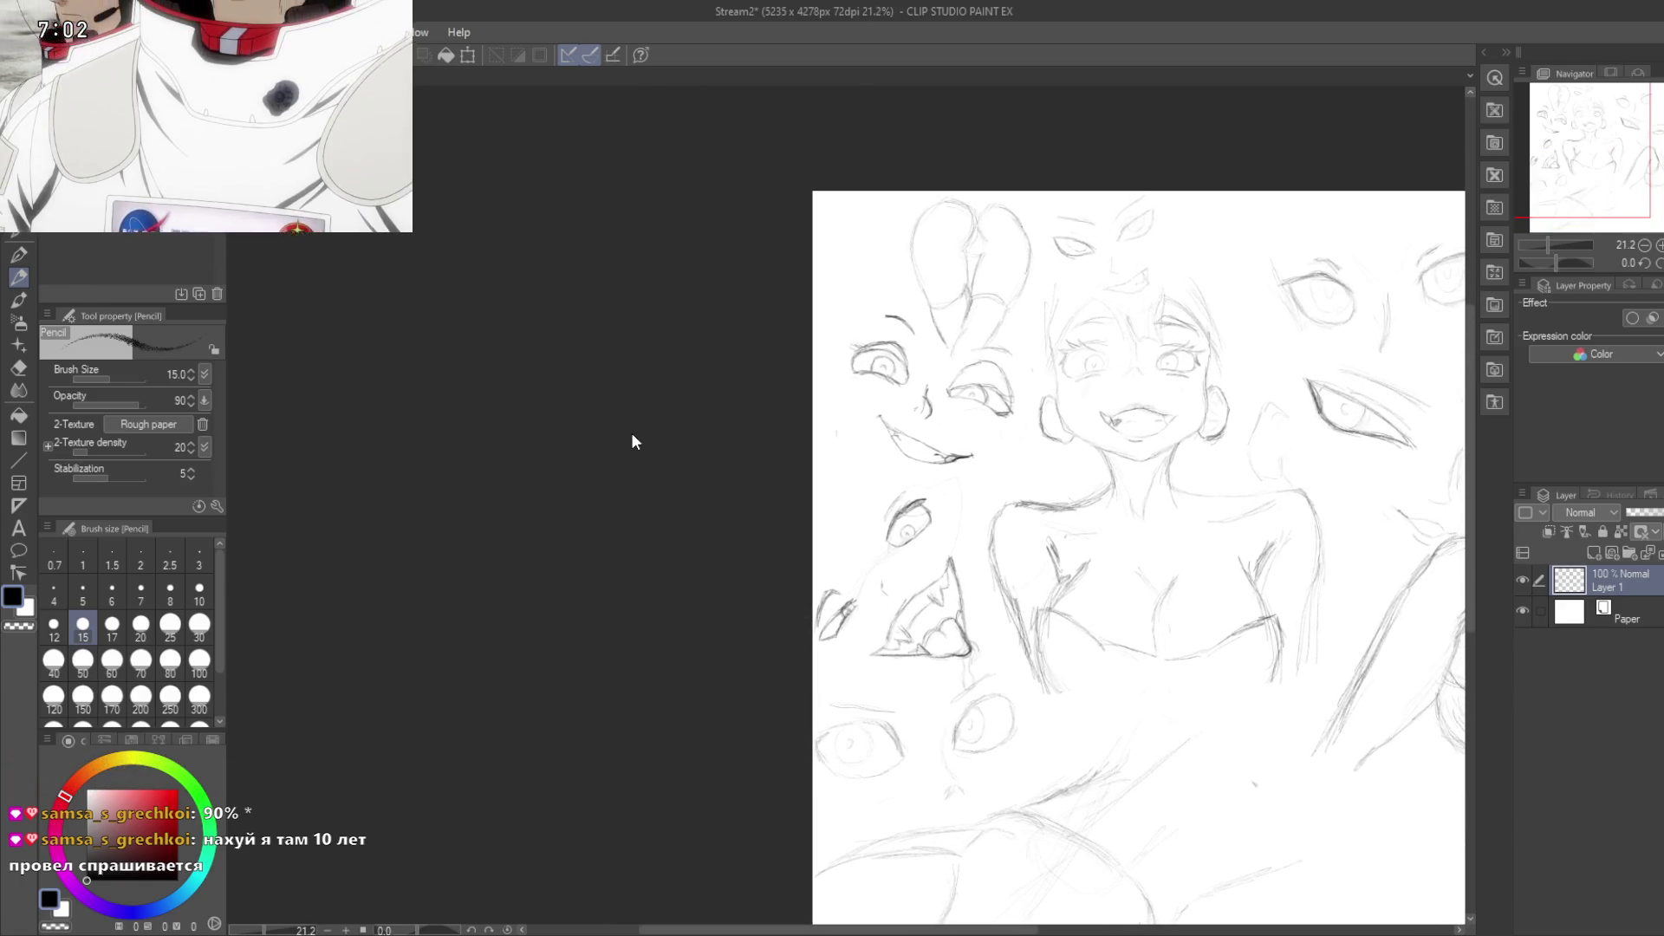
key(ctrl+s)
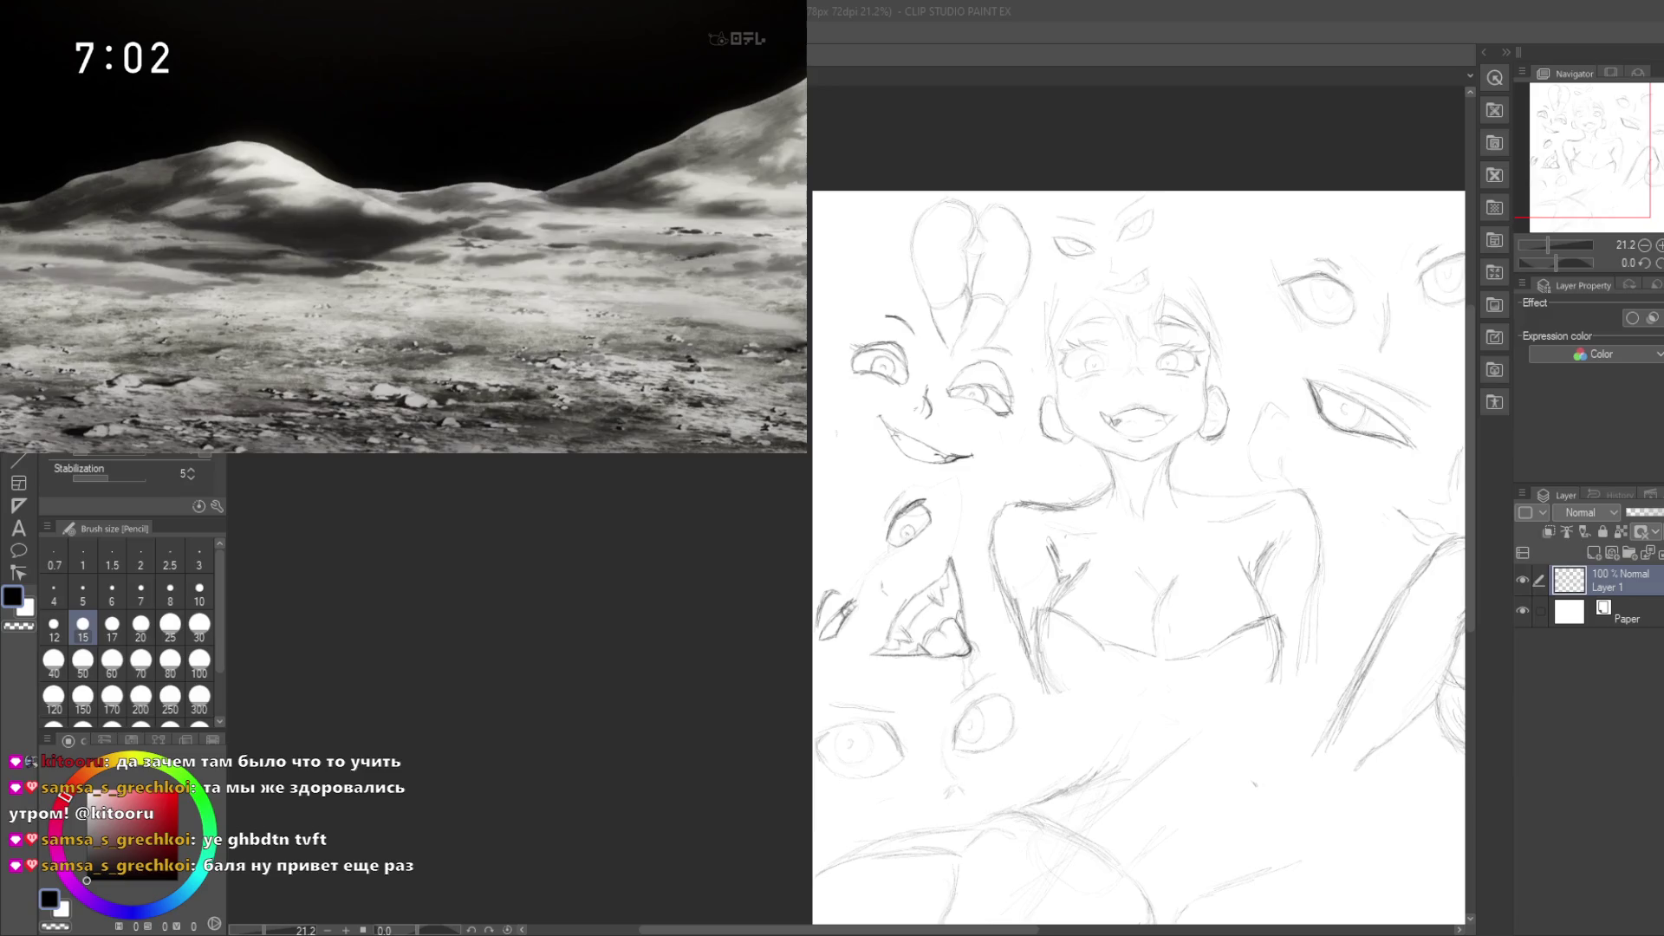
Step: Return focus to the canvas holding the face, eye, fanged-mouth and torso pencil sketches
mouse_move(132, 156)
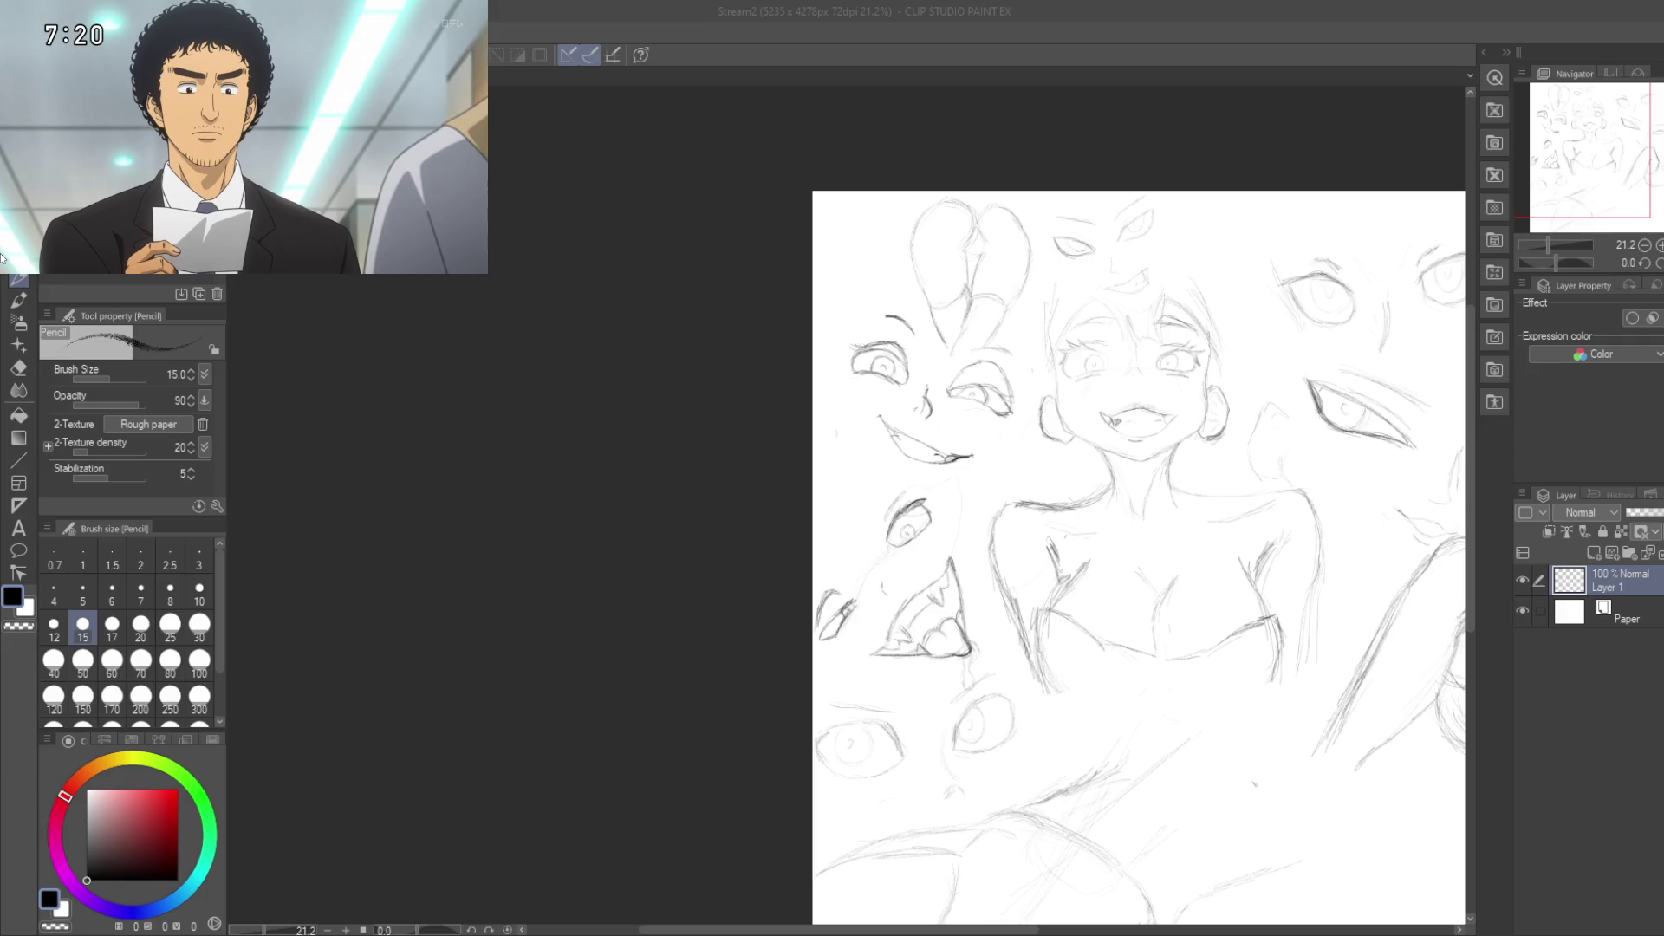
mouse_move(165, 153)
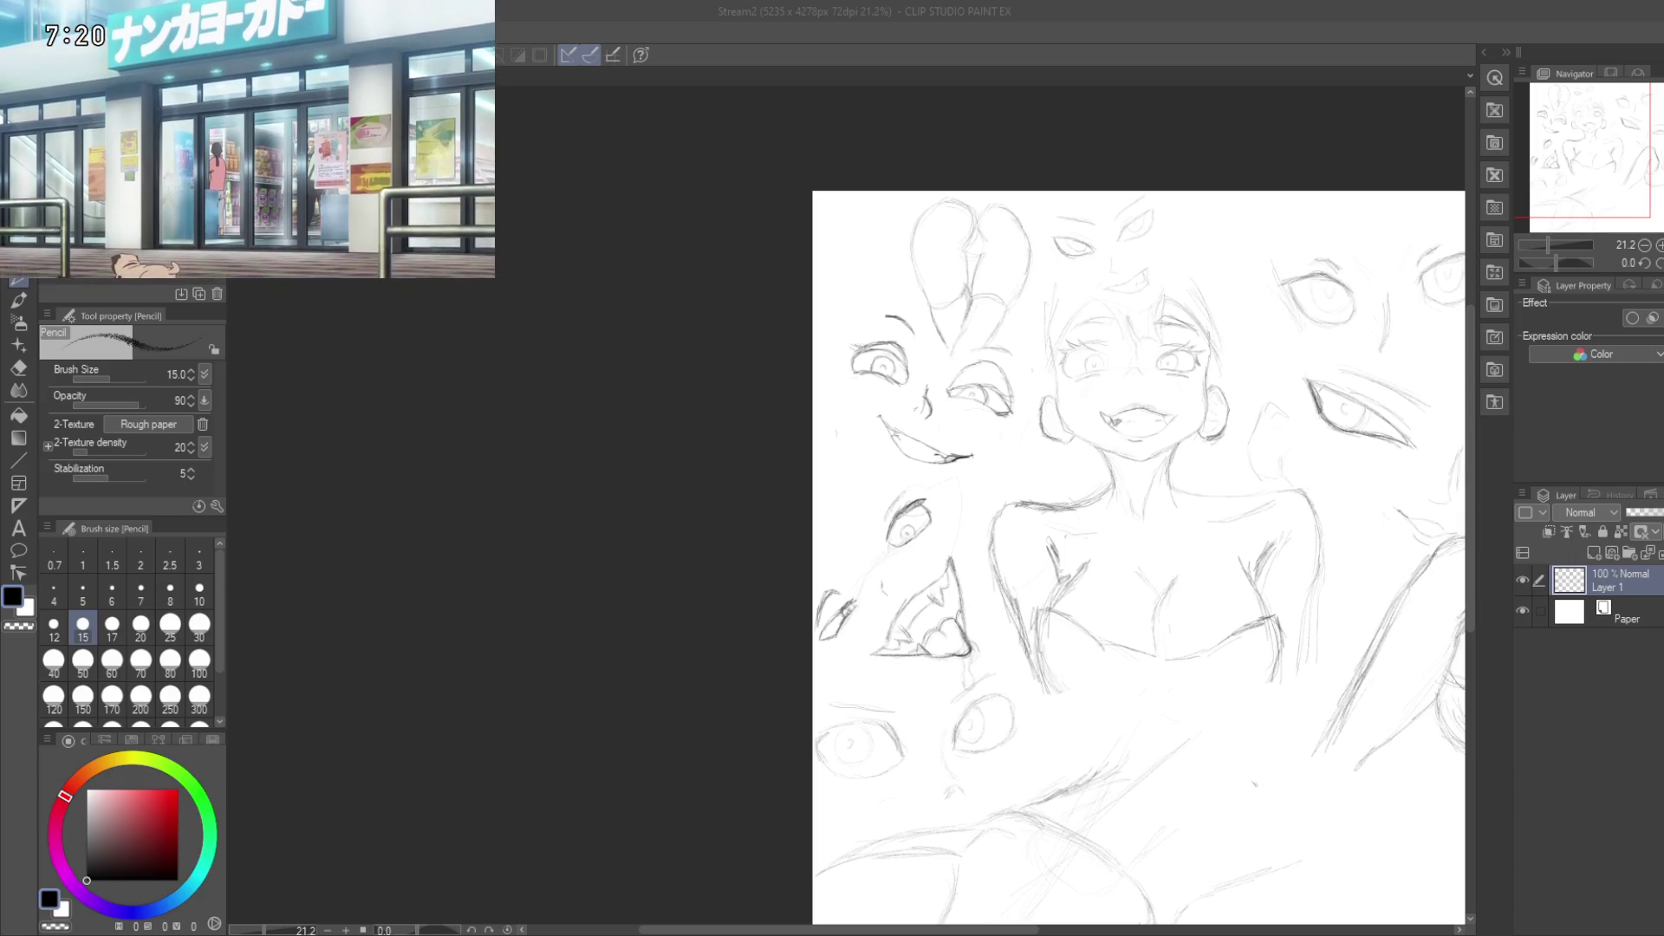
click(846, 504)
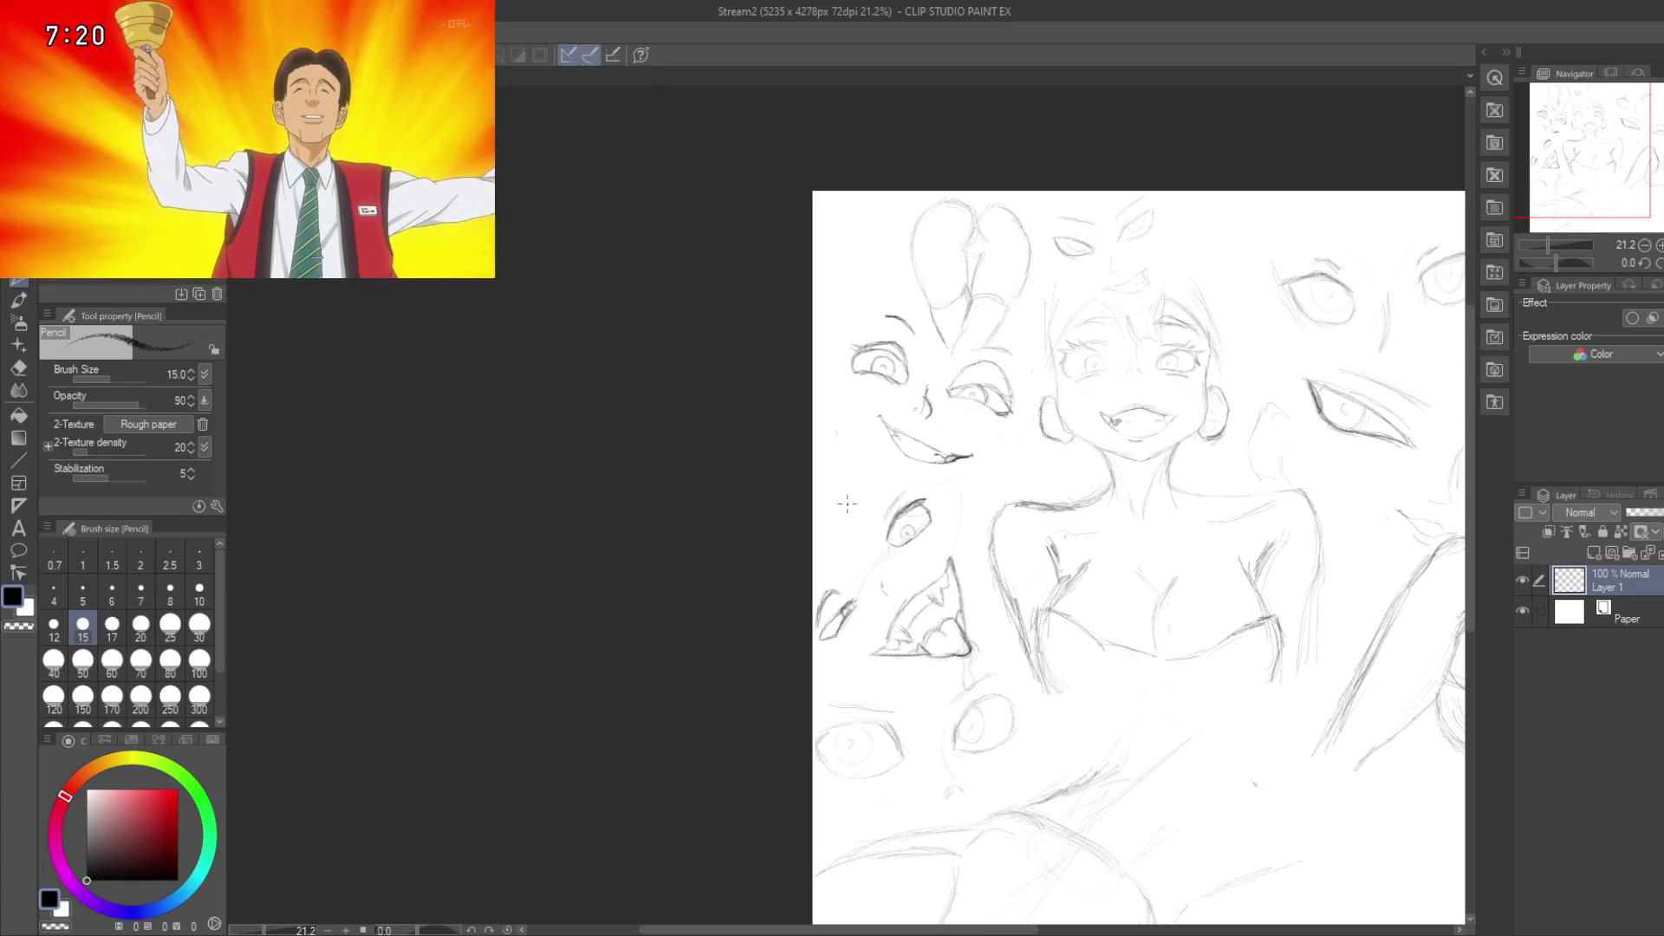
Step: Draw a long straight pencil stroke by the lower eye studies and recentre the view
drag(871, 808, 1003, 664)
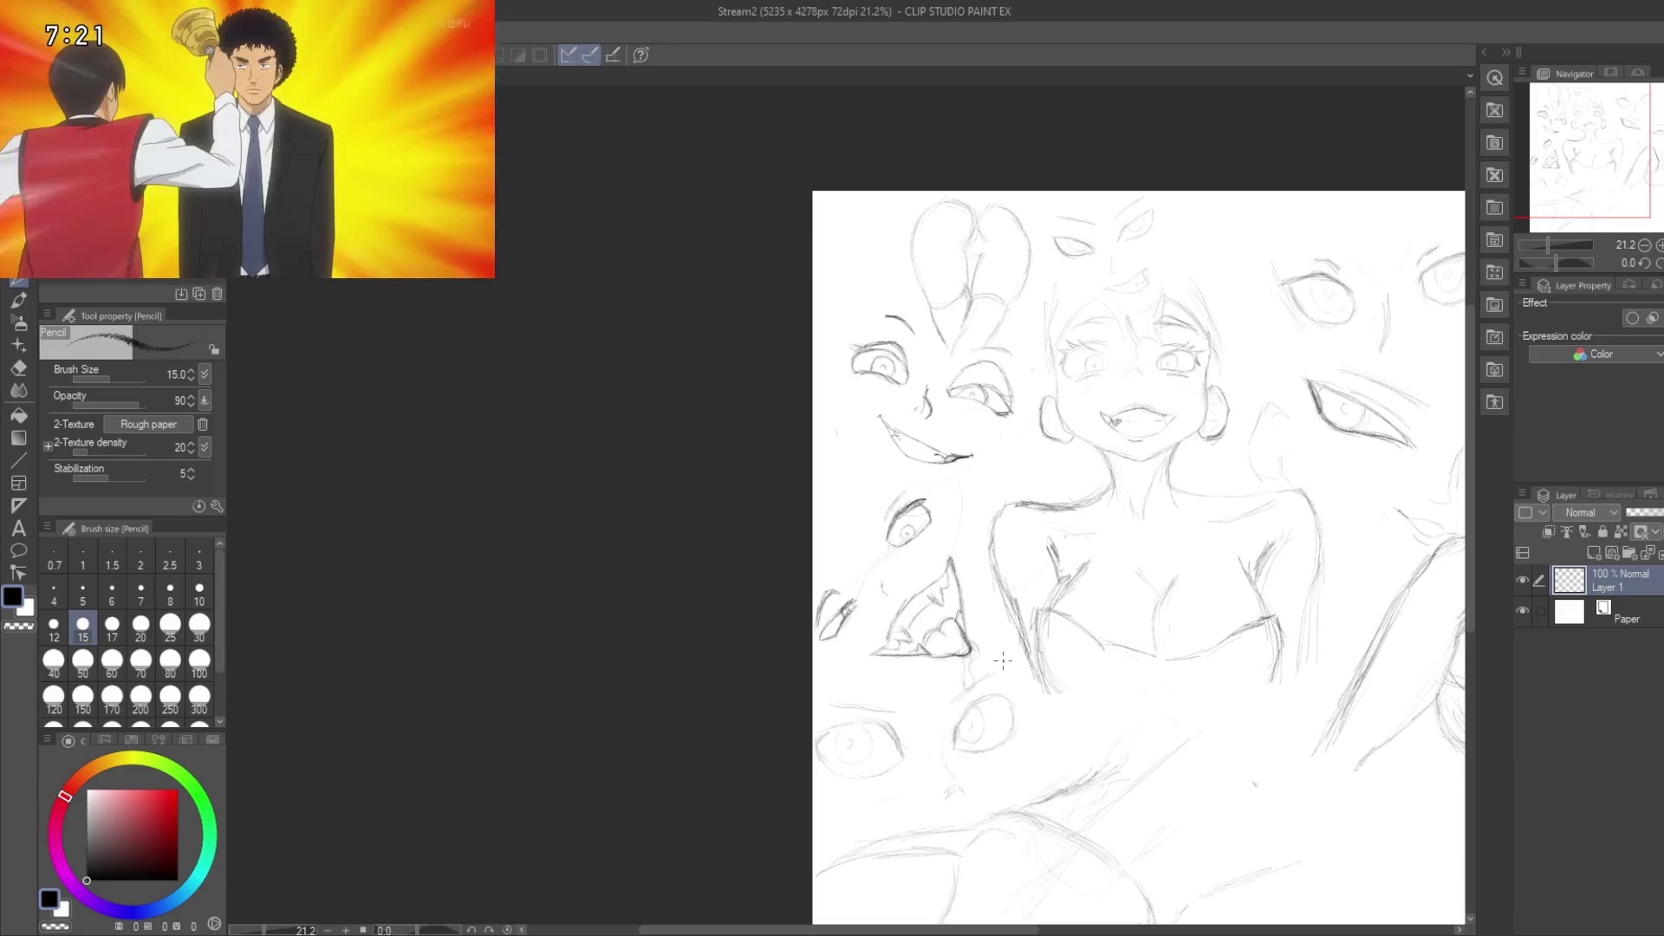
mouse_move(1081, 722)
mouse_down()
mouse_move(960, 653)
mouse_move(973, 555)
mouse_move(967, 593)
mouse_up()
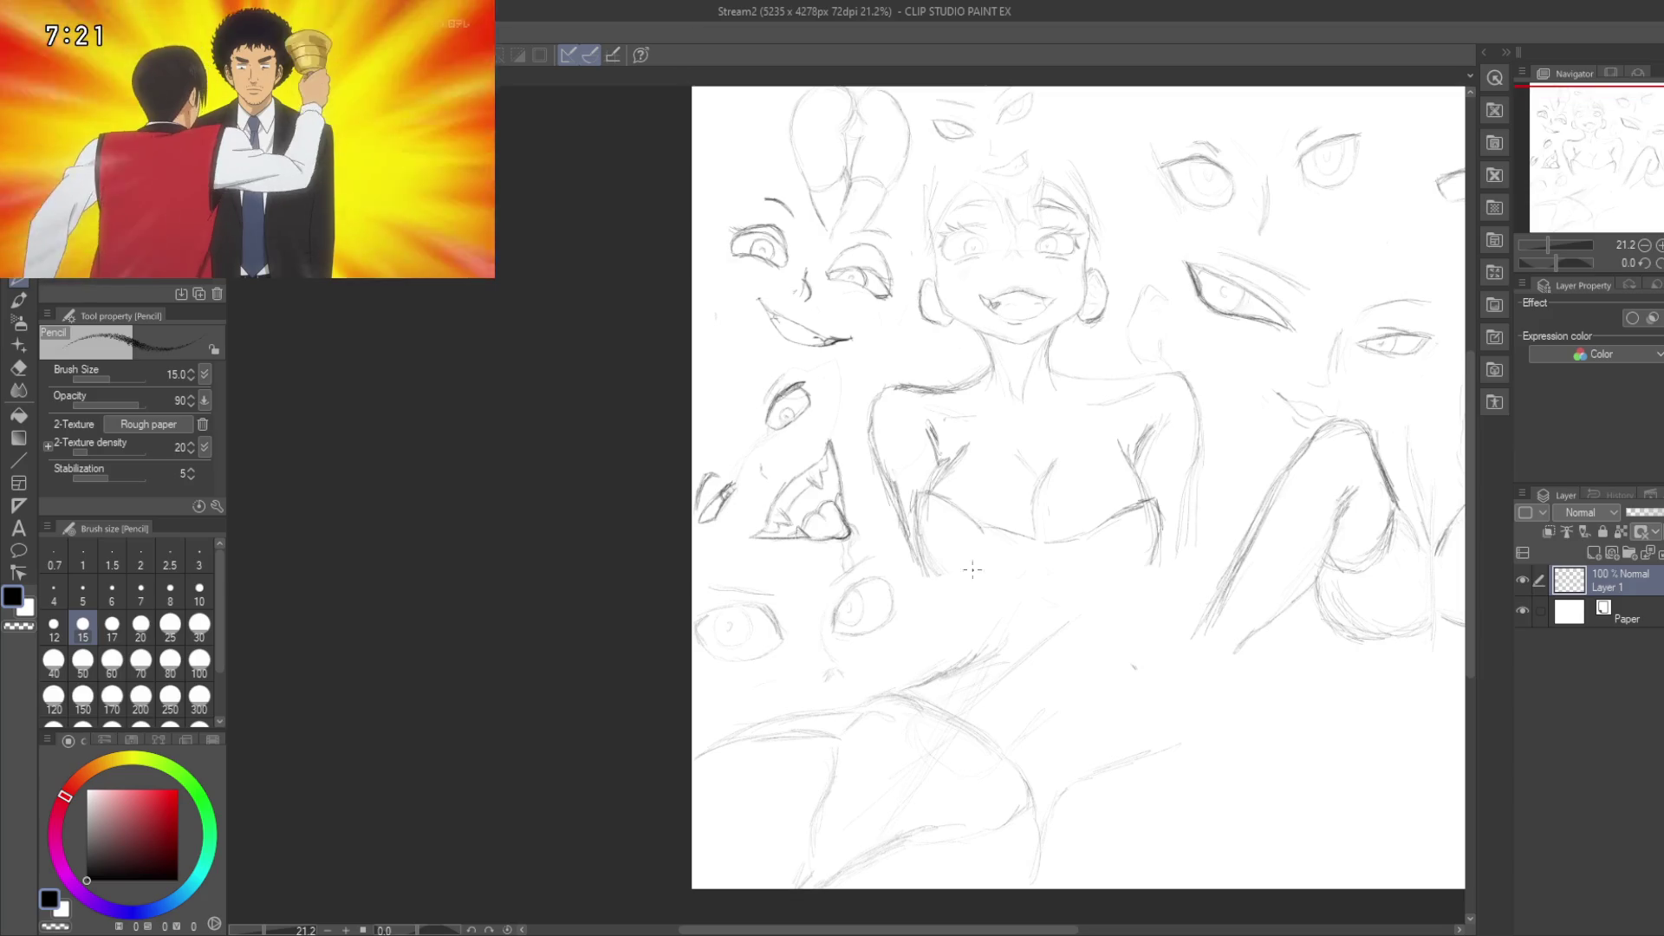
scroll(966, 591, down, 2)
scroll(966, 591, up, 1)
mouse_move(984, 562)
mouse_down()
mouse_move(980, 575)
mouse_move(1029, 584)
mouse_up()
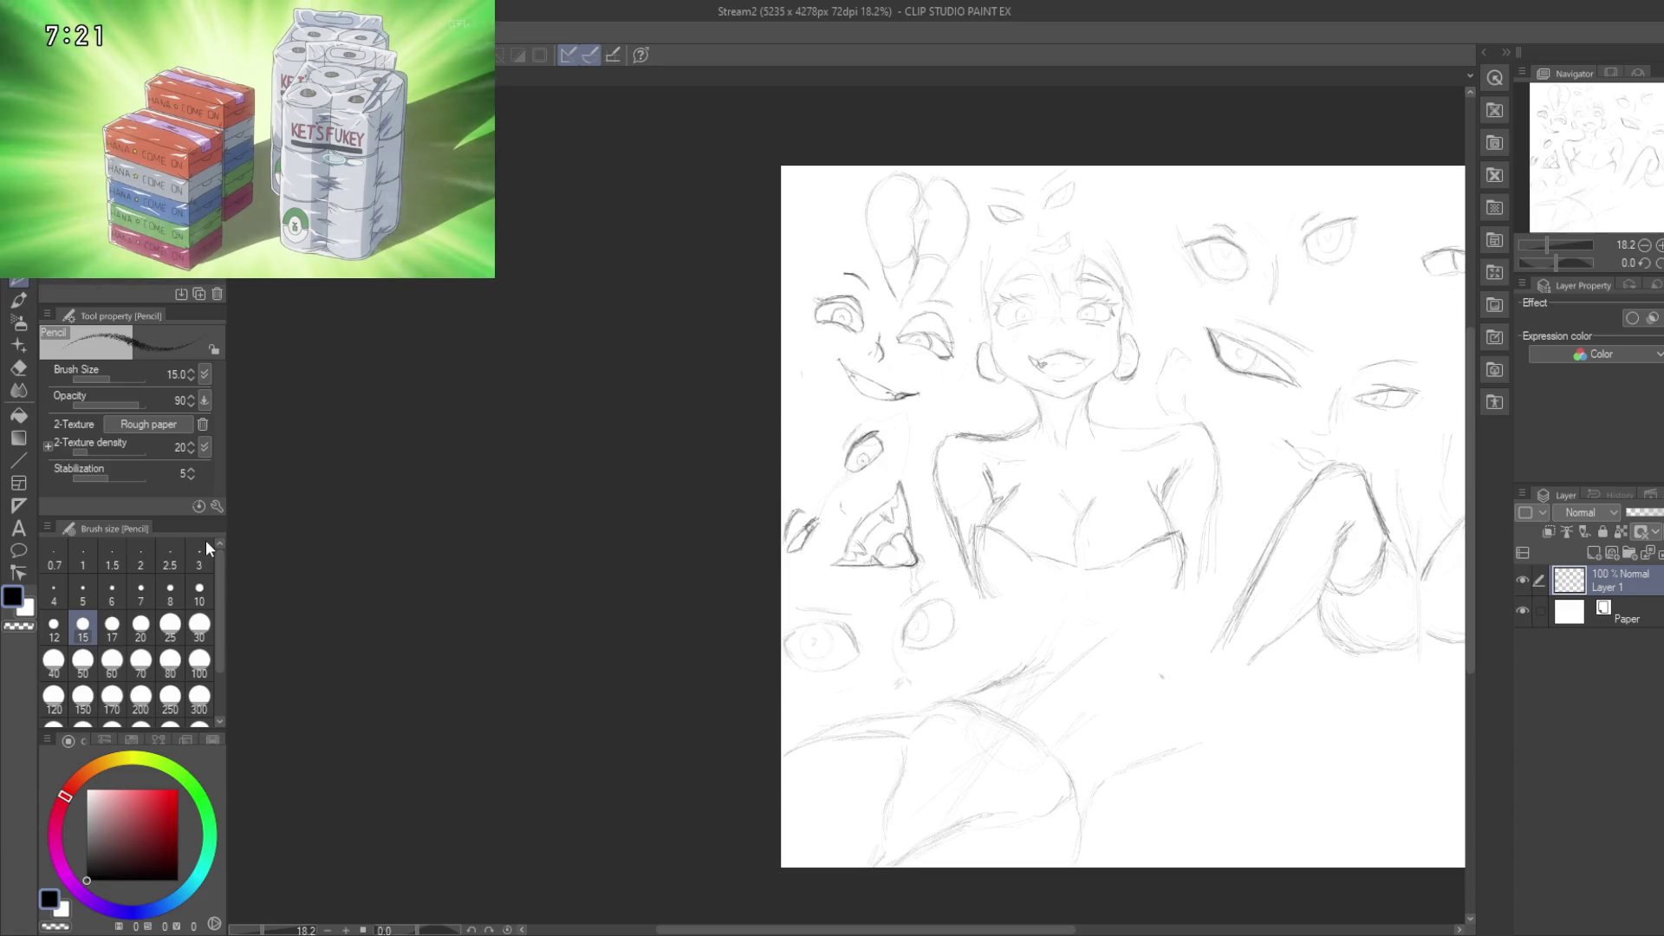
Step: Extend the canvas size leftward and further downward, then apply it
key(ctrl+t)
drag(783, 516, 492, 520)
drag(1066, 870, 1066, 935)
key(Return)
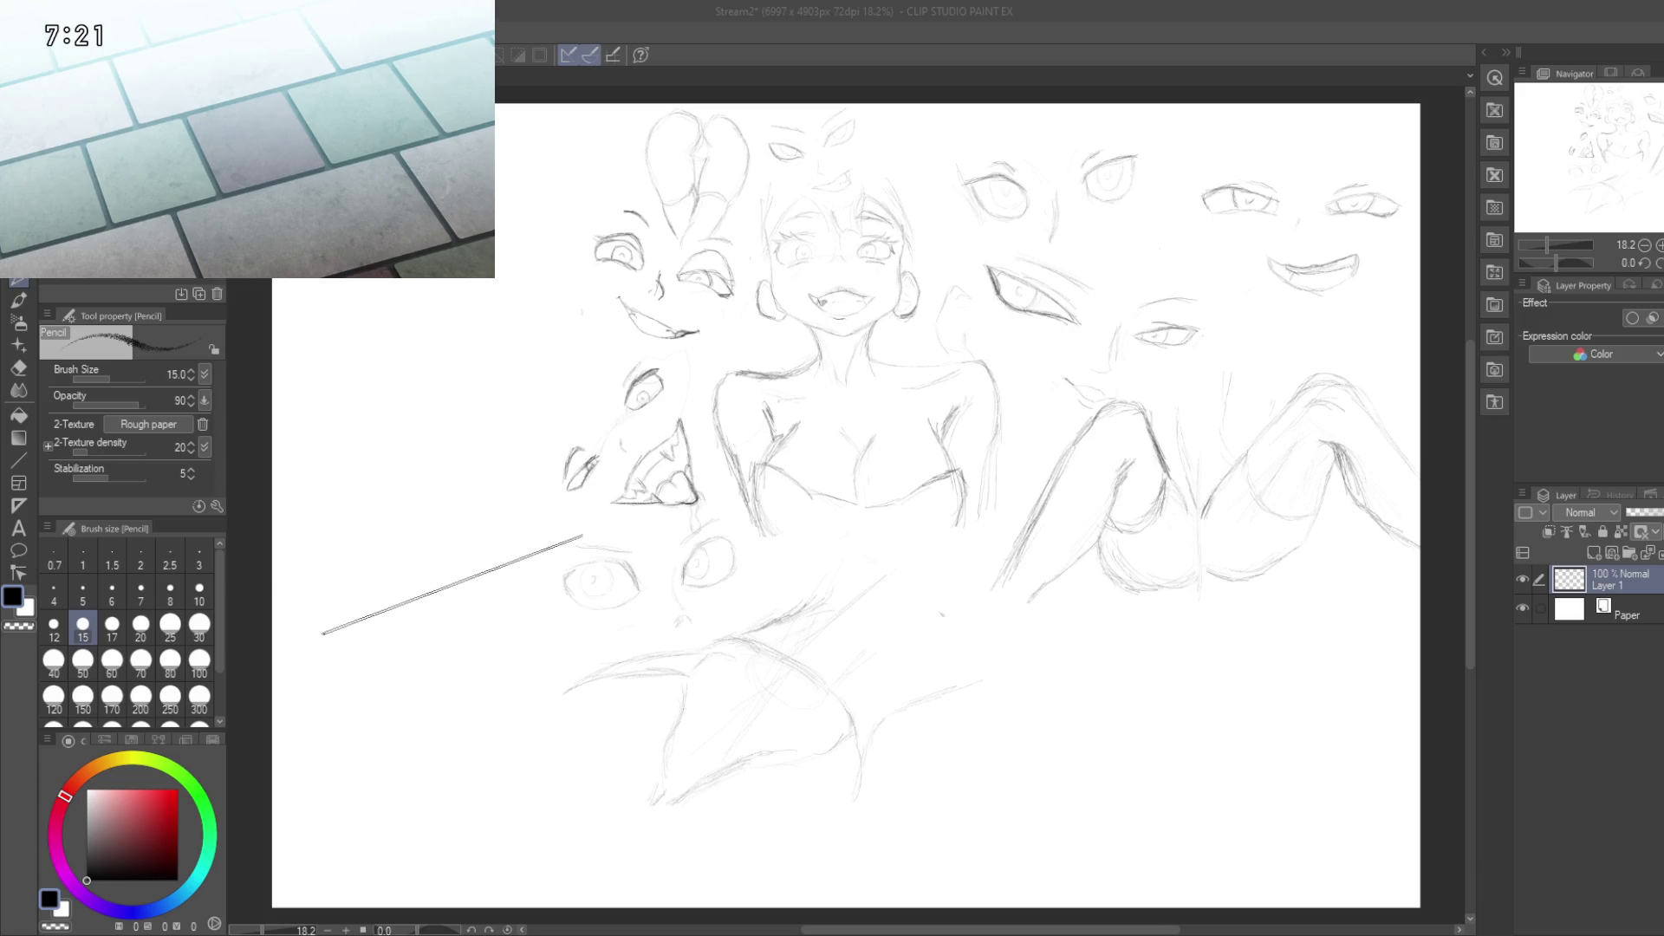
Step: Pan the 6997x4903 page so the existing sketches are back in view
click(531, 587)
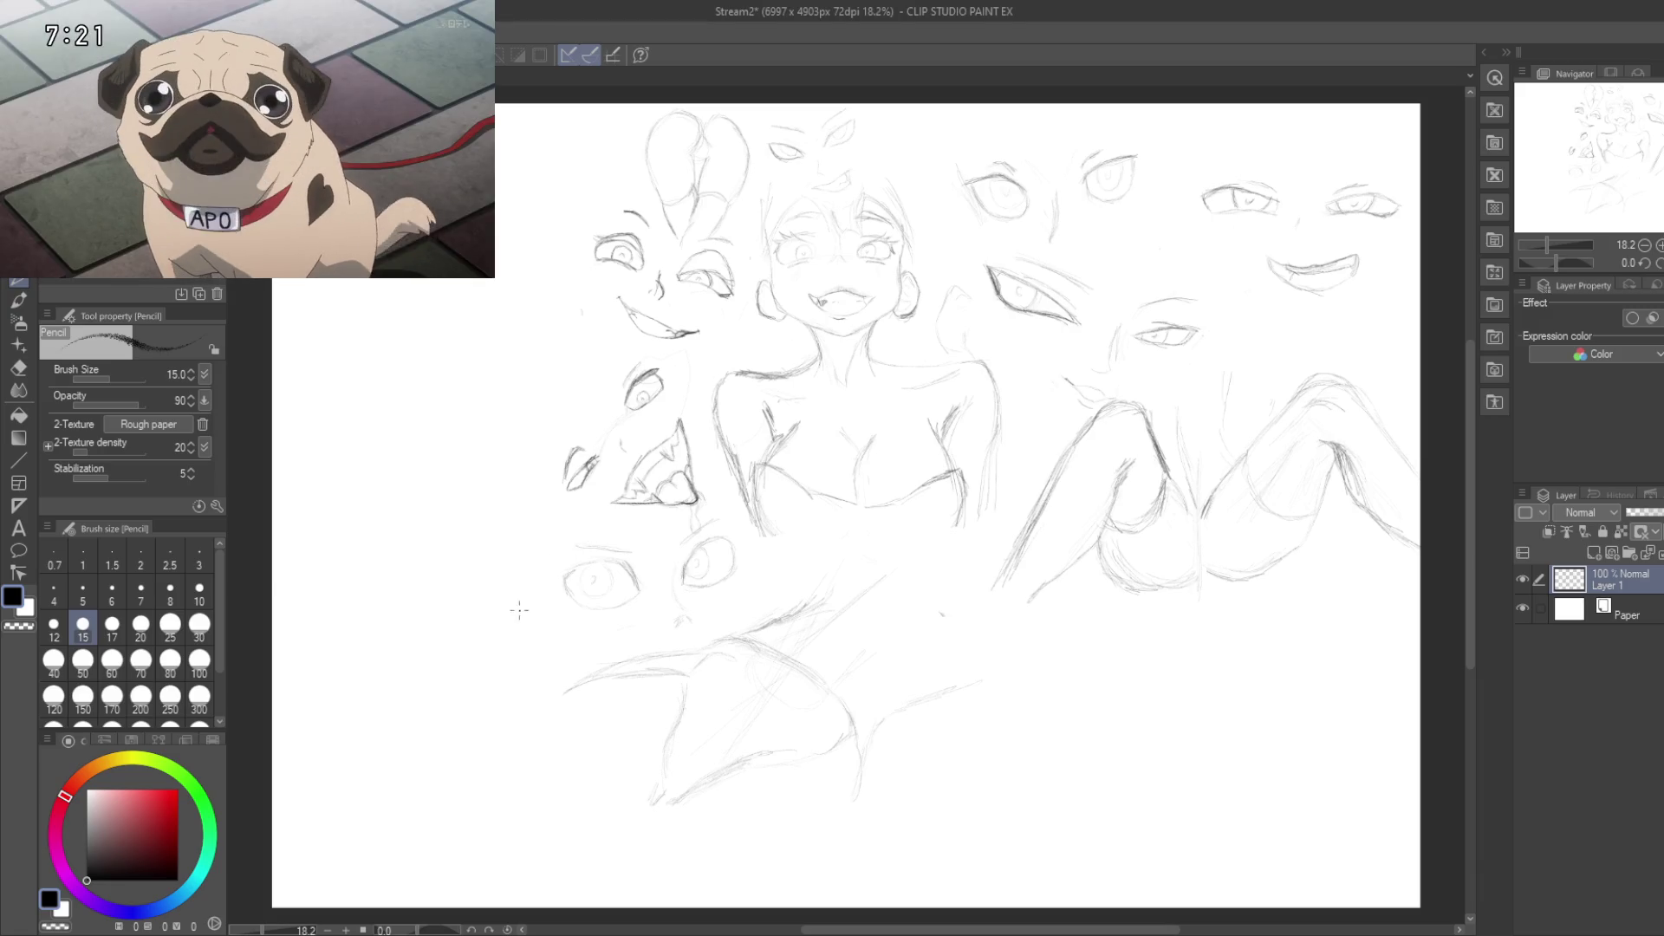
mouse_move(507, 596)
mouse_down()
mouse_move(613, 557)
mouse_move(576, 558)
mouse_move(576, 533)
mouse_up()
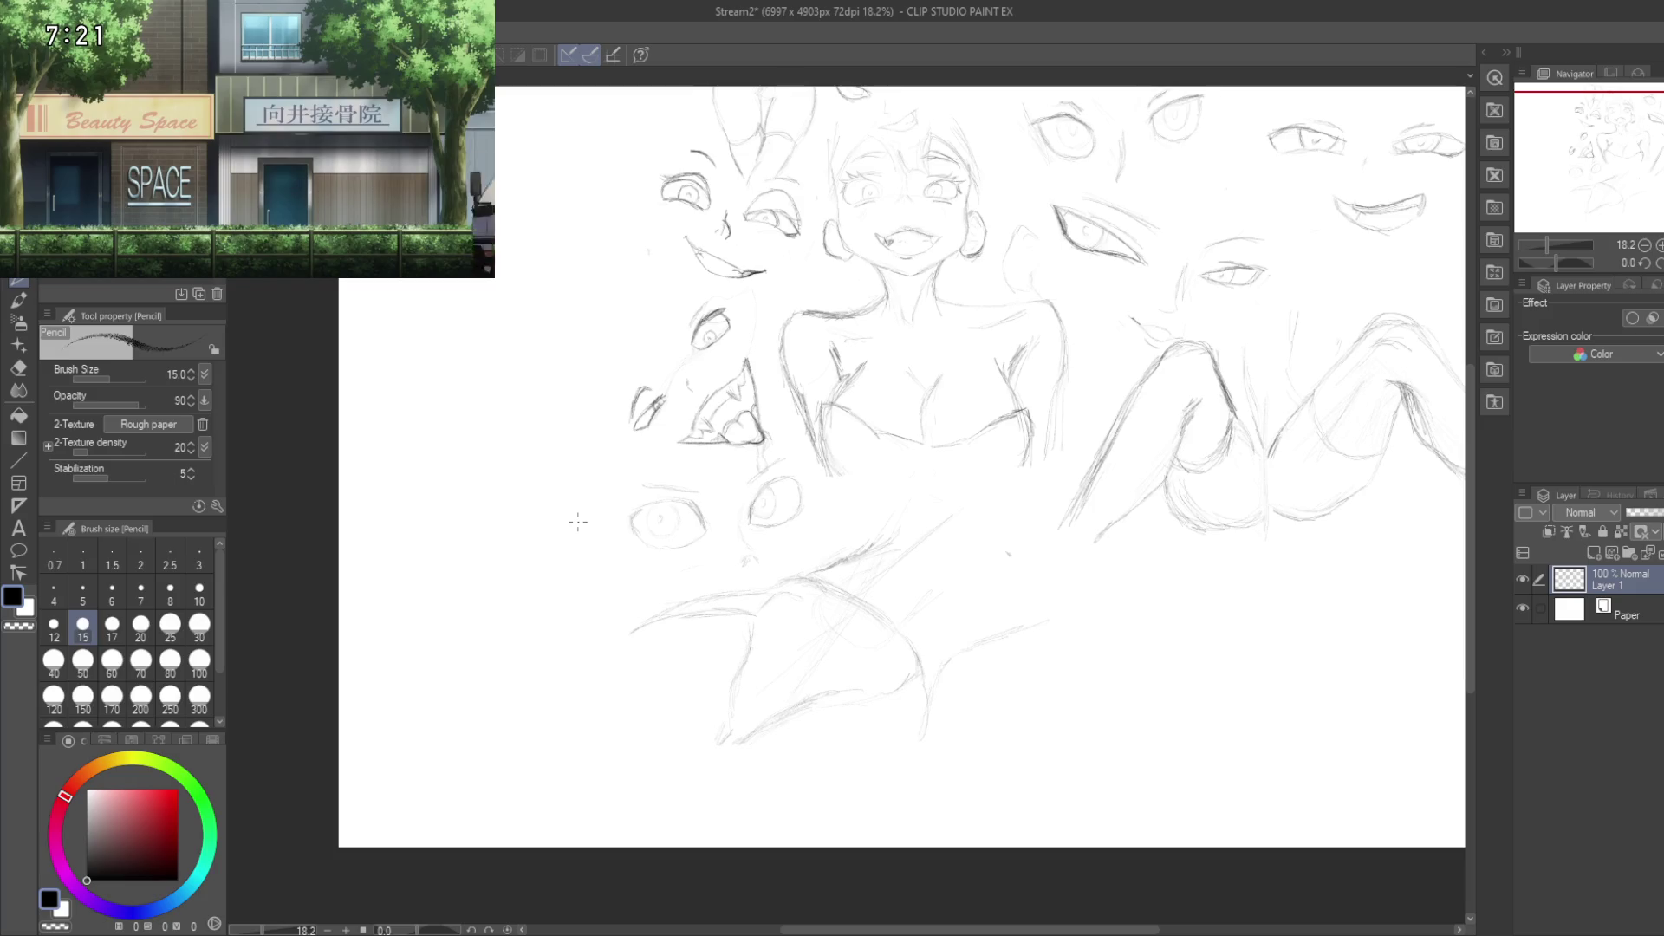
Step: Select the small pair of eye sketches at lower left, then scale and move them up-left
key(m)
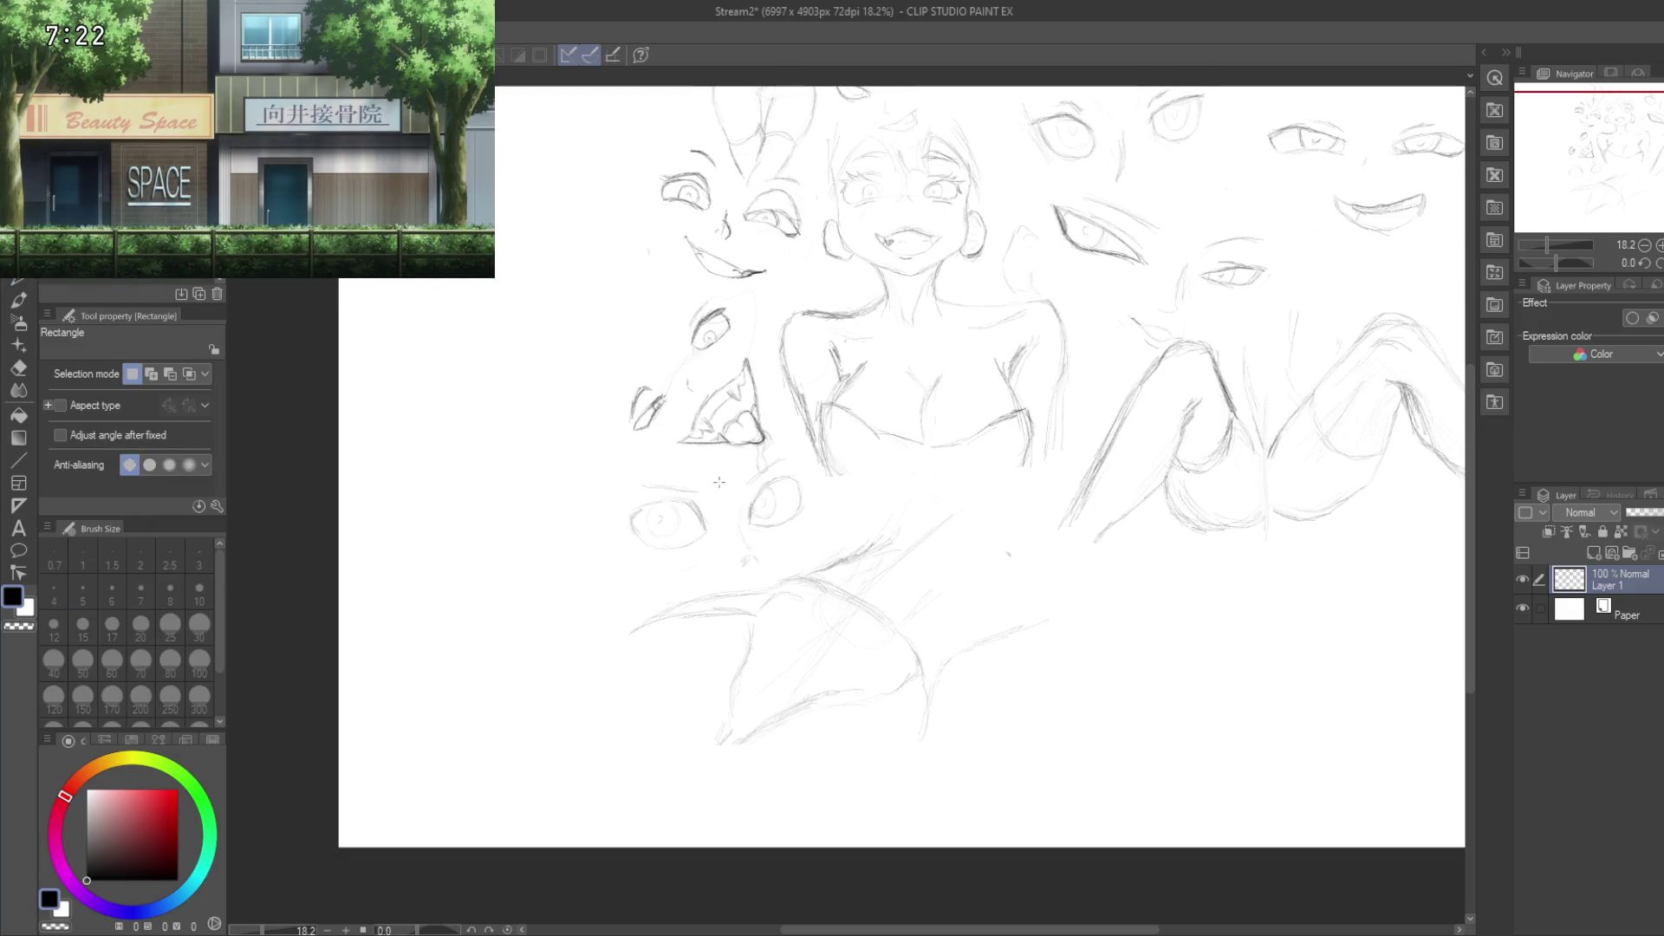
mouse_move(810, 459)
mouse_down()
mouse_move(731, 557)
mouse_move(653, 590)
mouse_move(616, 572)
mouse_up()
mouse_move(679, 496)
mouse_down()
mouse_move(607, 531)
mouse_move(486, 494)
mouse_up()
key(ctrl+z)
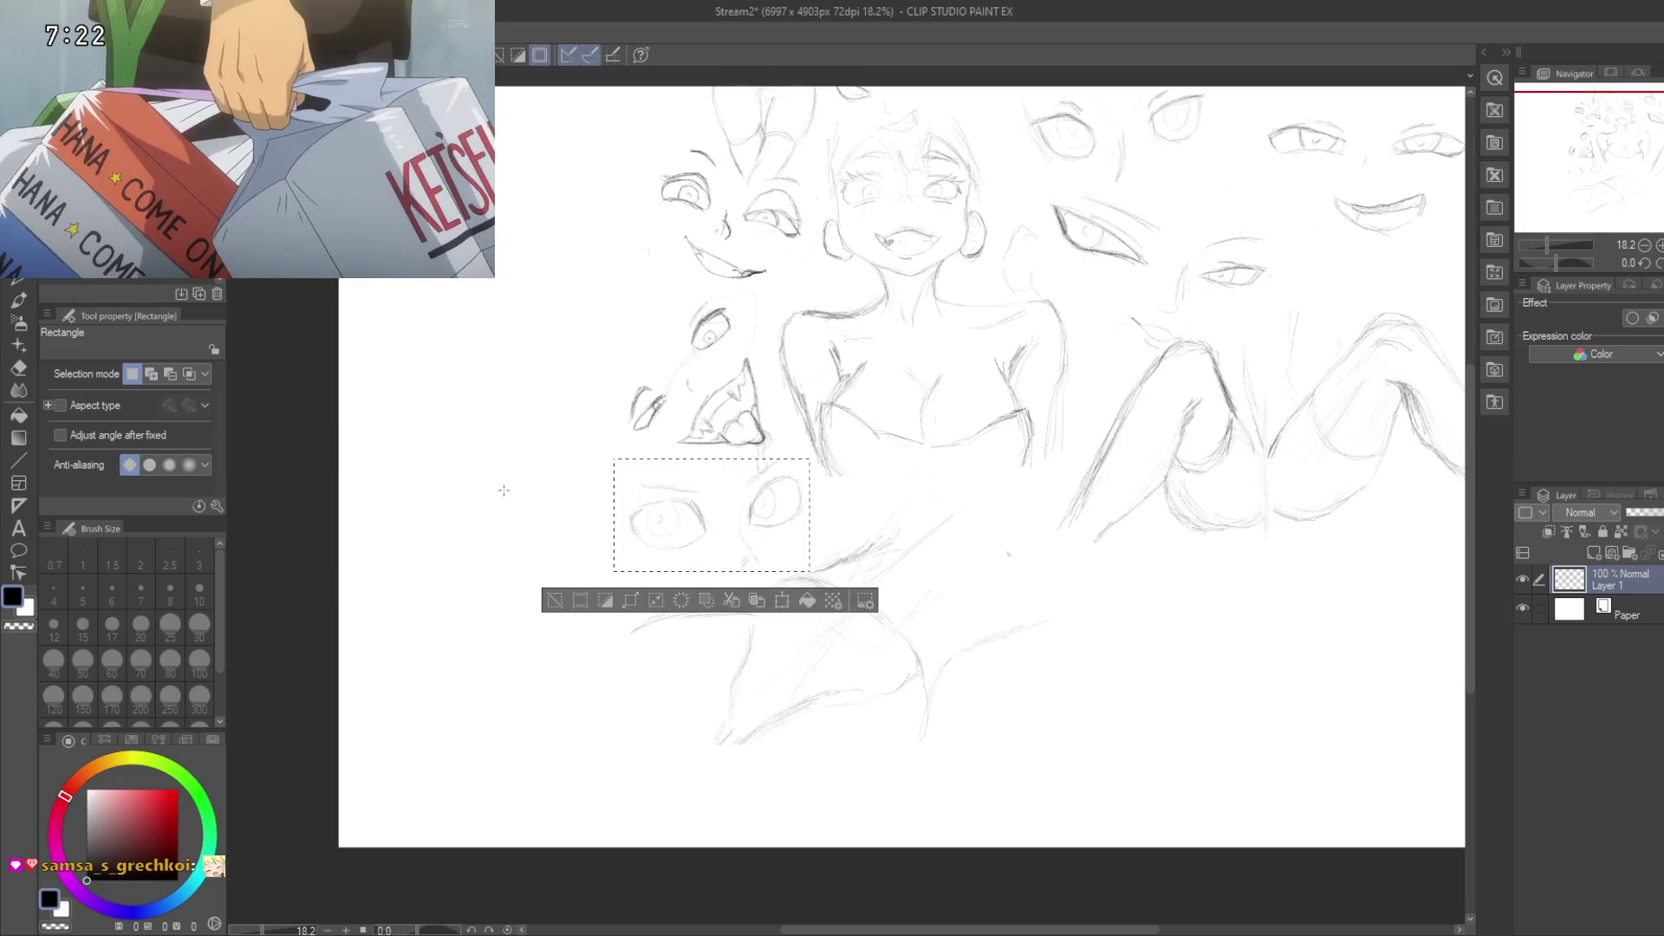
click(781, 599)
mouse_move(714, 501)
mouse_down()
mouse_move(544, 512)
mouse_move(472, 404)
mouse_move(456, 441)
mouse_move(465, 420)
mouse_up()
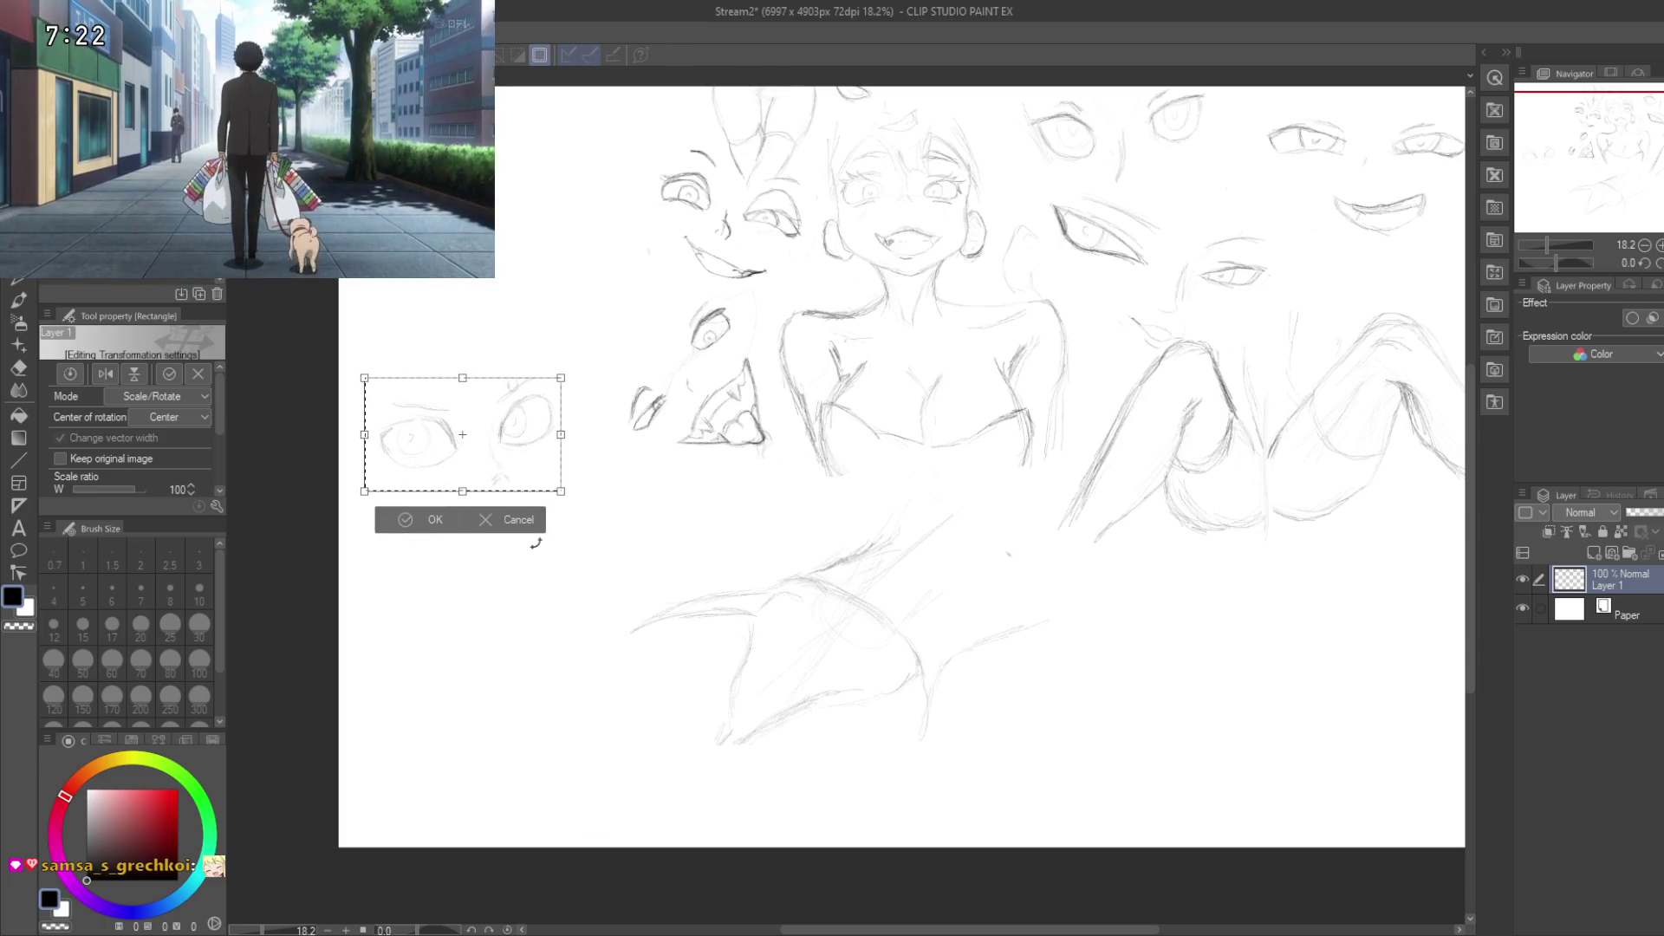
click(414, 522)
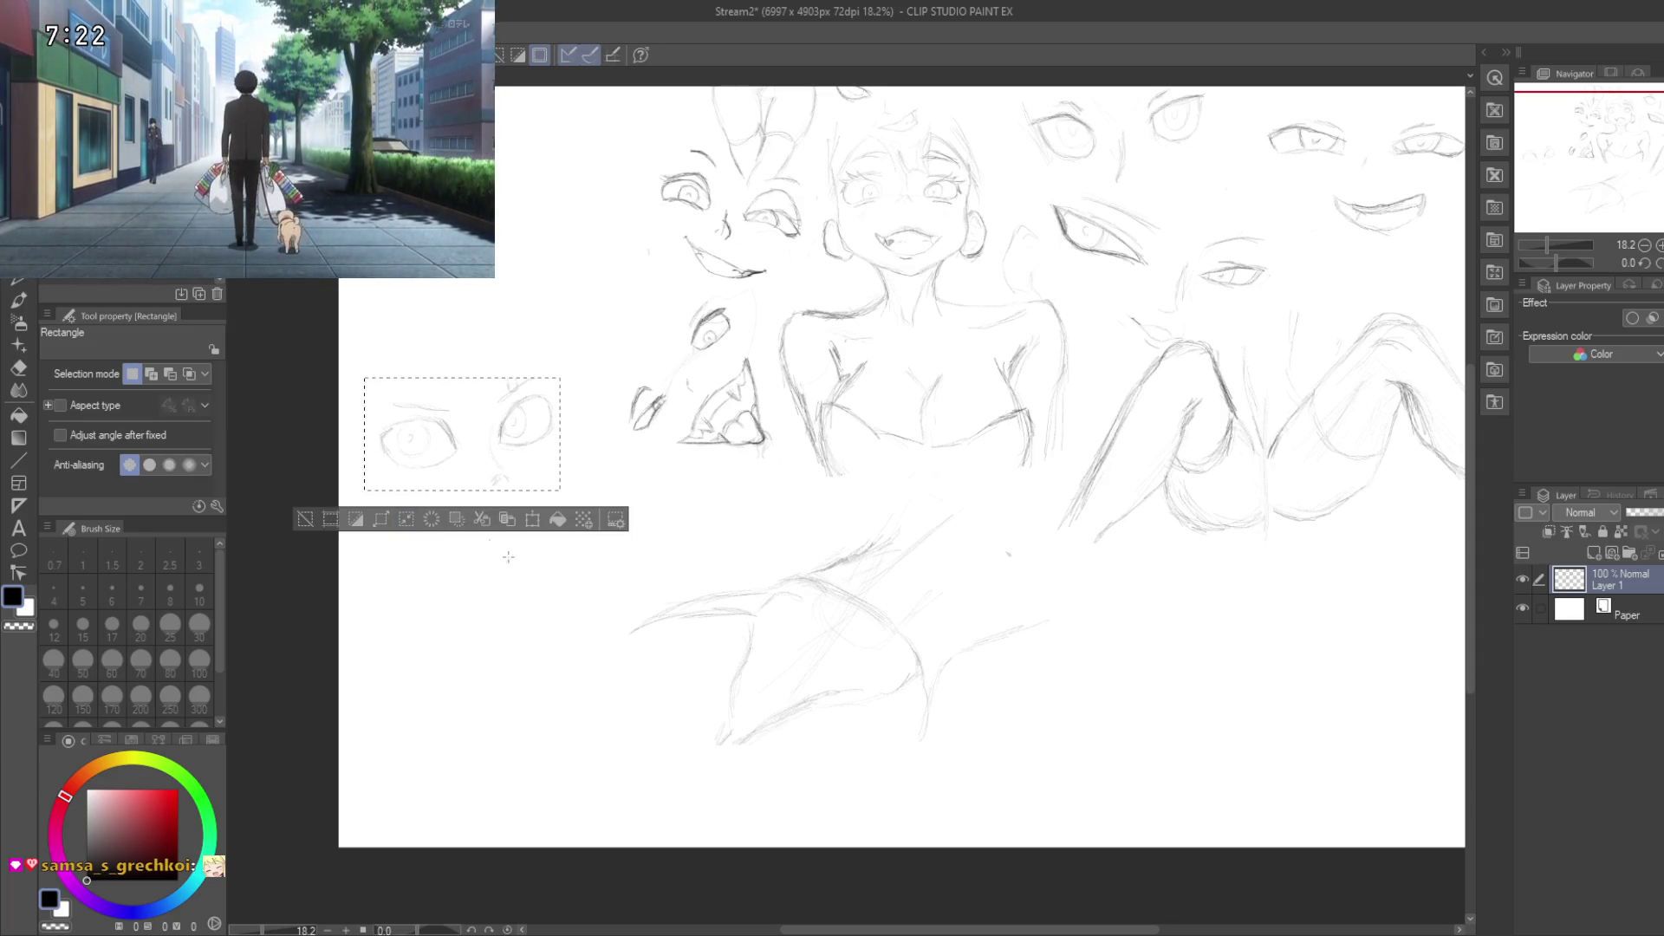
Step: Switch to a white pencil, clear the selection, and undo a trial stroke below the eyes
key(p)
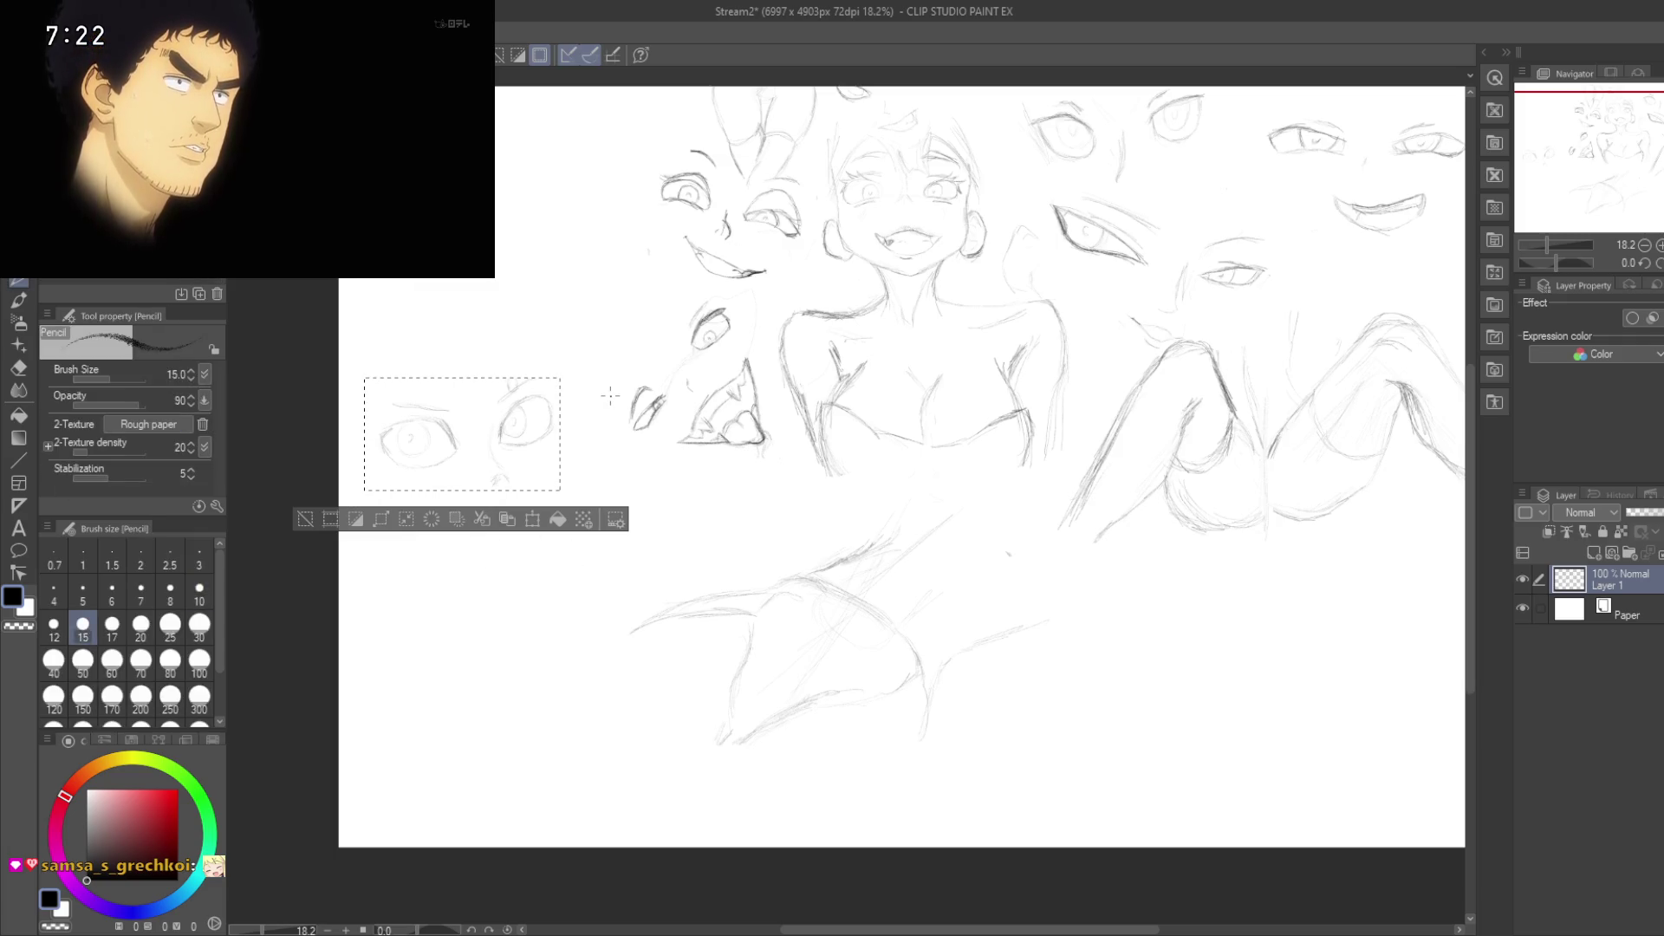
key(x)
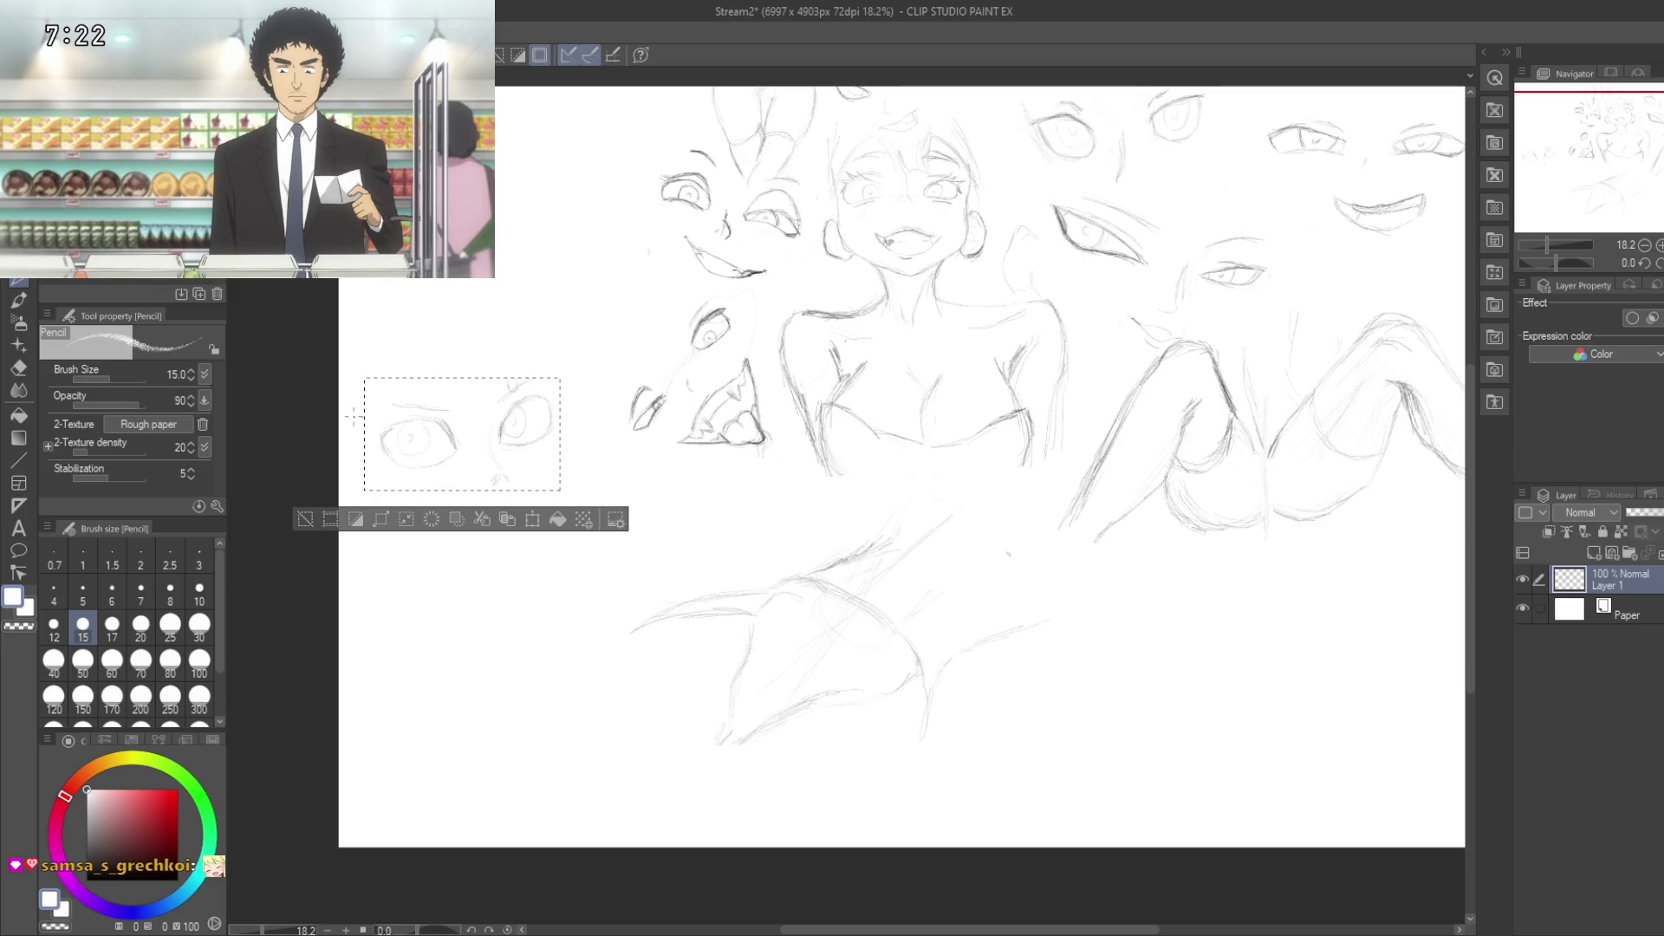
click(309, 517)
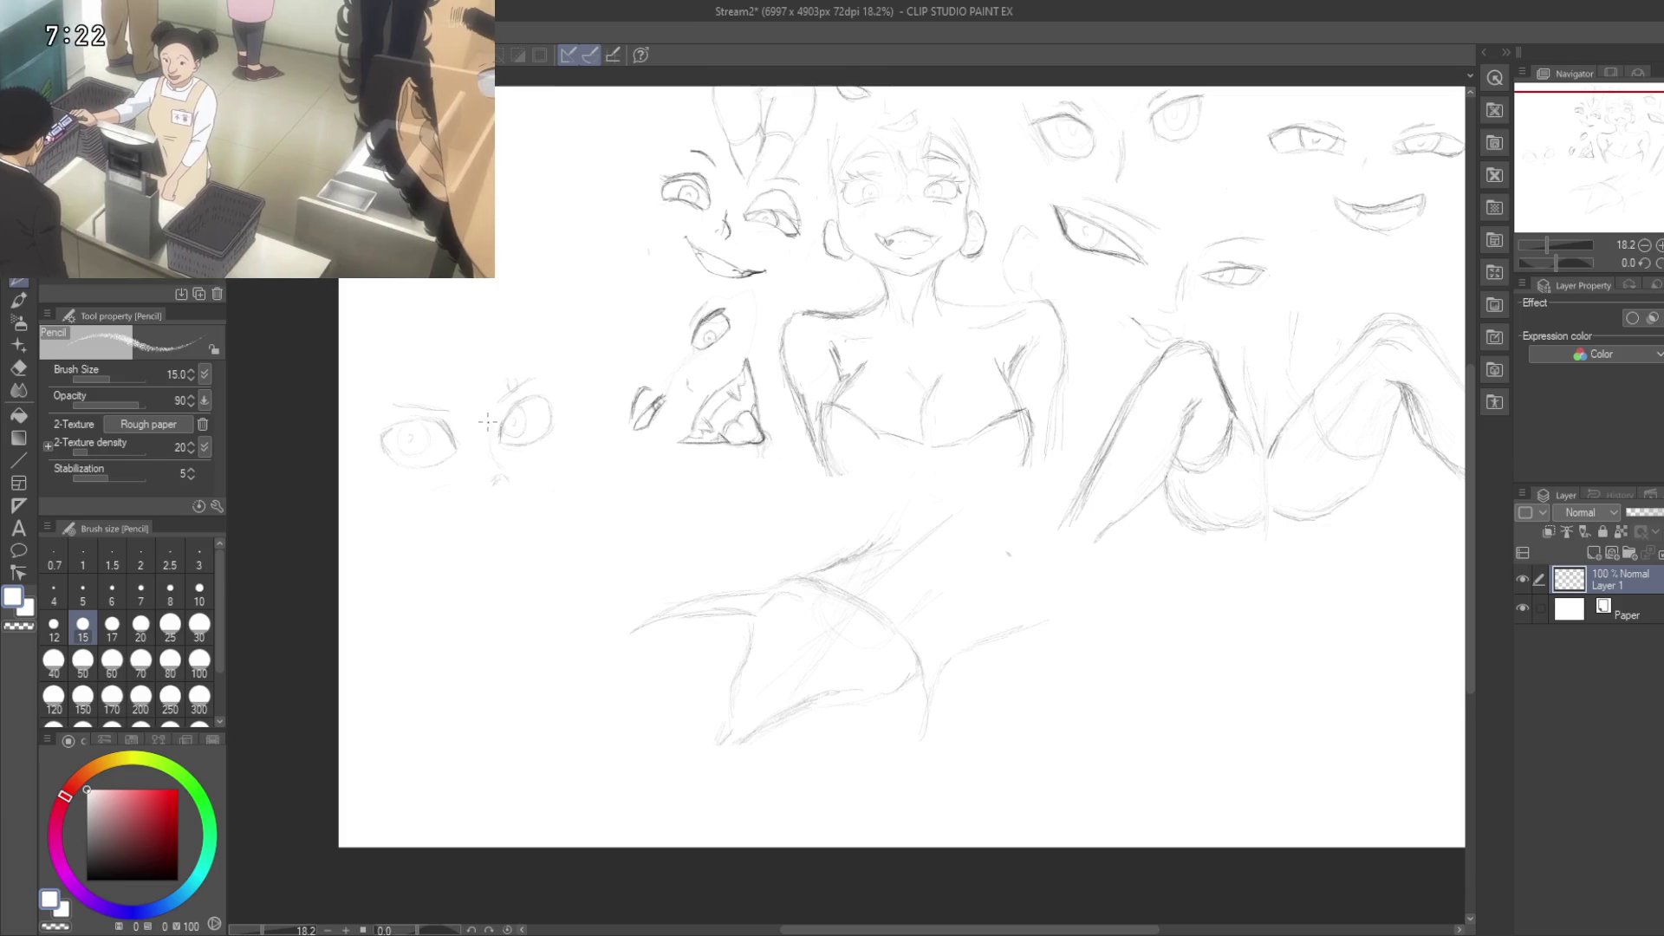
mouse_move(490, 431)
mouse_down()
mouse_move(550, 559)
mouse_move(549, 542)
mouse_move(660, 583)
mouse_up()
key(ctrl+z)
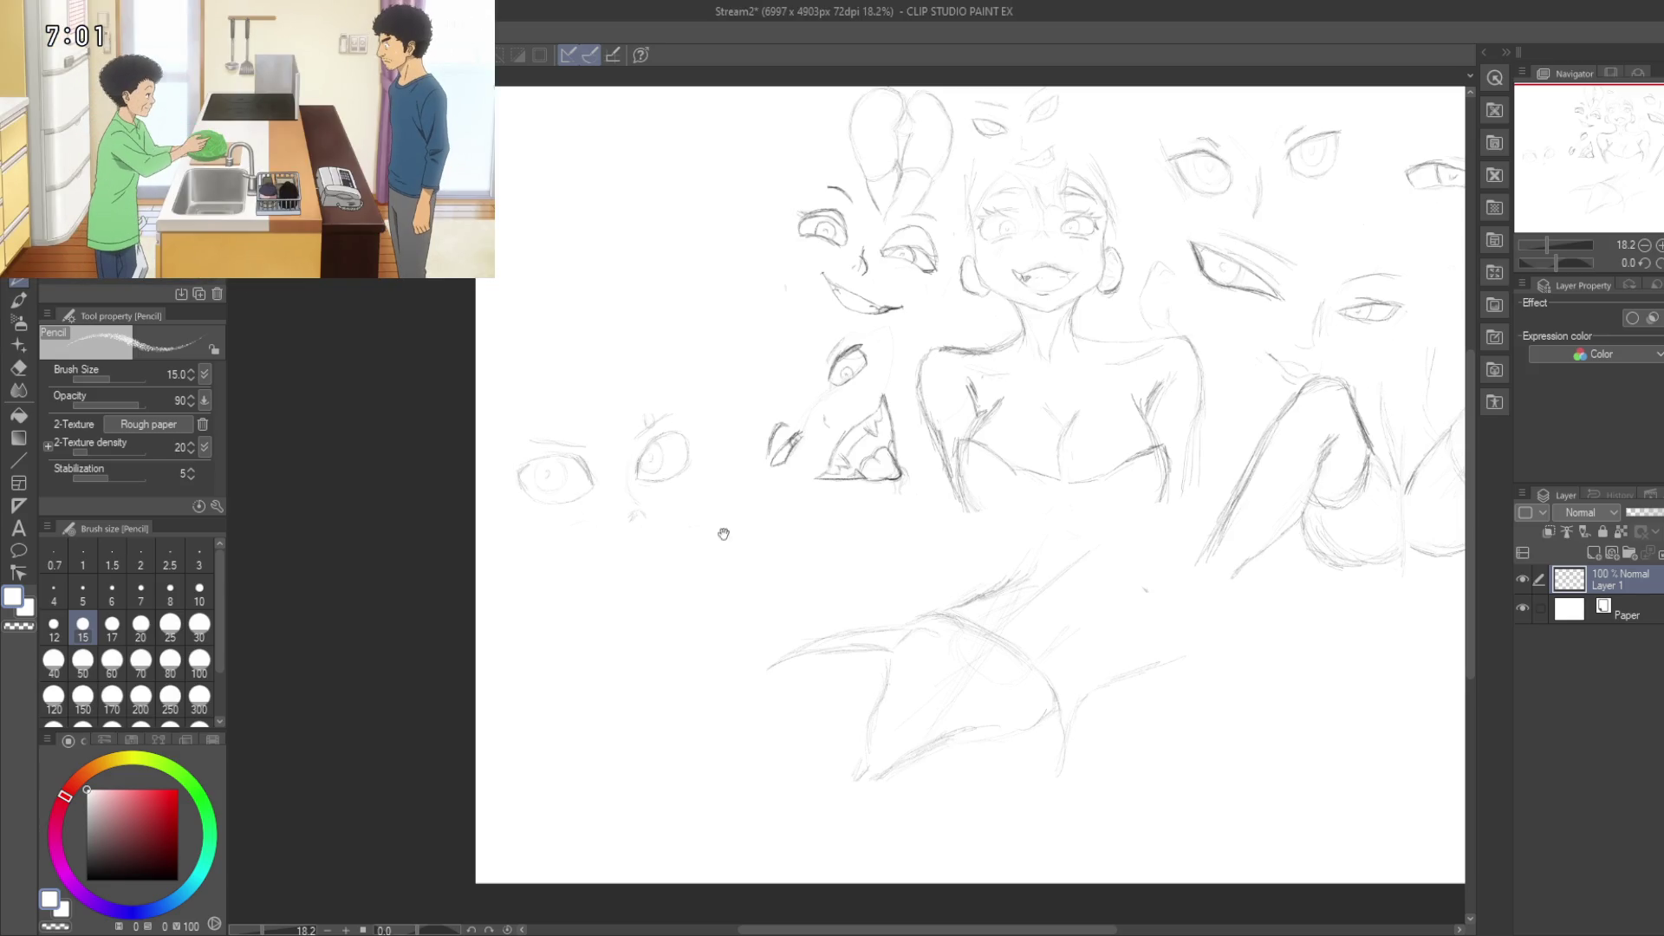
Step: Set the pencil colour back to black and sketch a curved chin line below the eyes
drag(594, 568, 688, 556)
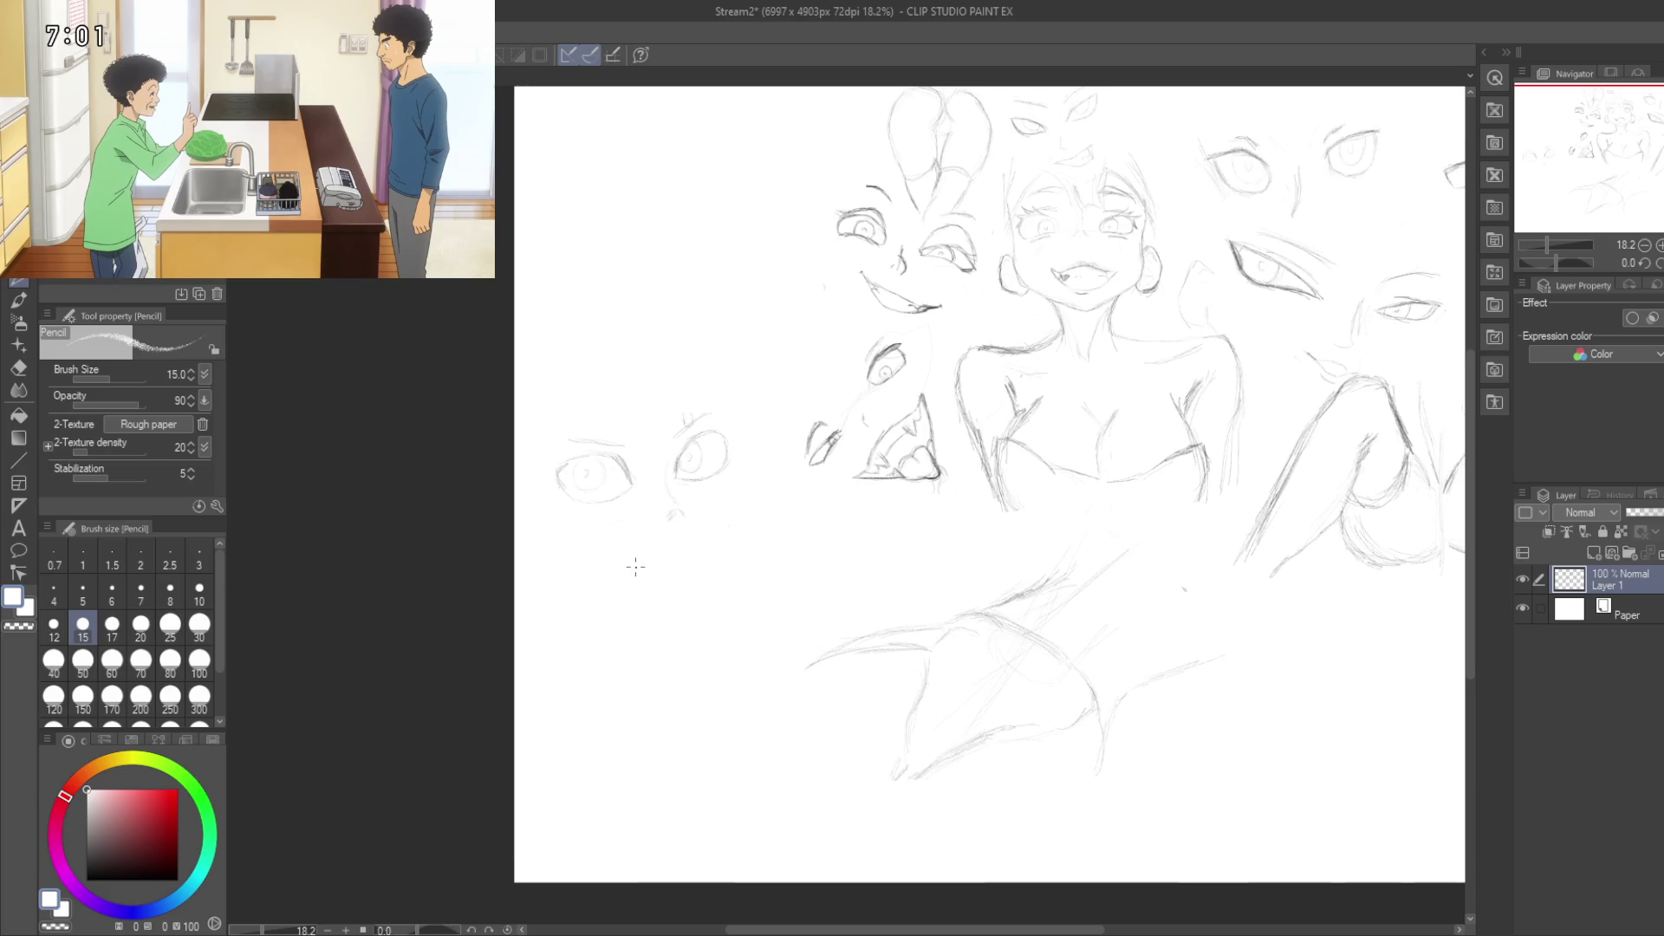
scroll(621, 566, up, 2)
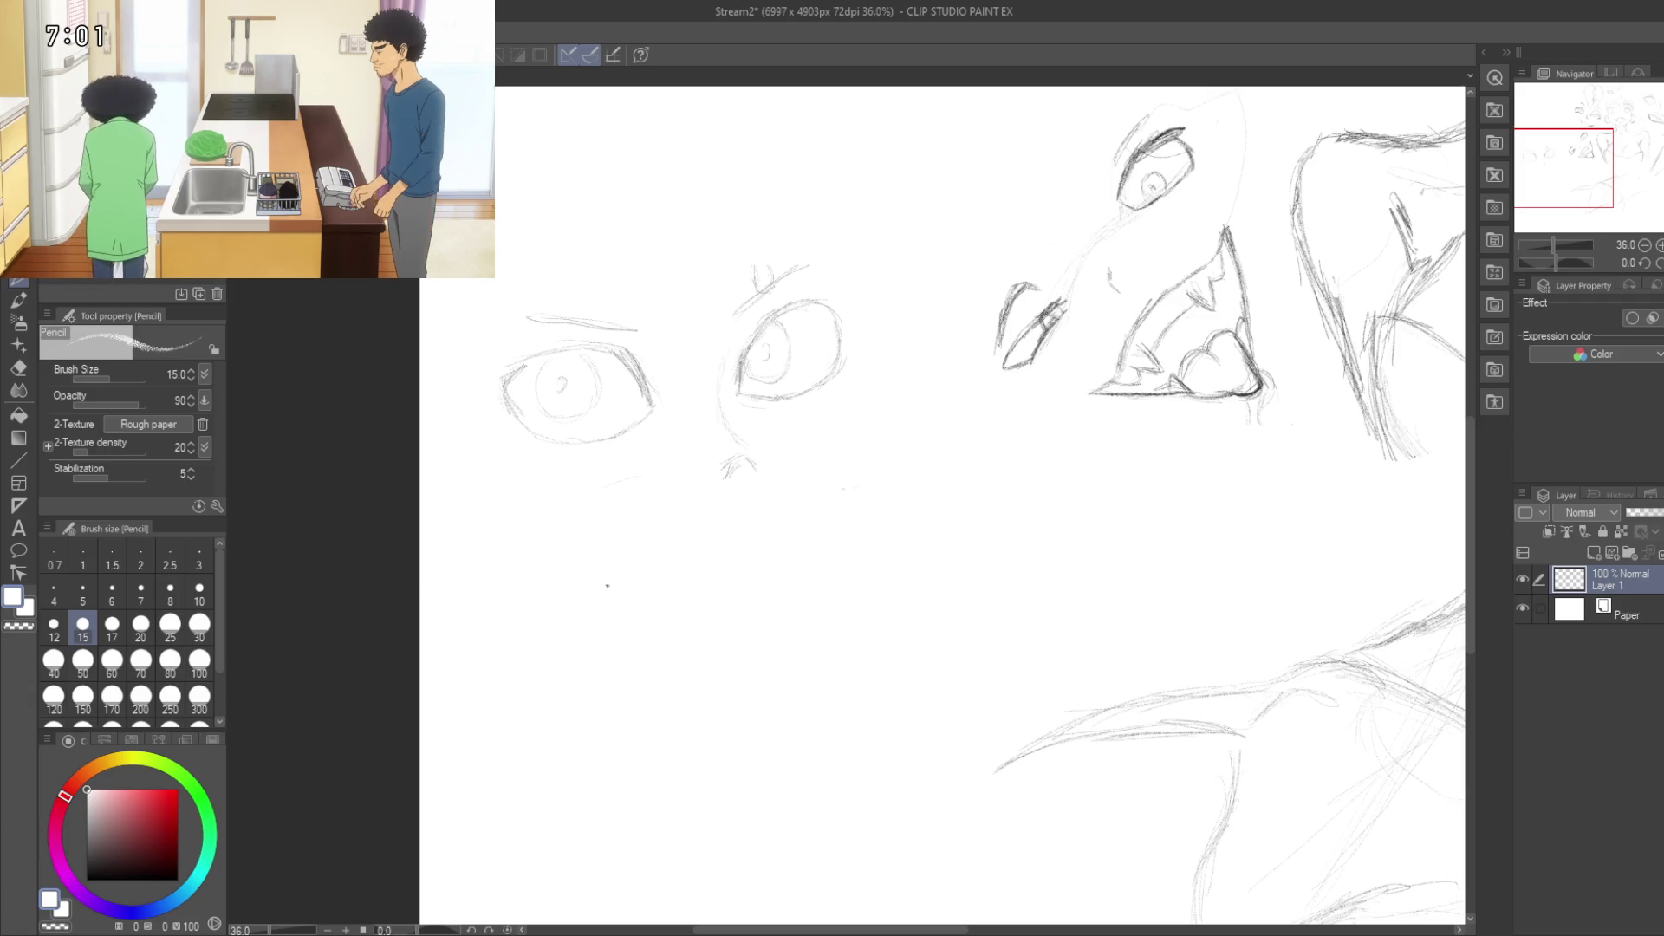
click(123, 793)
drag(124, 804, 195, 903)
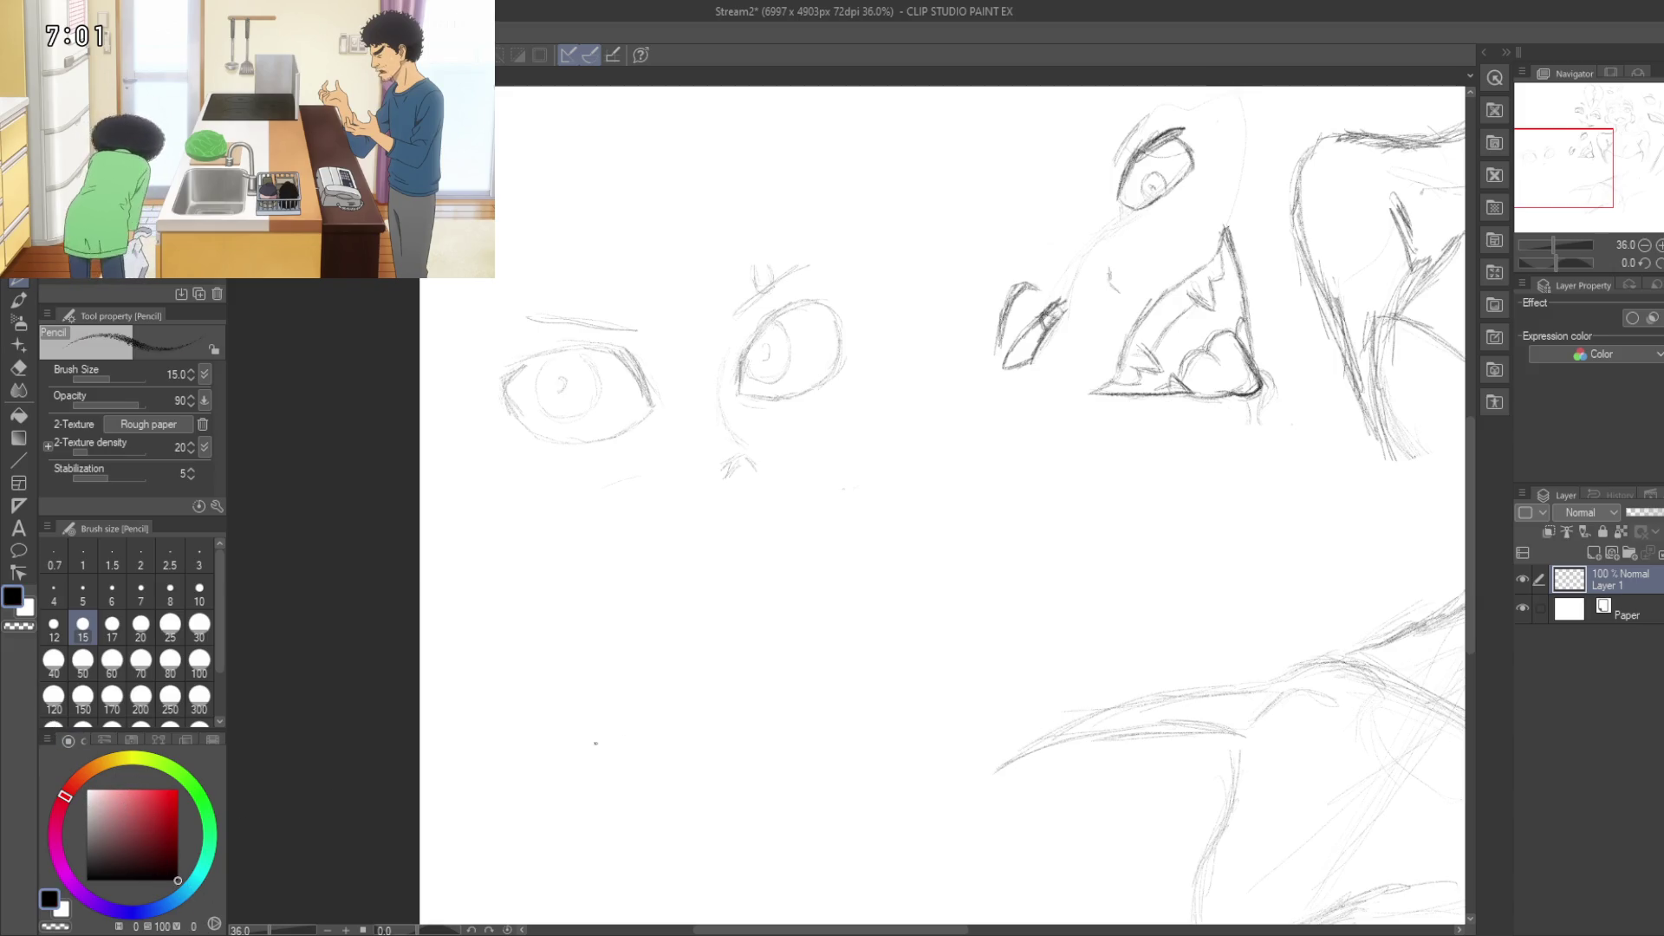
drag(802, 569, 701, 614)
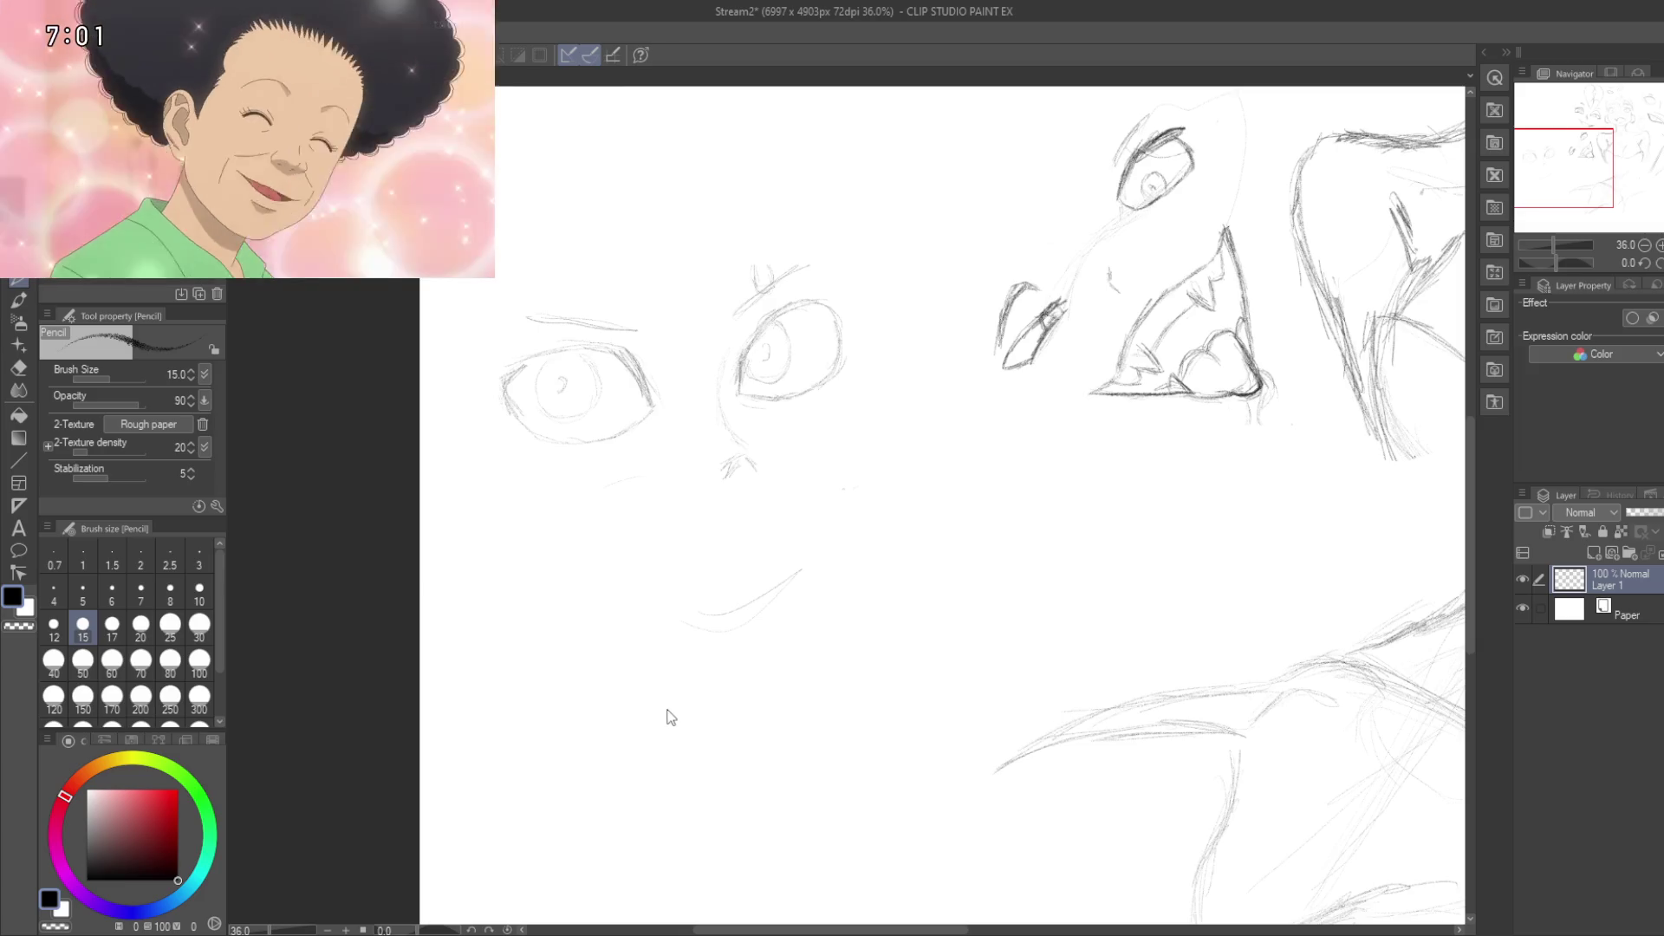
key(ctrl+z)
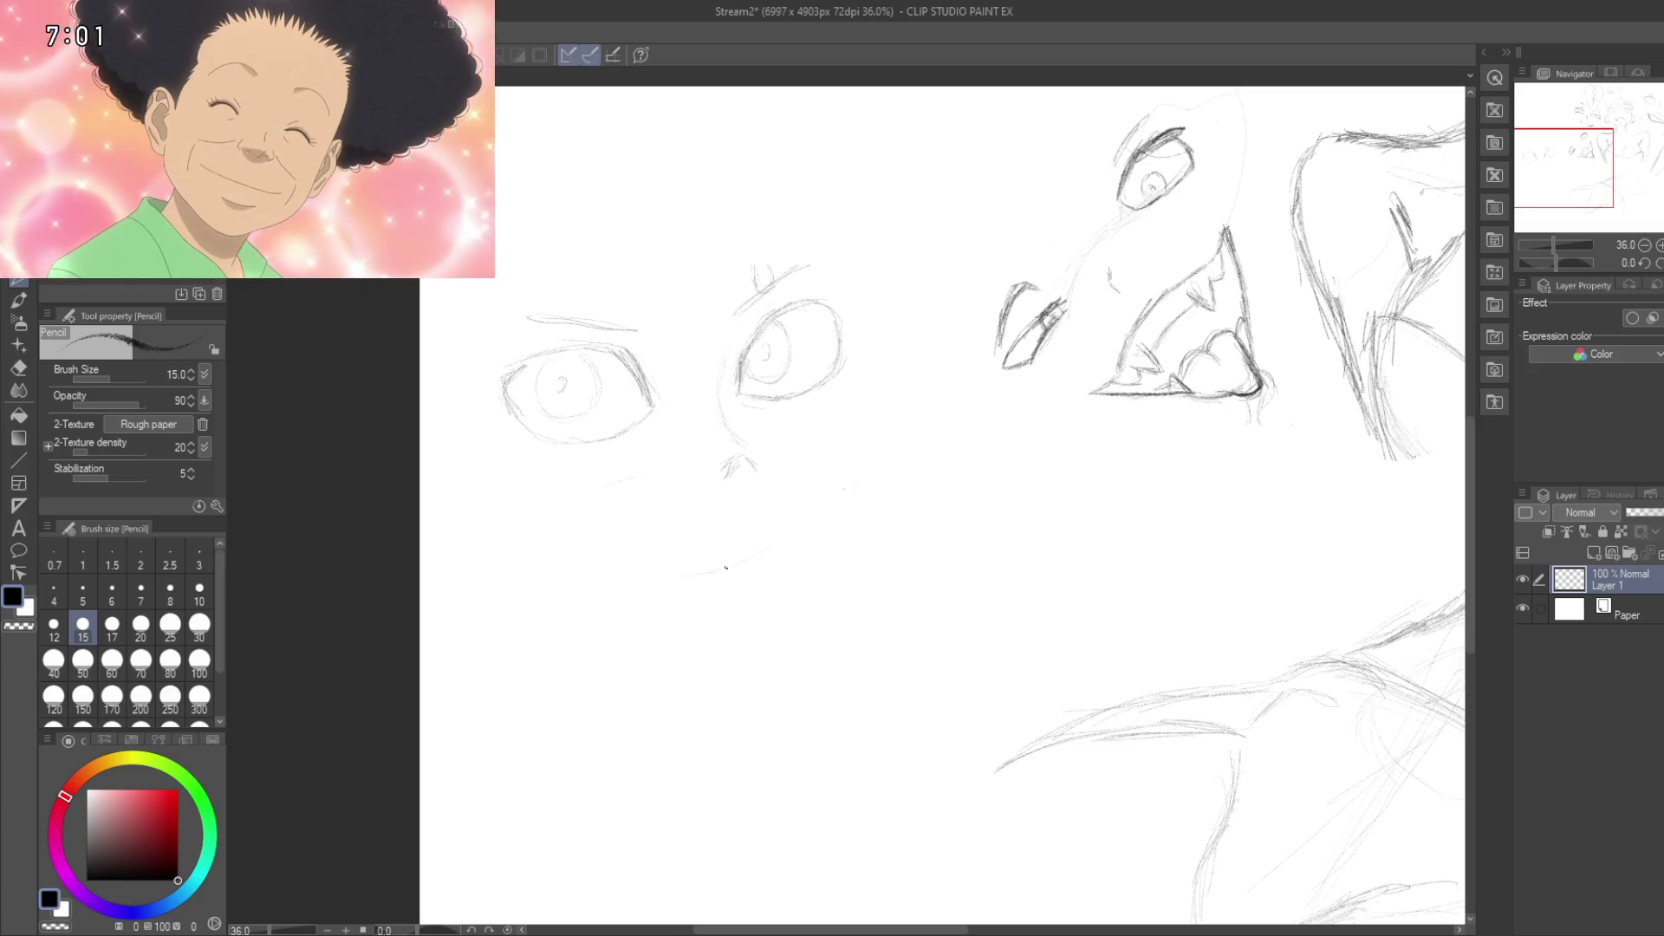
mouse_move(771, 546)
mouse_down()
mouse_move(676, 570)
mouse_move(827, 517)
mouse_up()
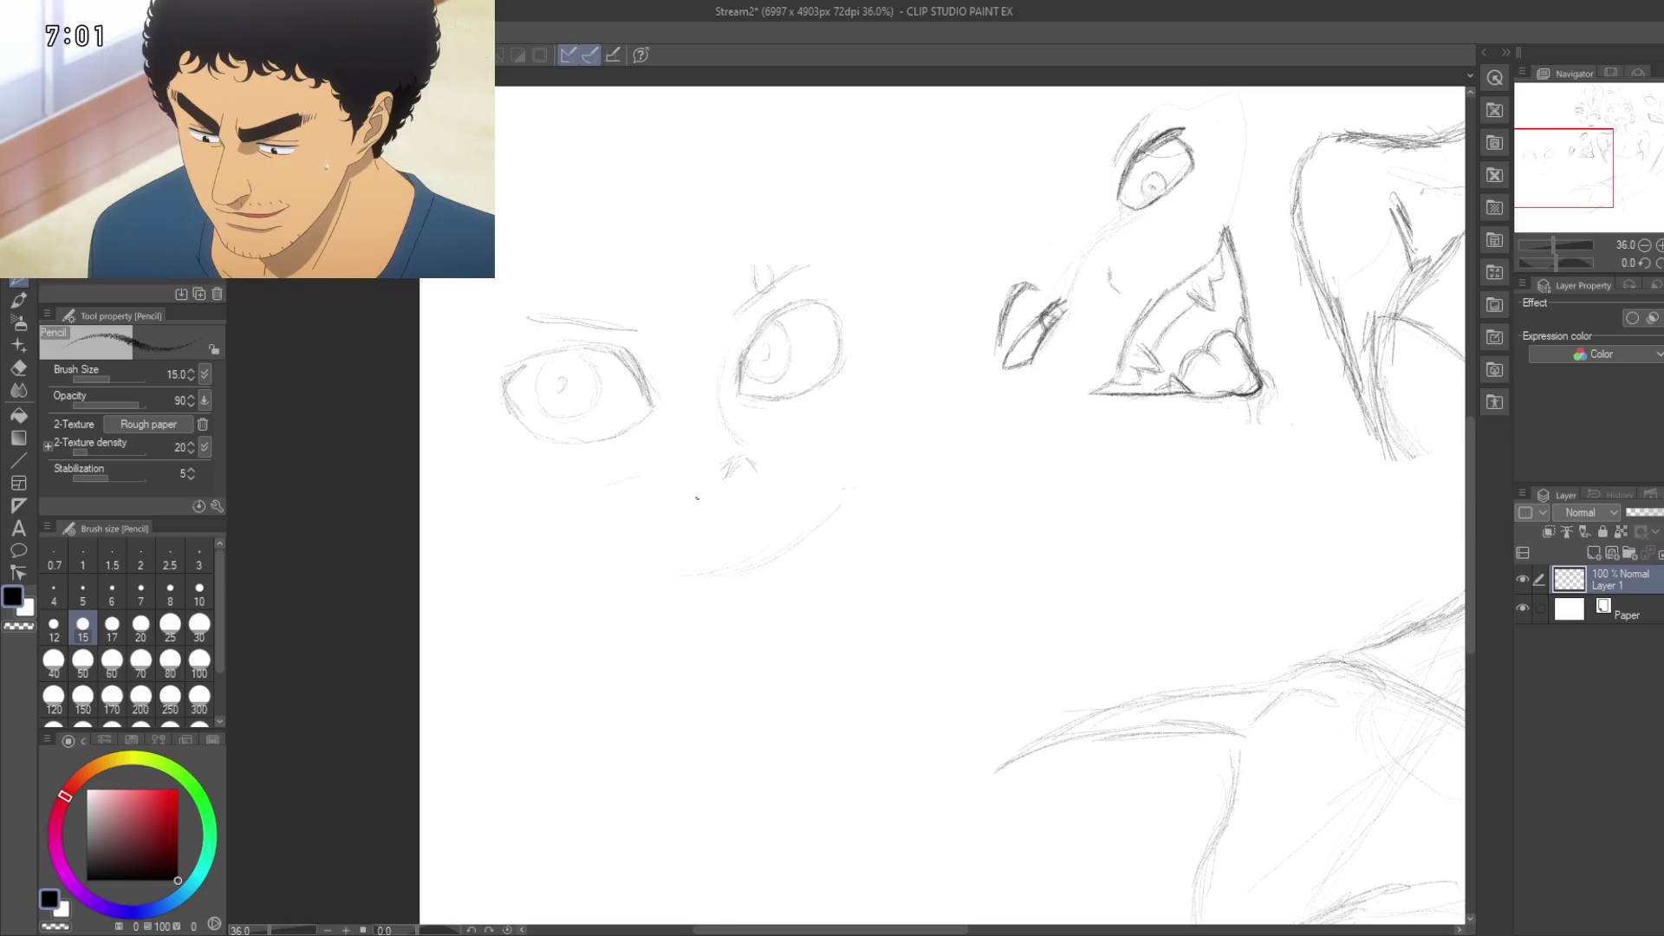
Step: Add short mouth strokes, extend the line toward its corner, and darken the lower mouth line
key(e)
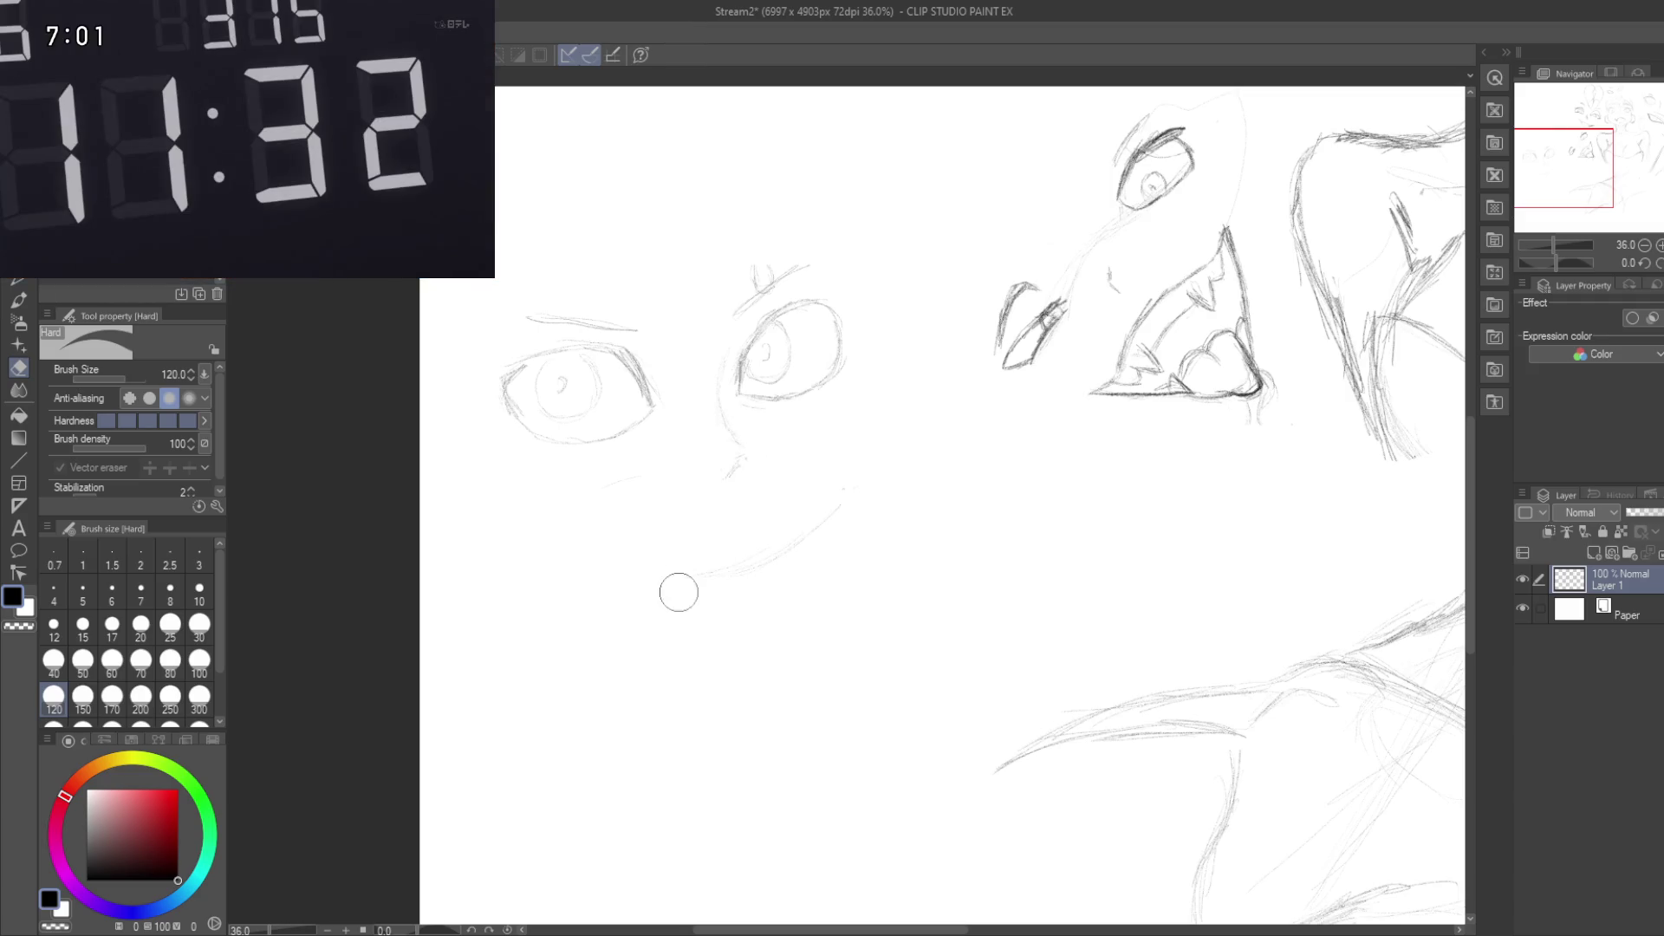
key(p)
key(p)
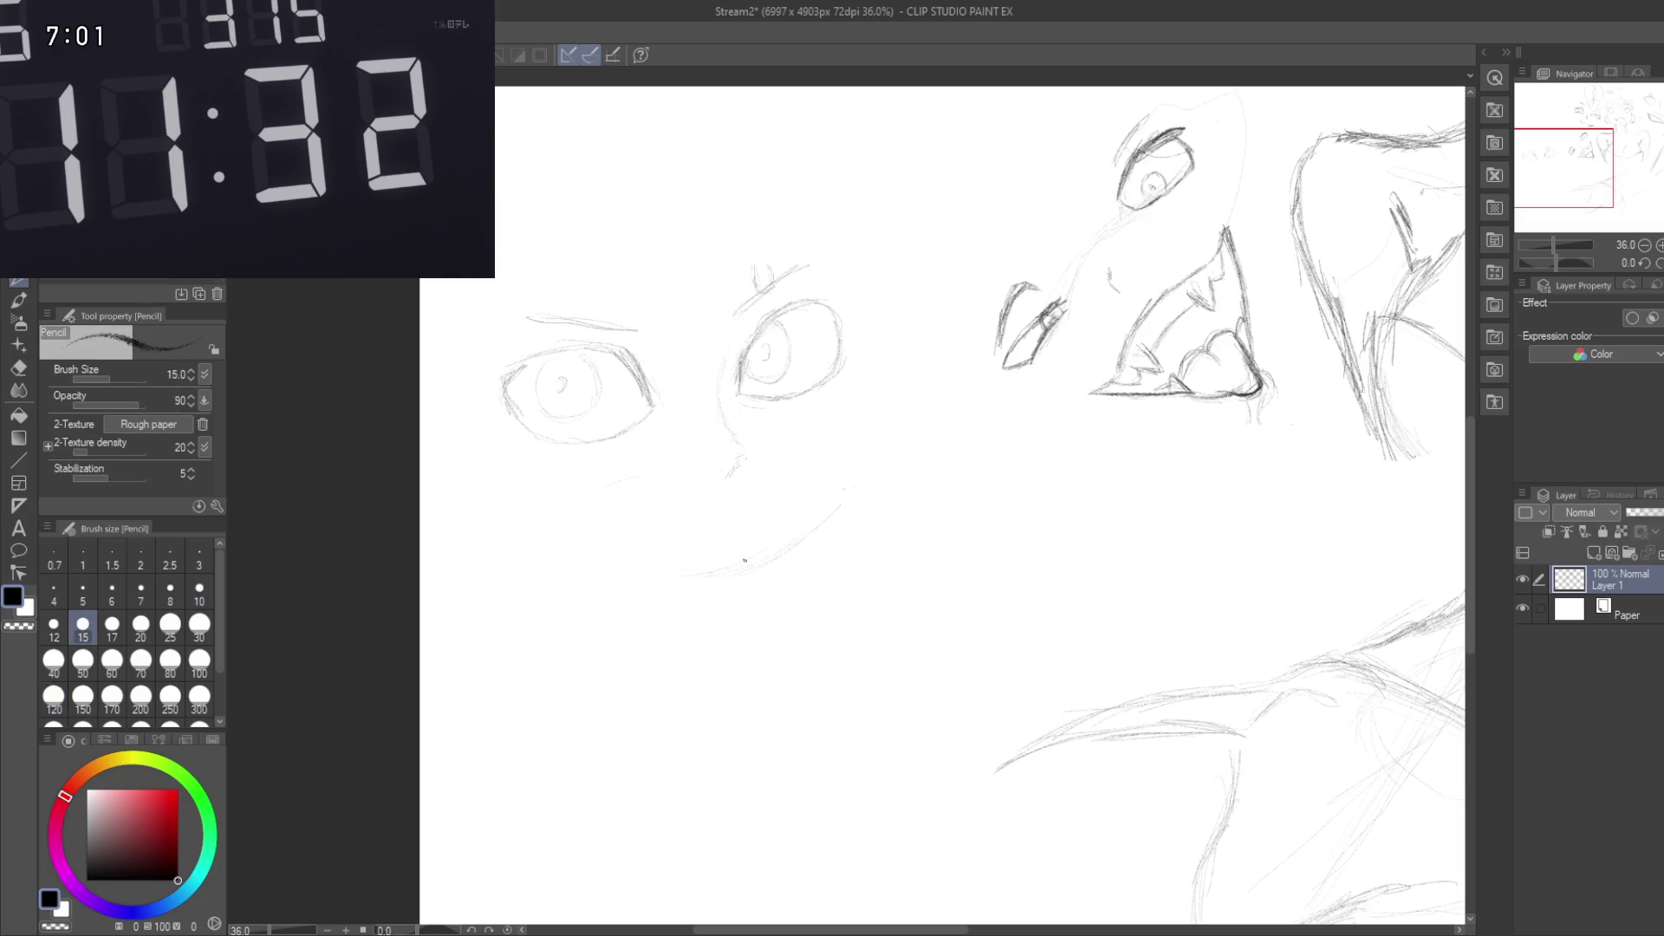
mouse_move(725, 532)
mouse_down()
mouse_move(706, 479)
mouse_move(726, 508)
mouse_up()
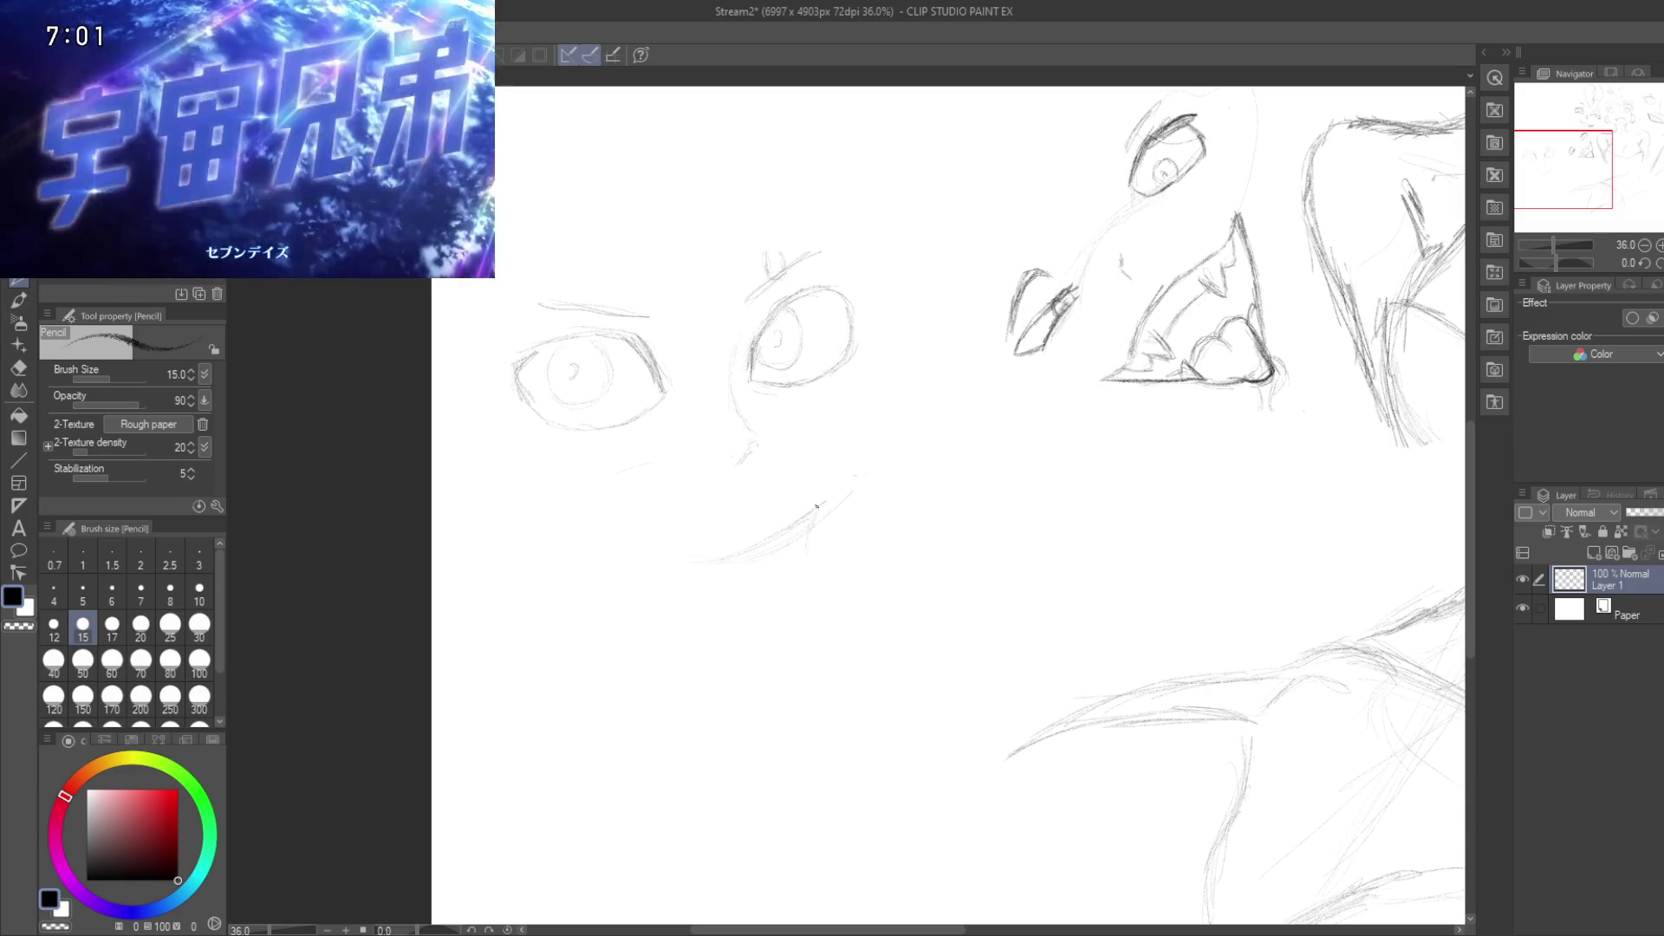
drag(816, 533, 822, 563)
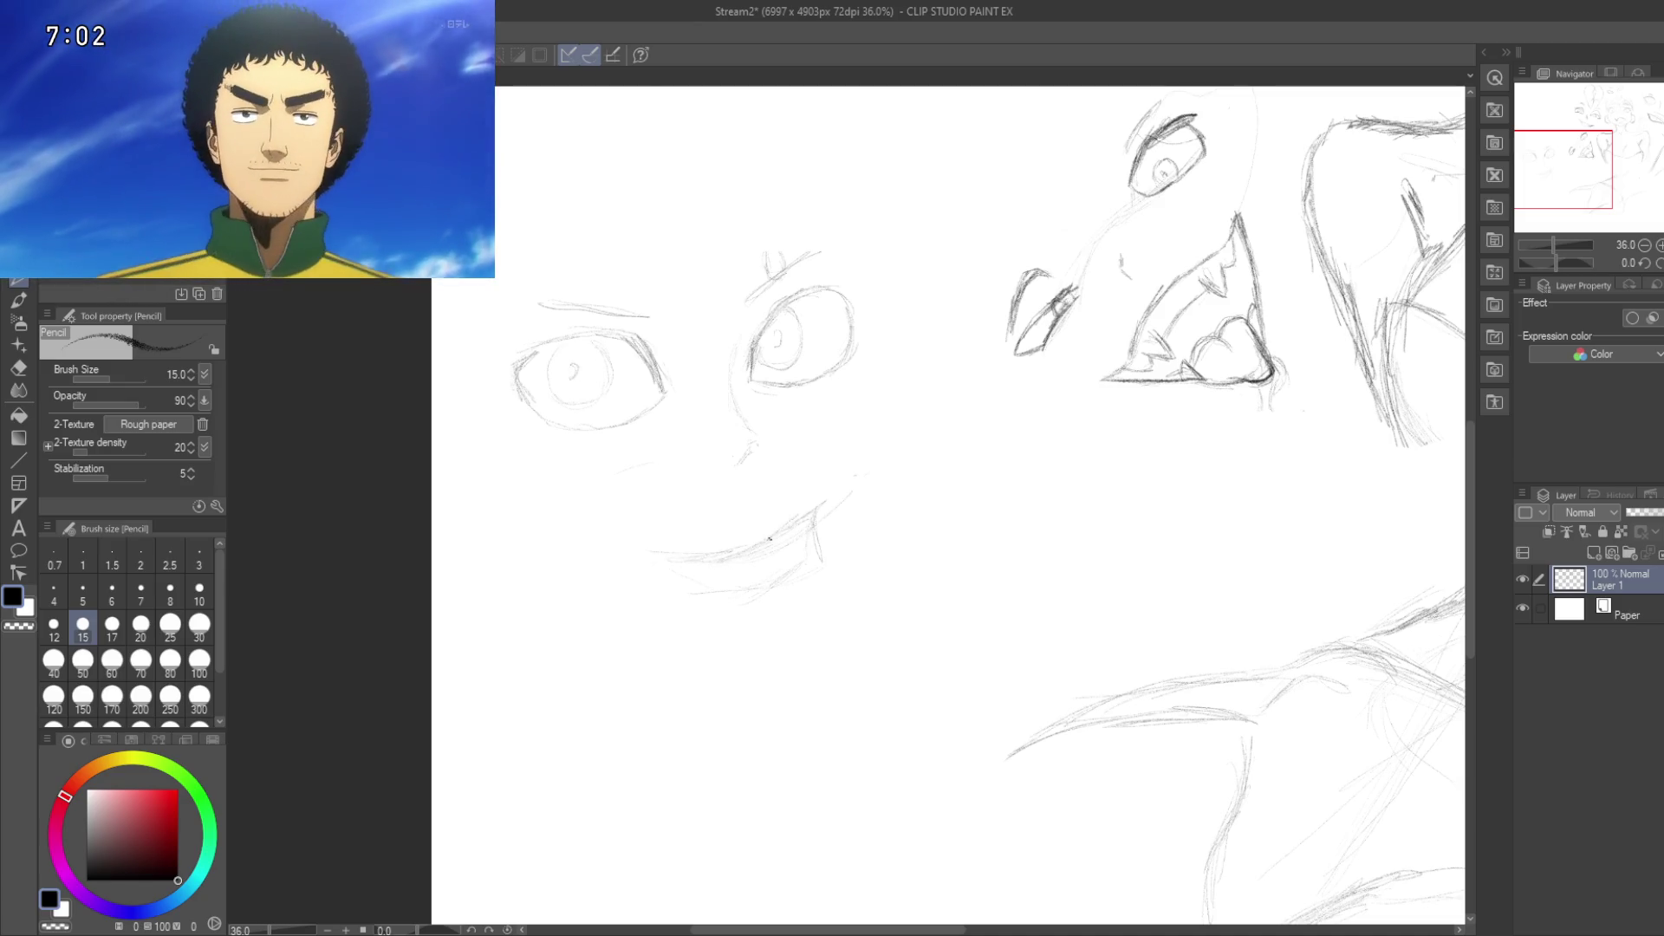
mouse_move(780, 527)
mouse_down()
mouse_move(814, 501)
mouse_move(799, 516)
mouse_up()
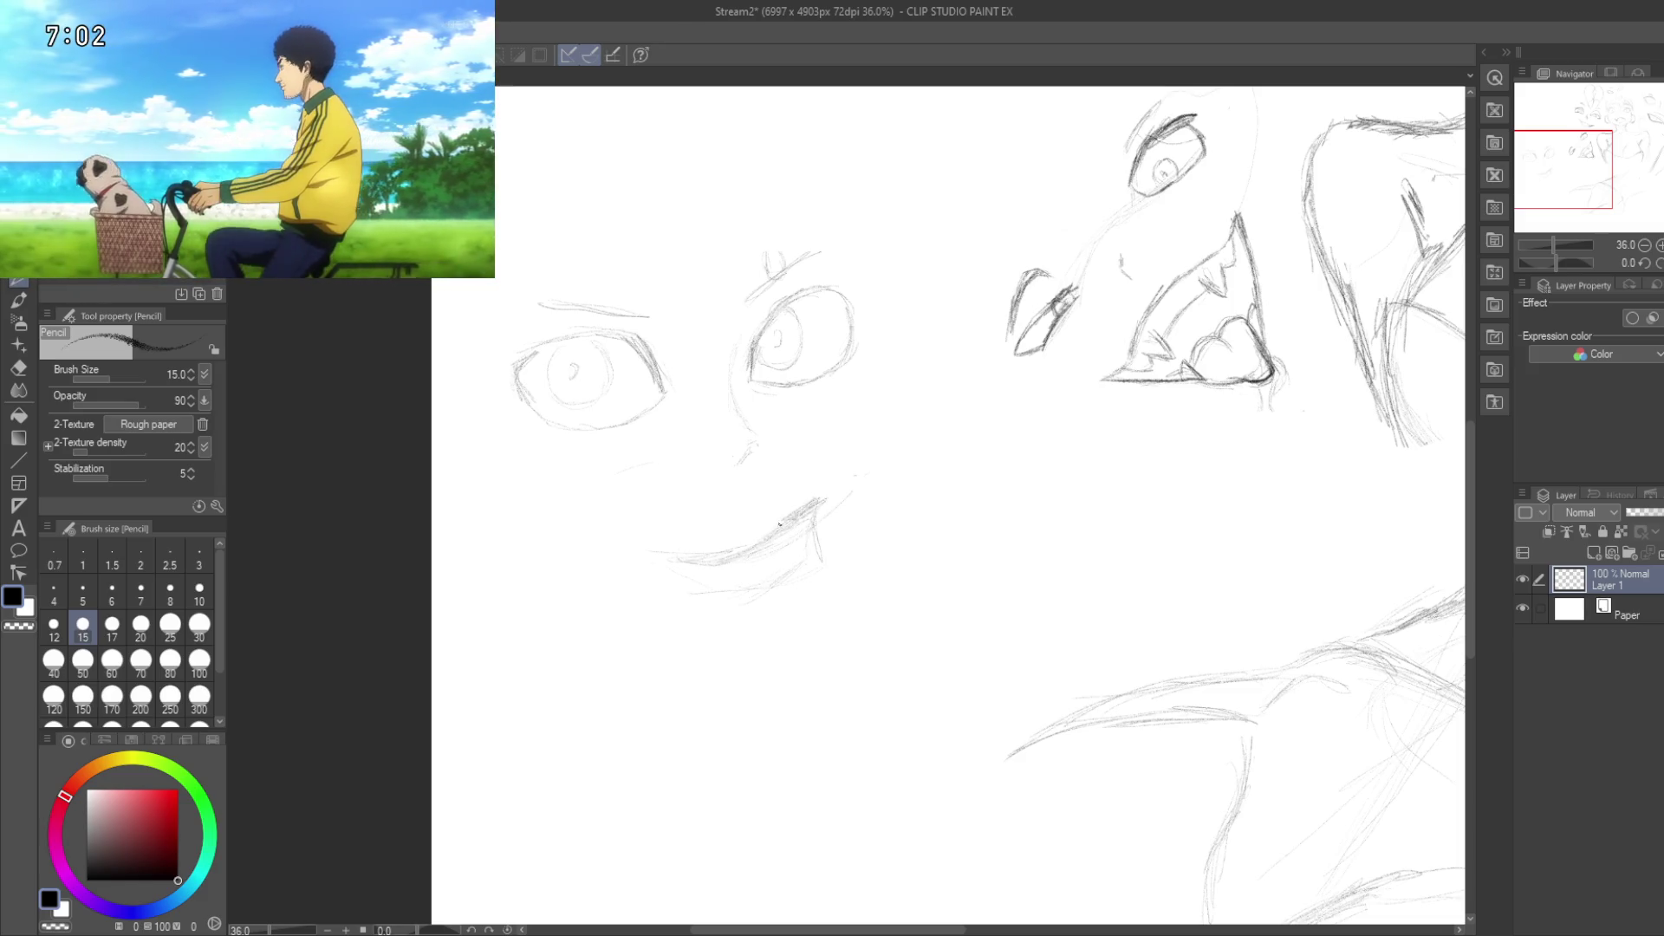
mouse_move(706, 553)
mouse_down()
mouse_move(681, 552)
mouse_move(770, 535)
mouse_up()
scroll(680, 550, down, 1)
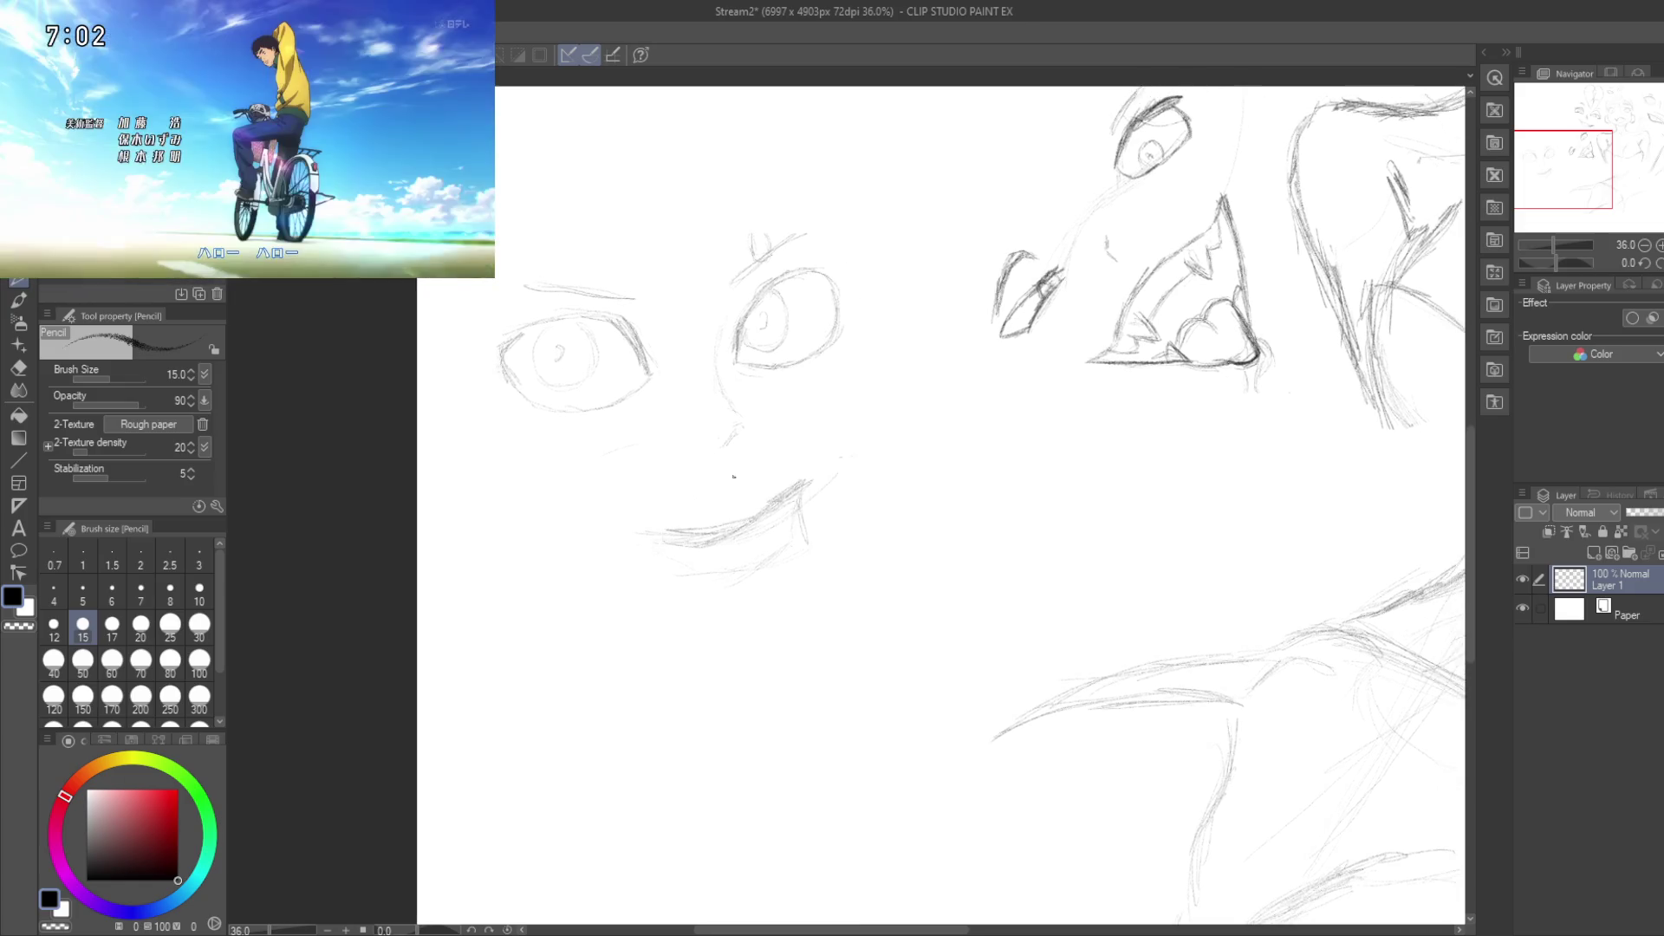
key(e)
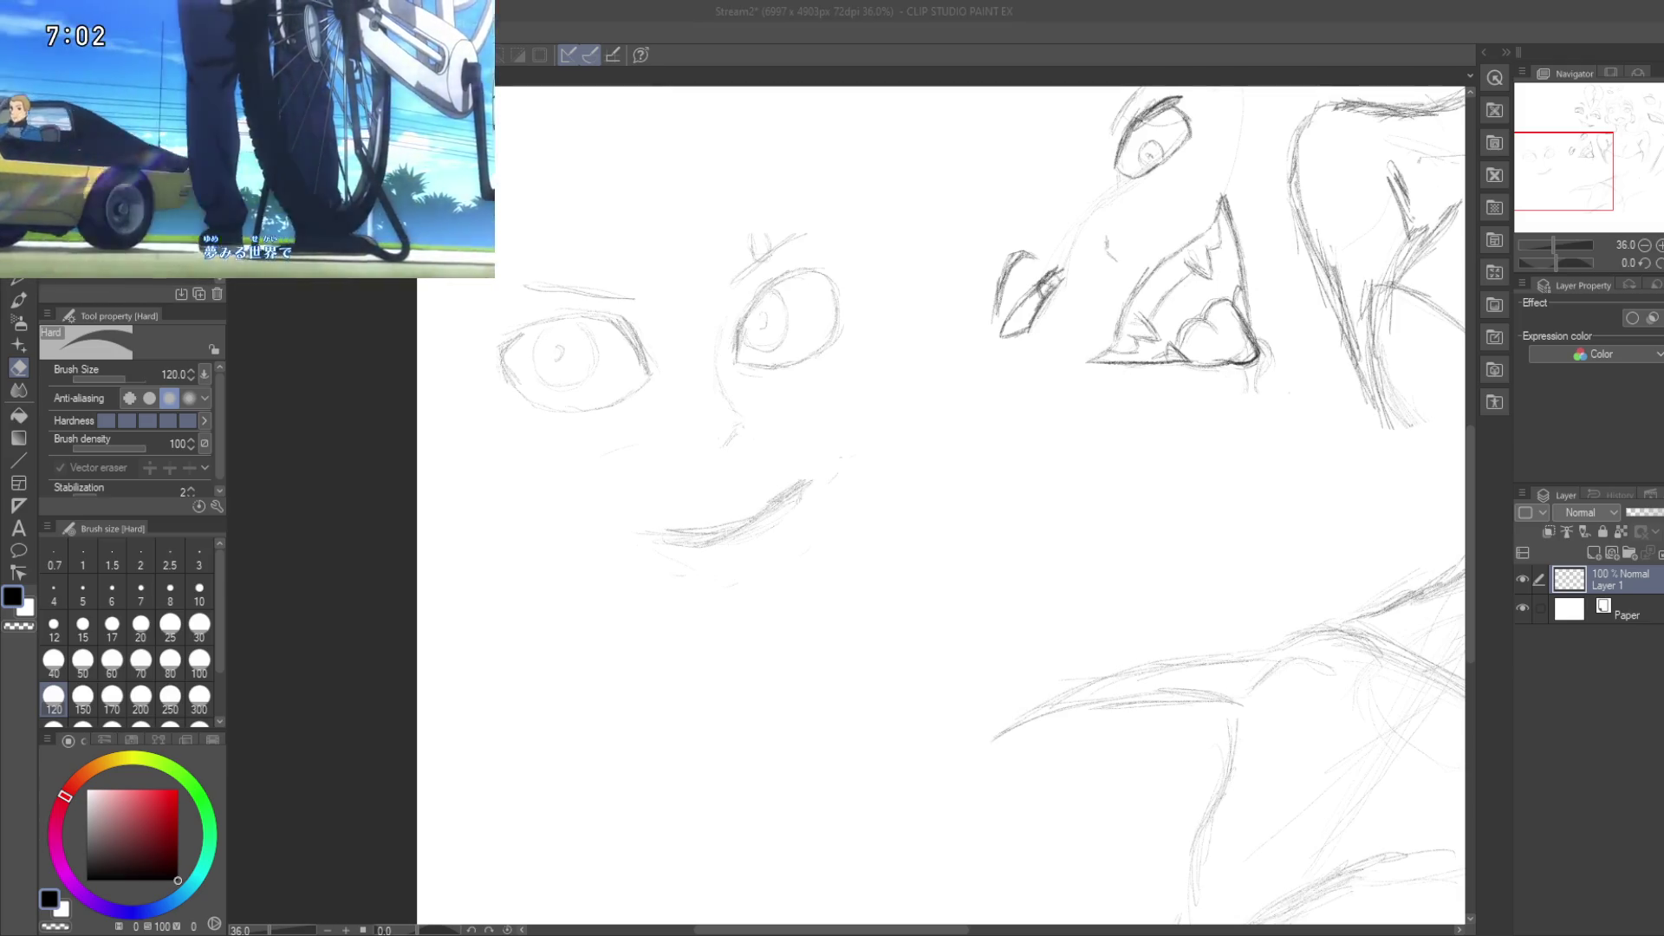
Step: Erase the messy mouth strokes and go back to the pencil to redraw the lips
mouse_move(247, 173)
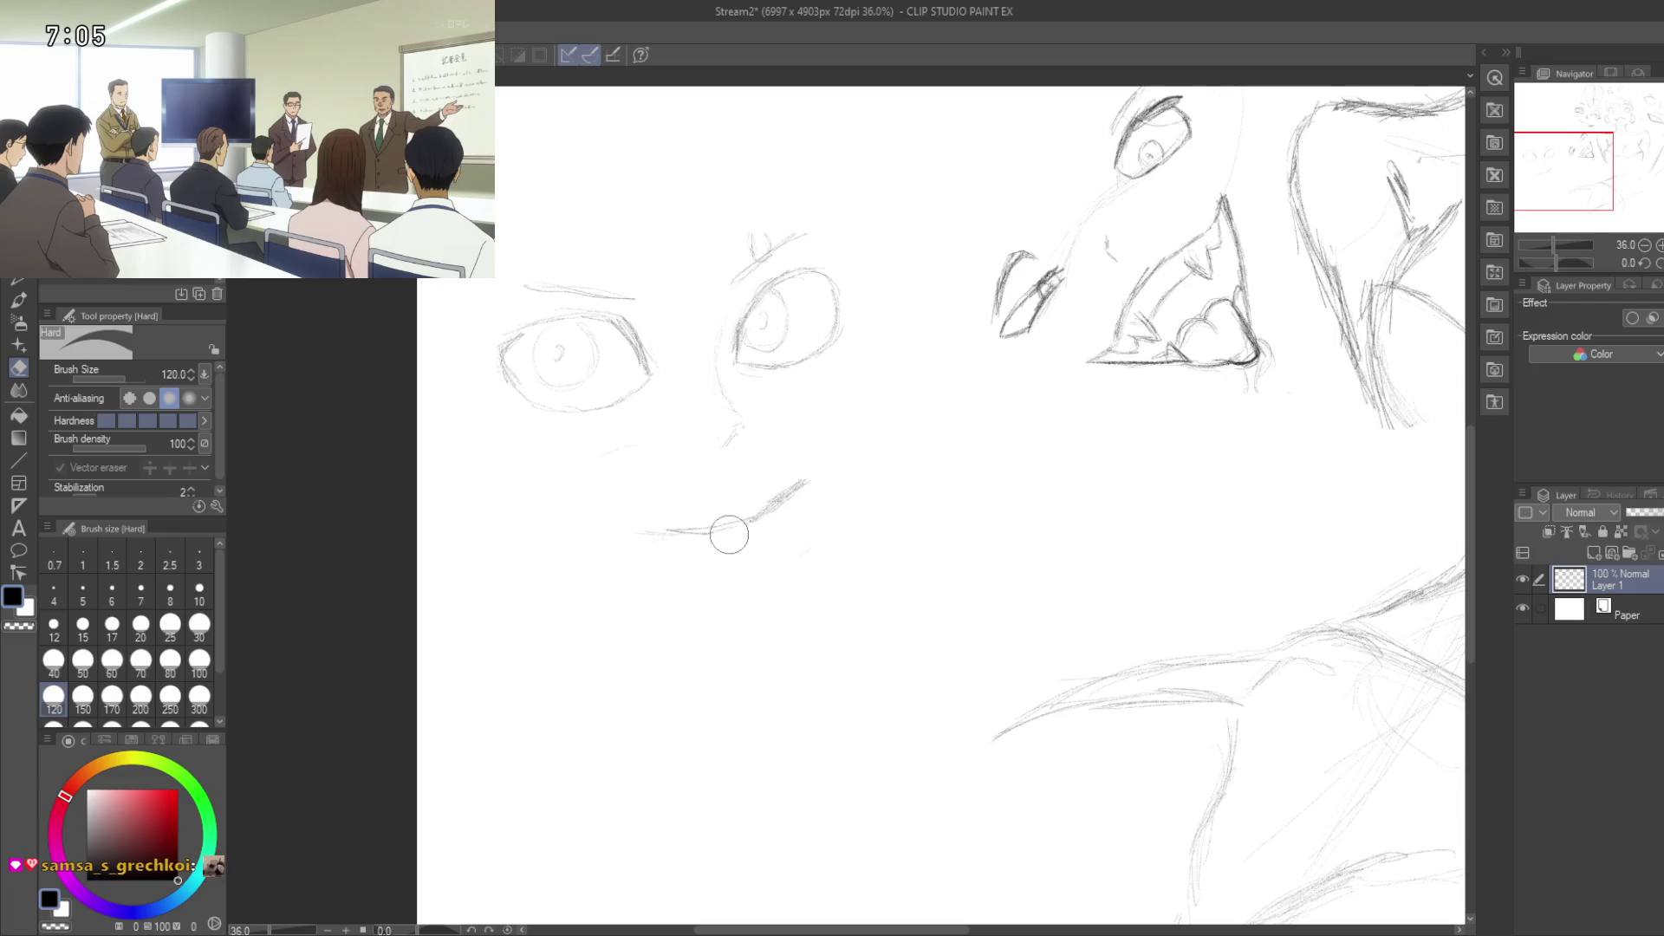
key(p)
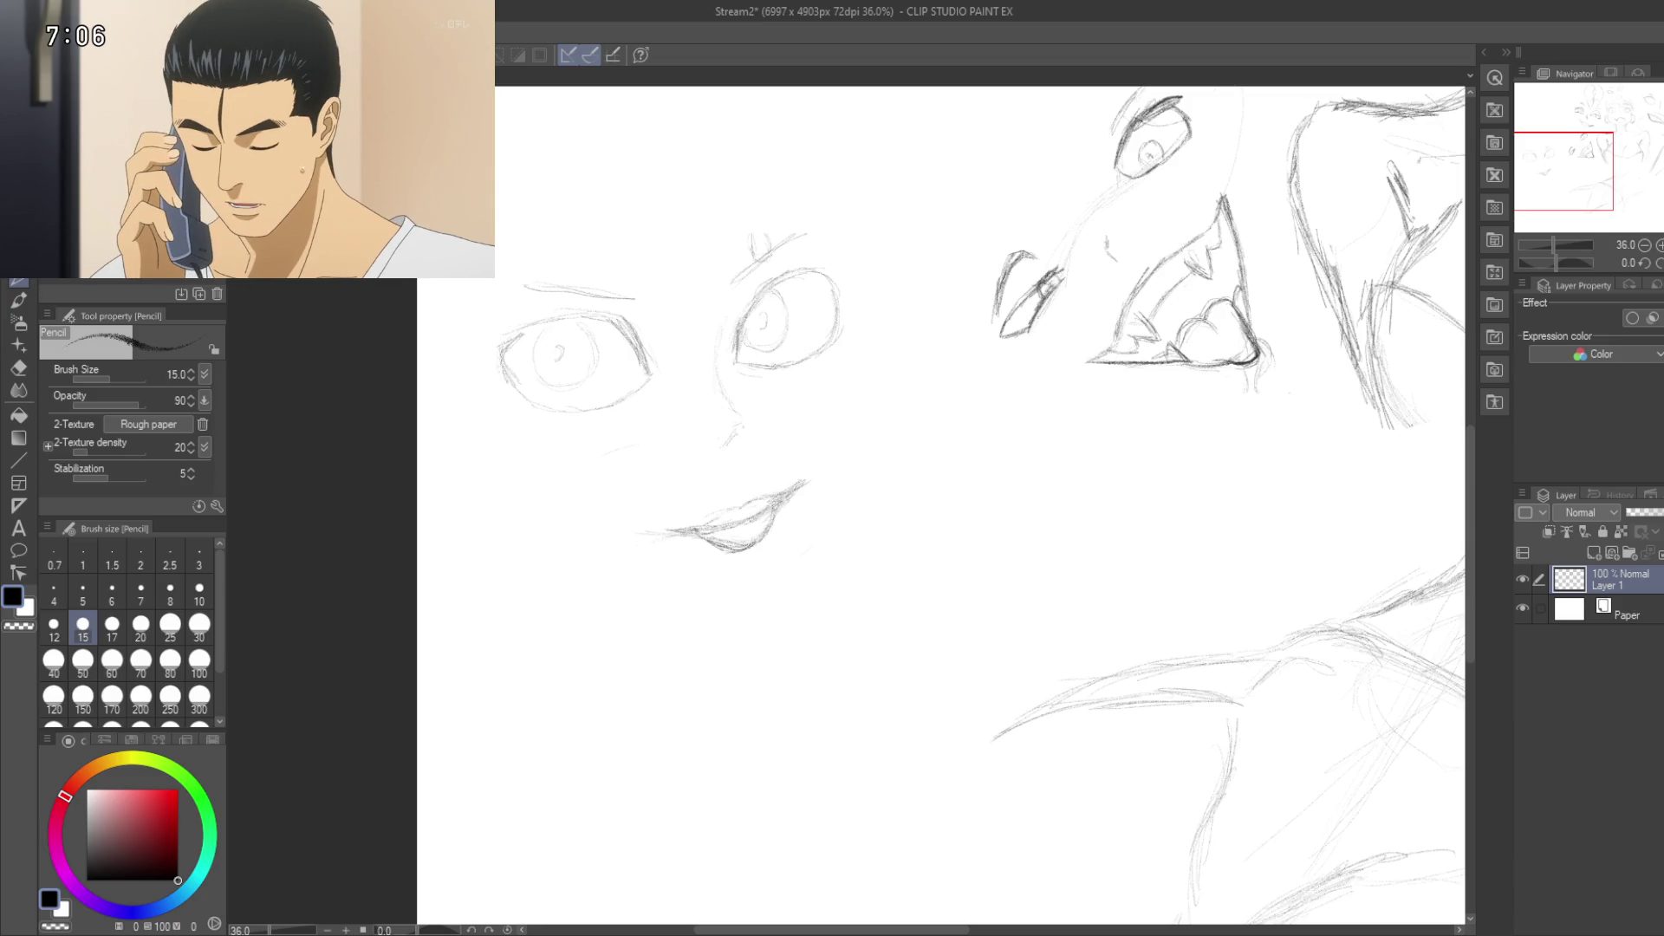
Step: Darken the left edge of the lips, then pan to recentre the face
drag(664, 528, 699, 532)
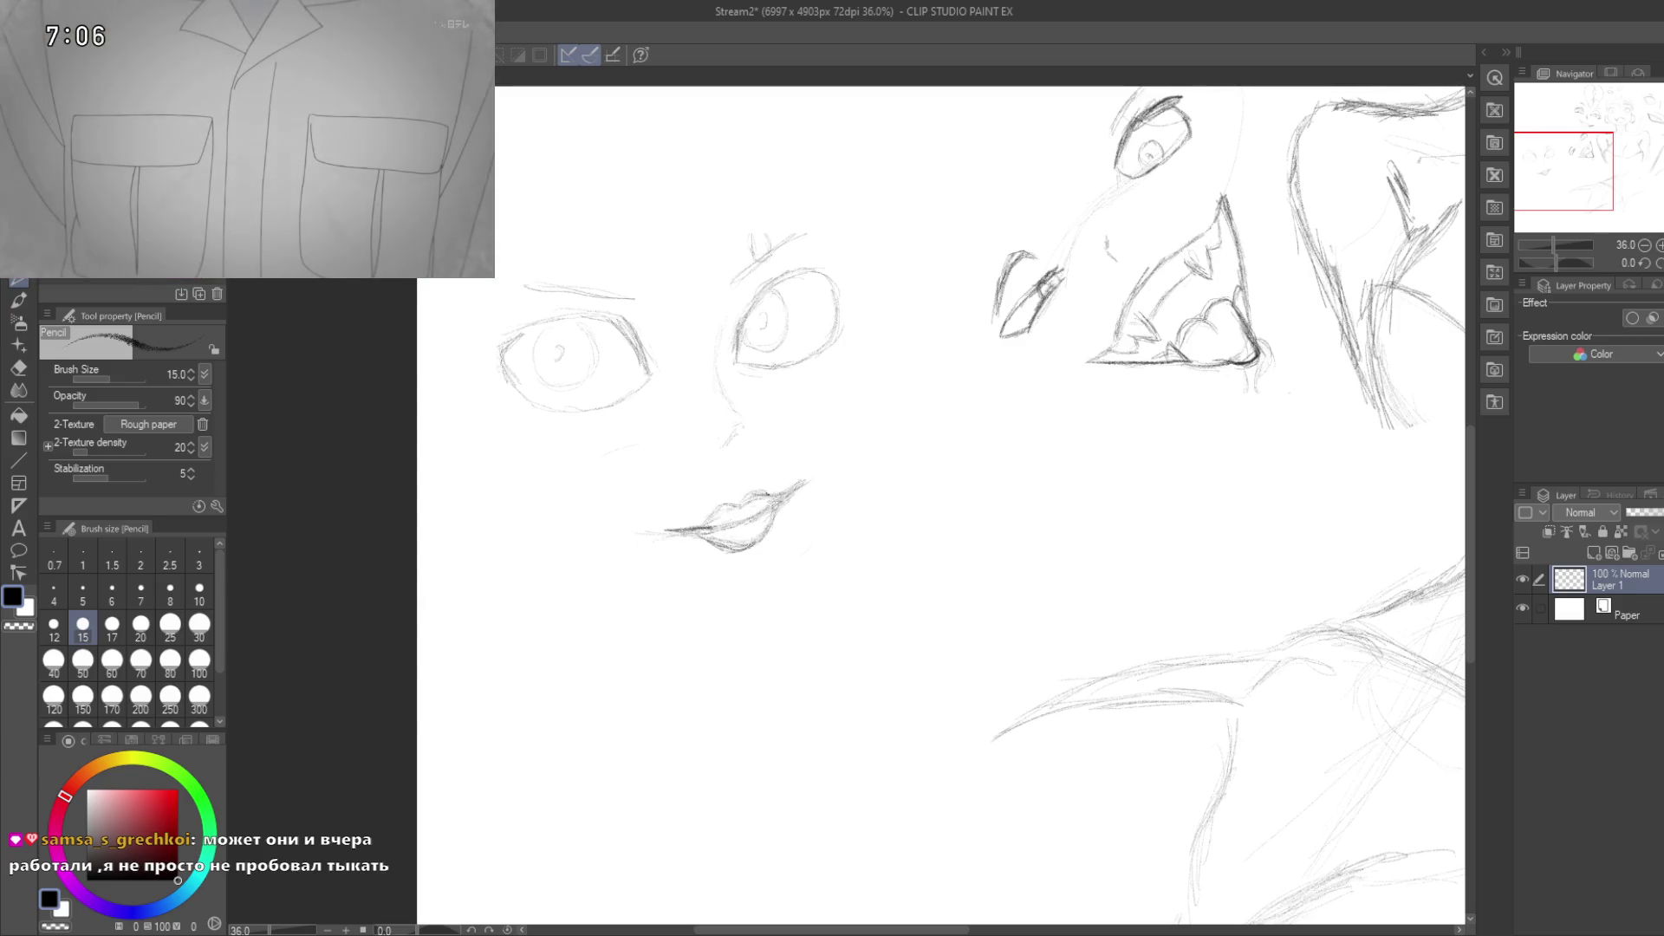
drag(613, 416, 709, 445)
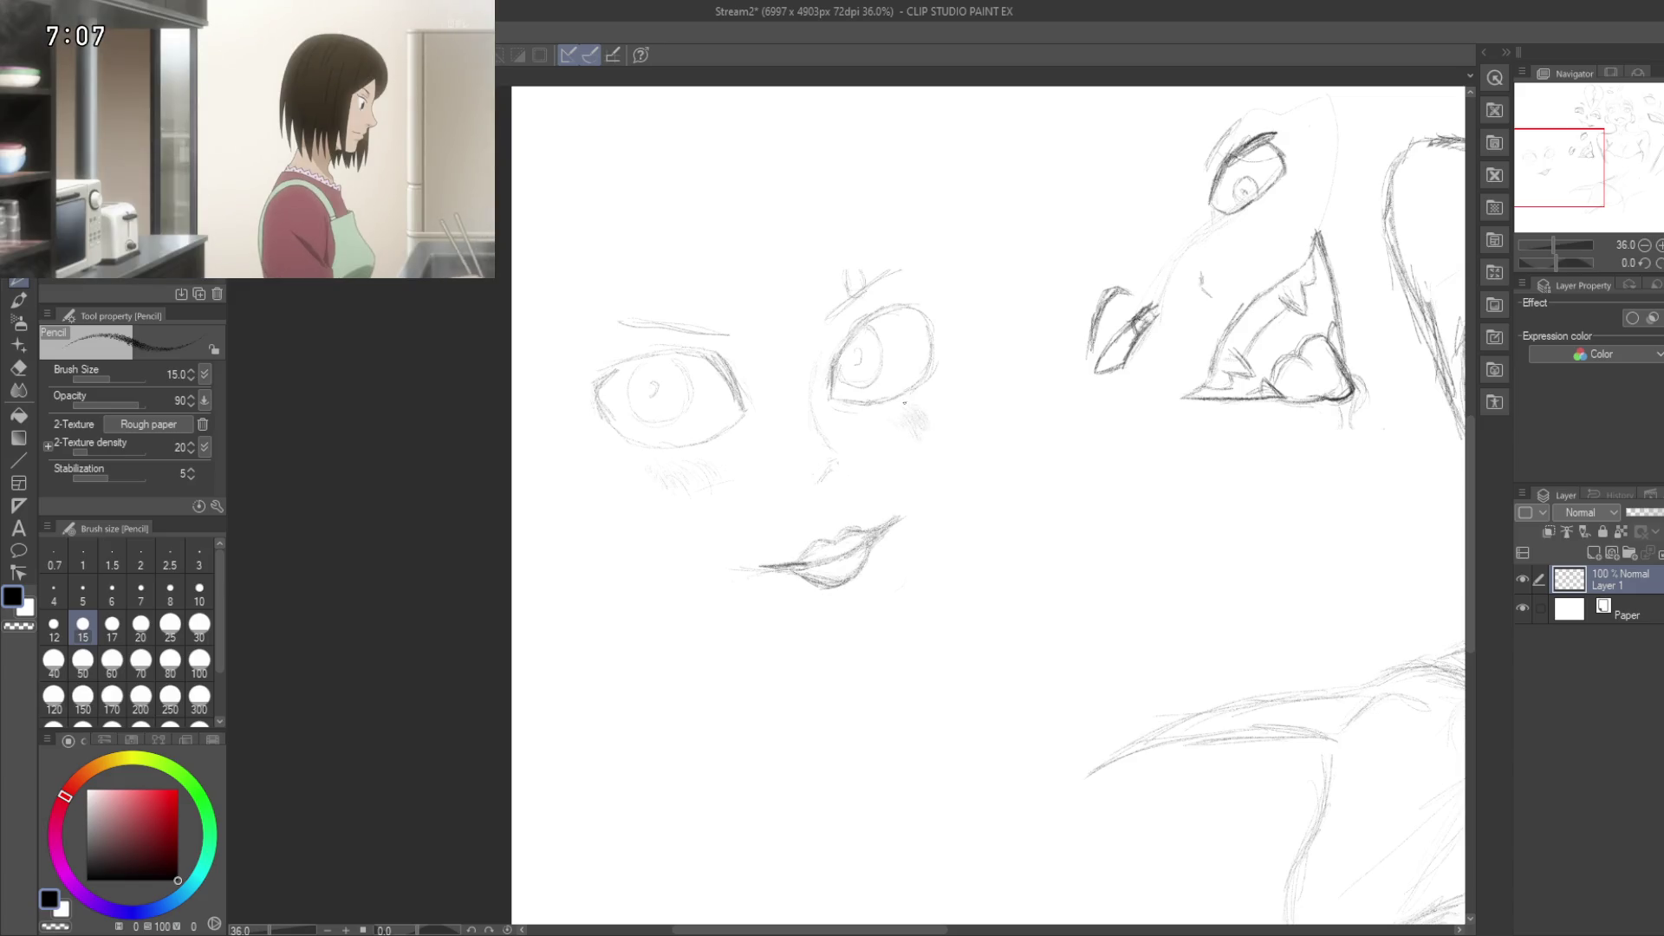
drag(928, 435, 1015, 485)
drag(742, 549, 713, 476)
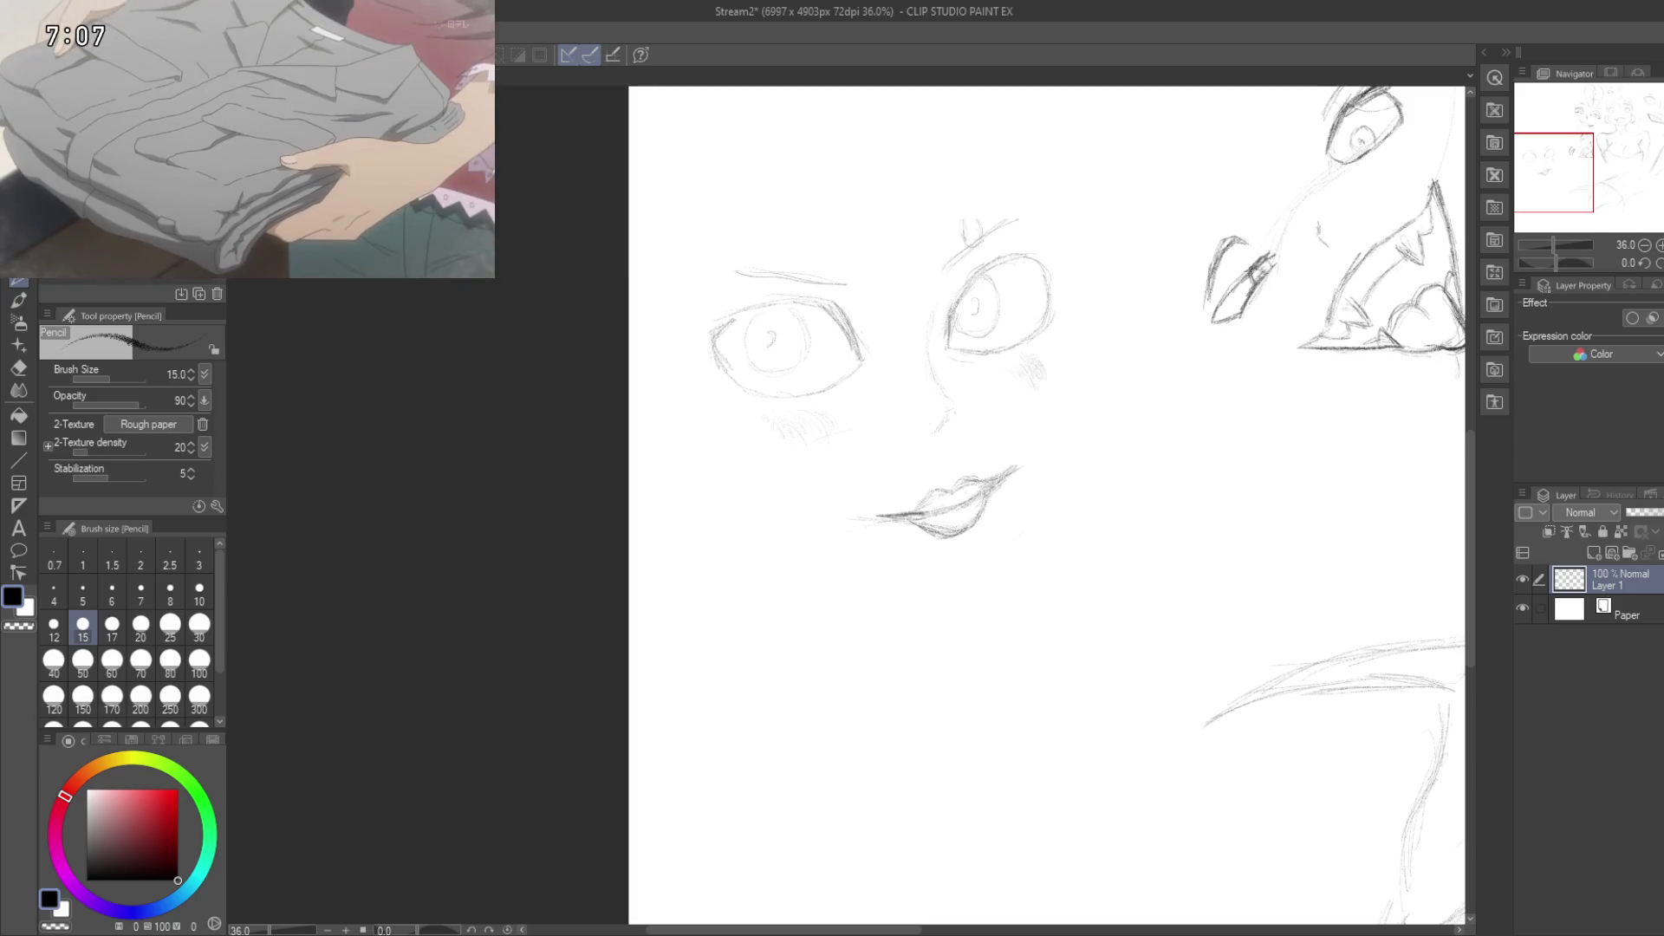
mouse_move(249, 69)
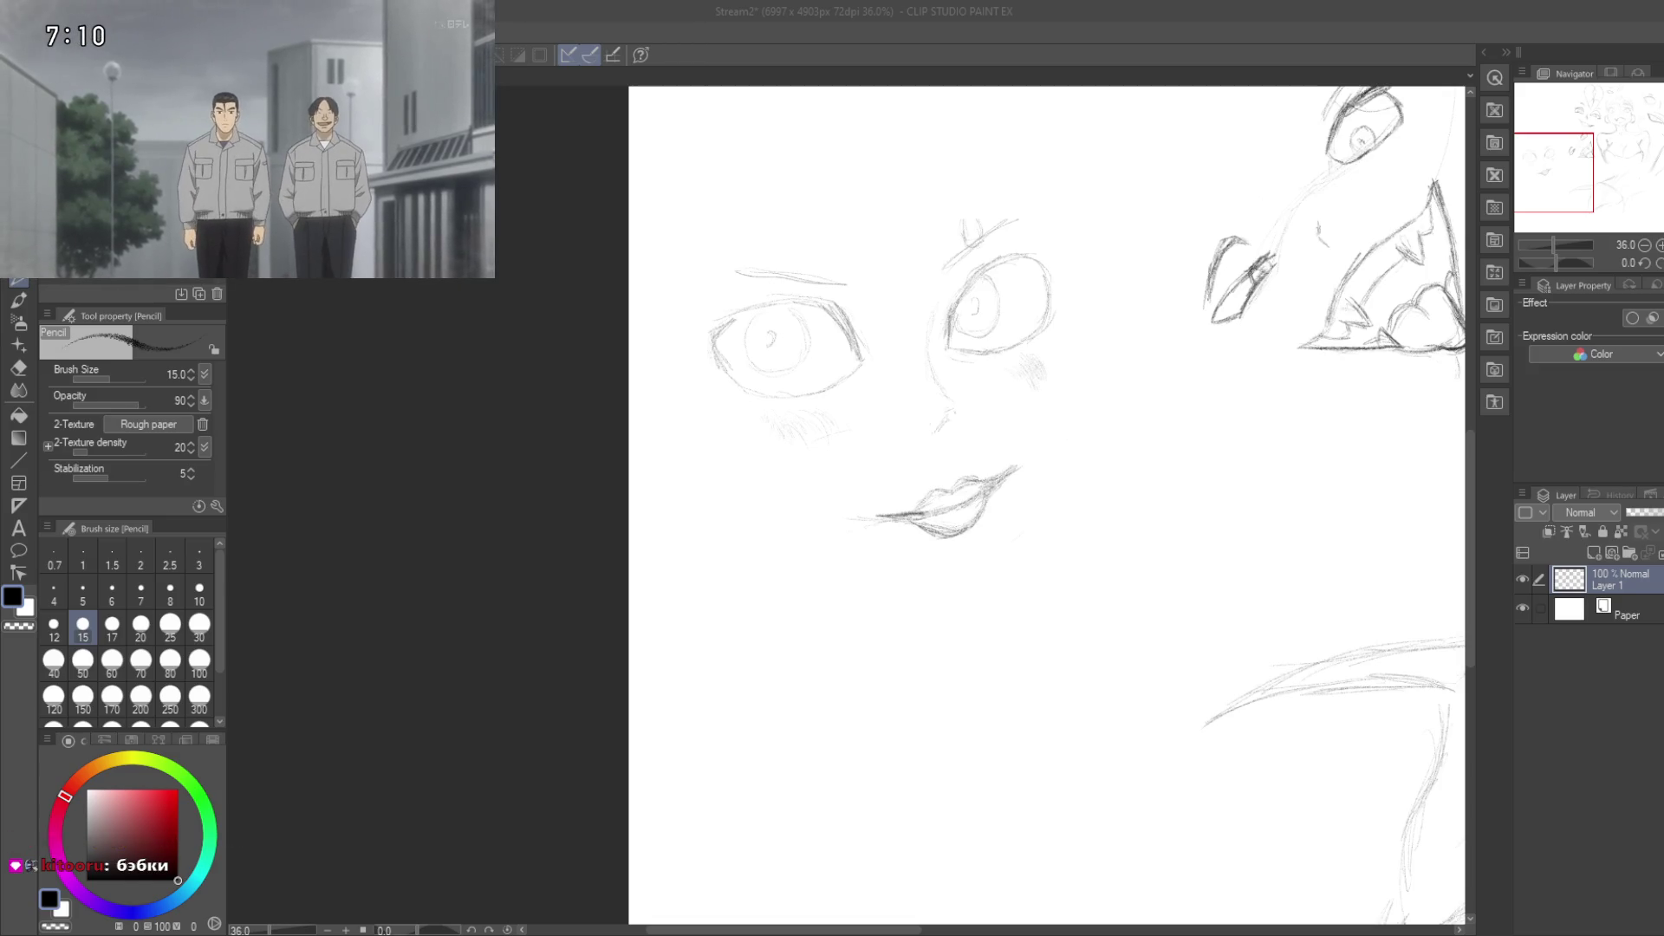
Step: Pan the canvas left to show the eye and body sketches on the right side
scroll(1170, 570, down, 5)
scroll(1158, 575, up, 3)
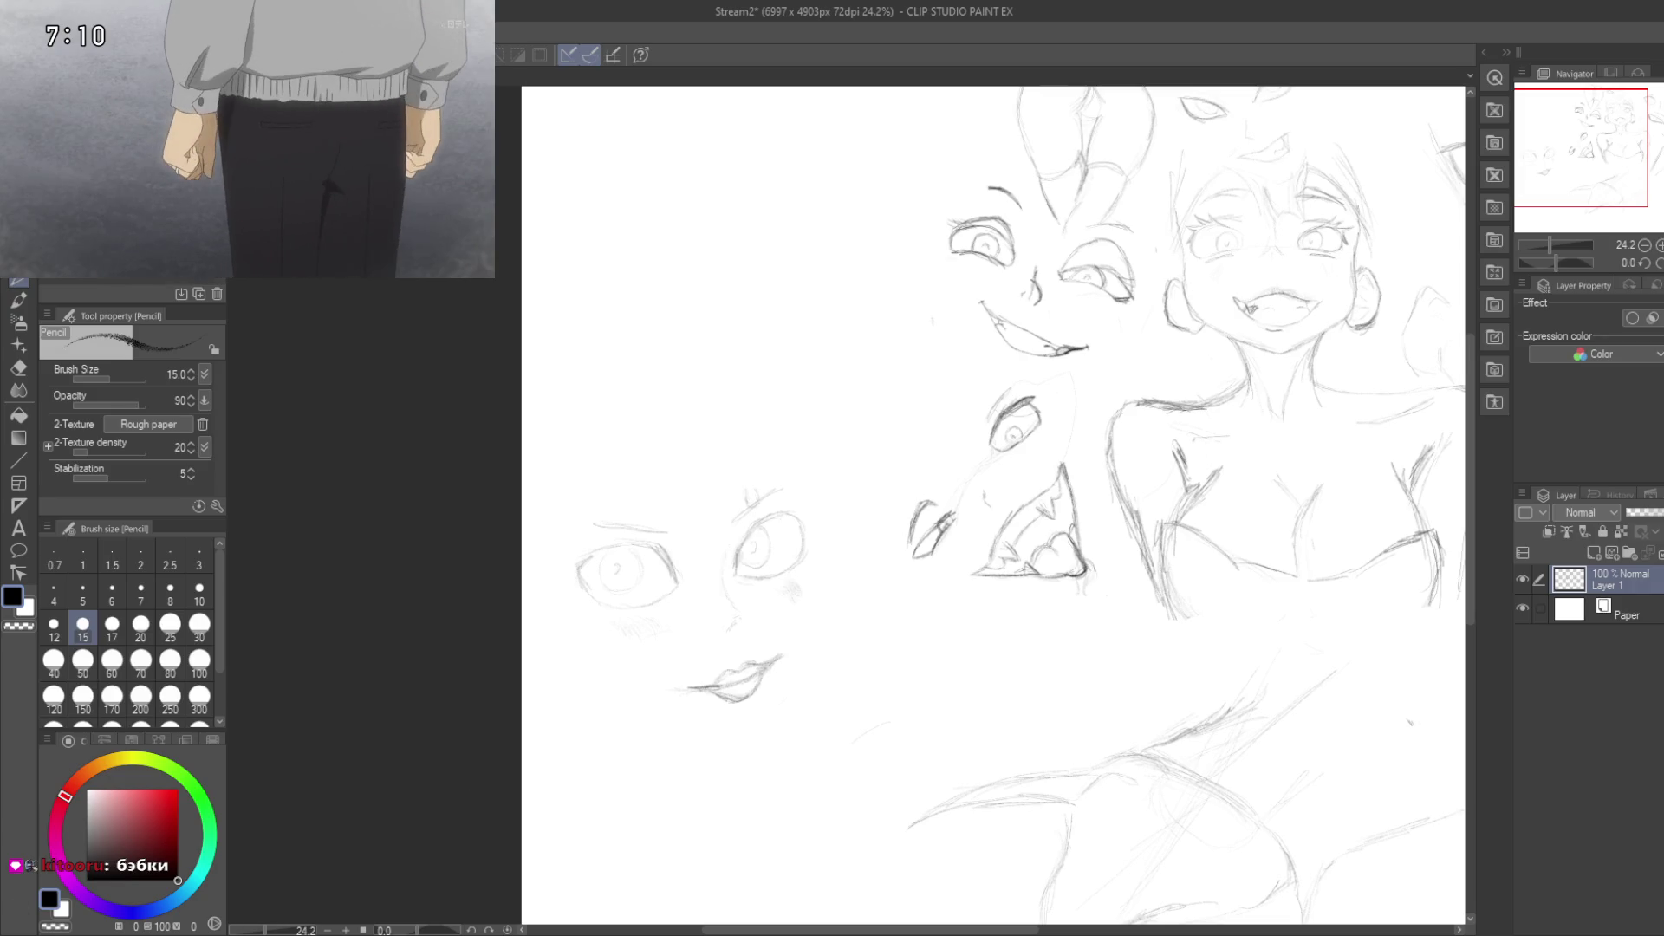
mouse_move(260, 174)
click(199, 55)
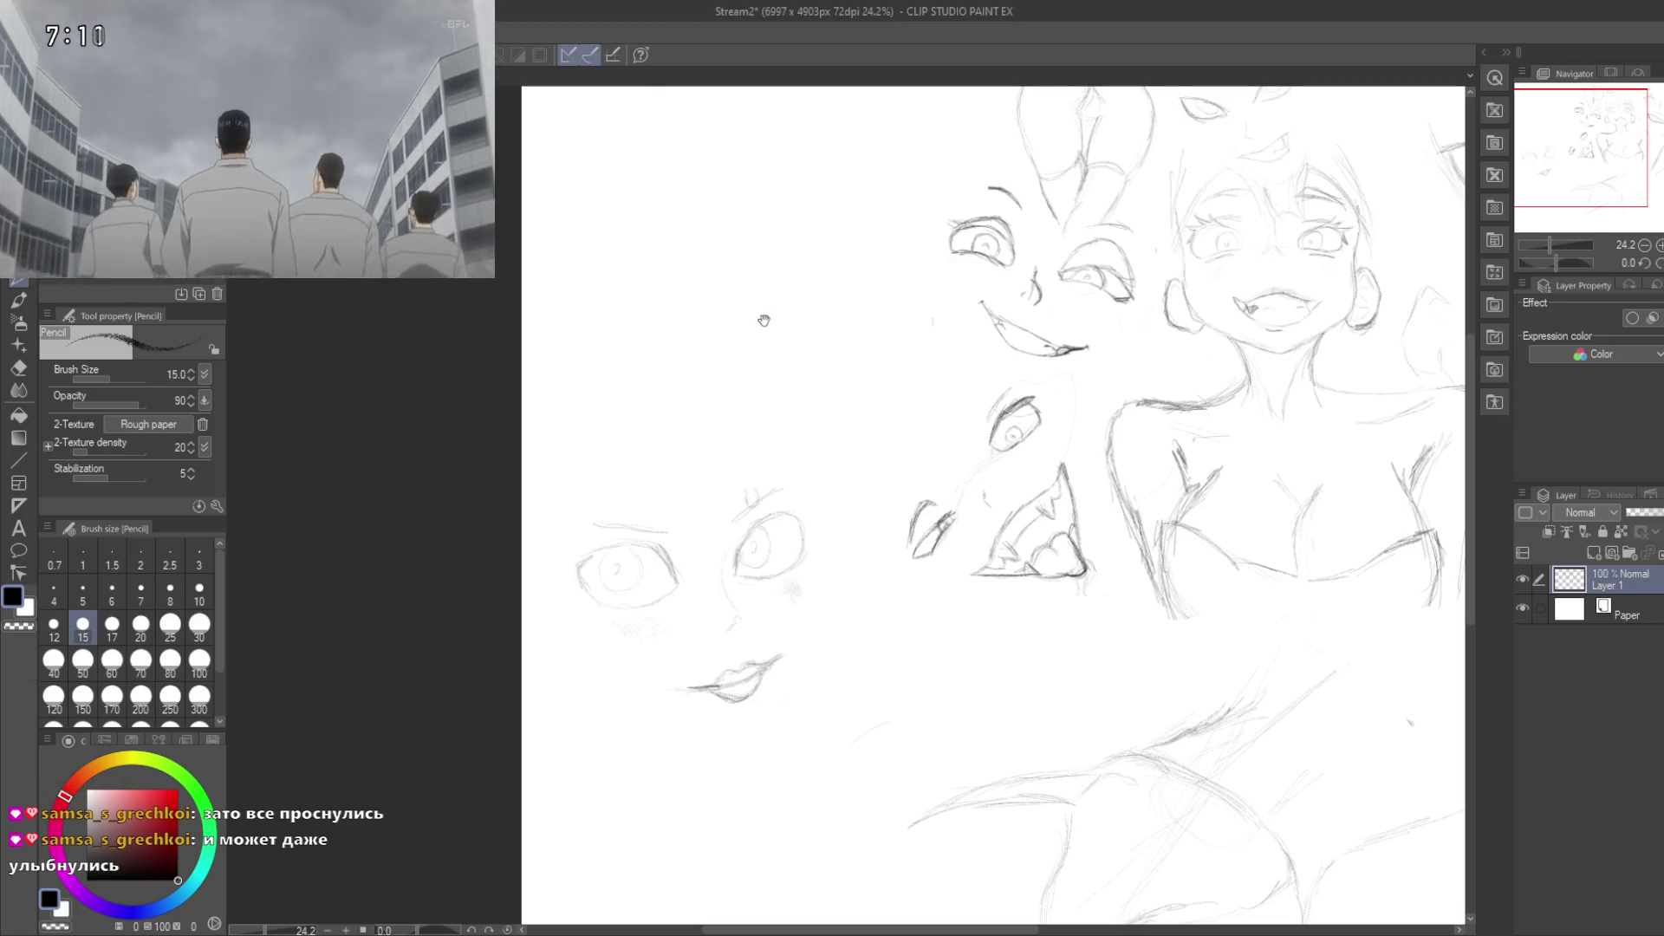
mouse_move(829, 367)
mouse_down()
mouse_move(468, 367)
mouse_move(442, 386)
mouse_move(561, 348)
mouse_move(754, 473)
mouse_move(746, 426)
mouse_up()
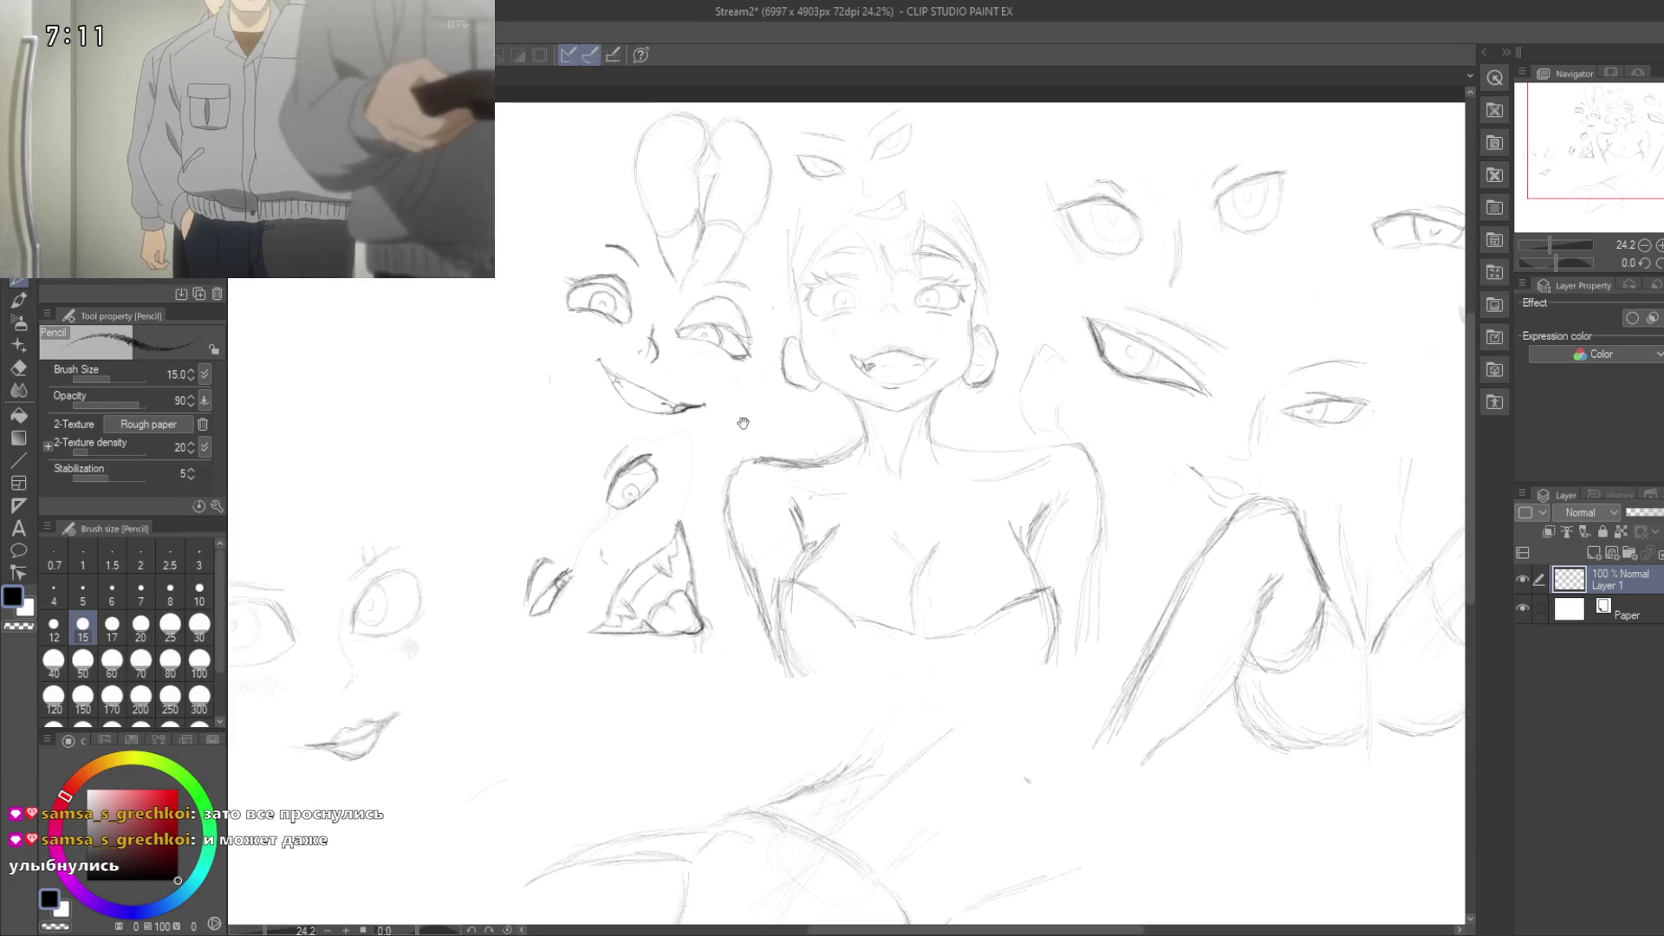
drag(744, 431, 720, 418)
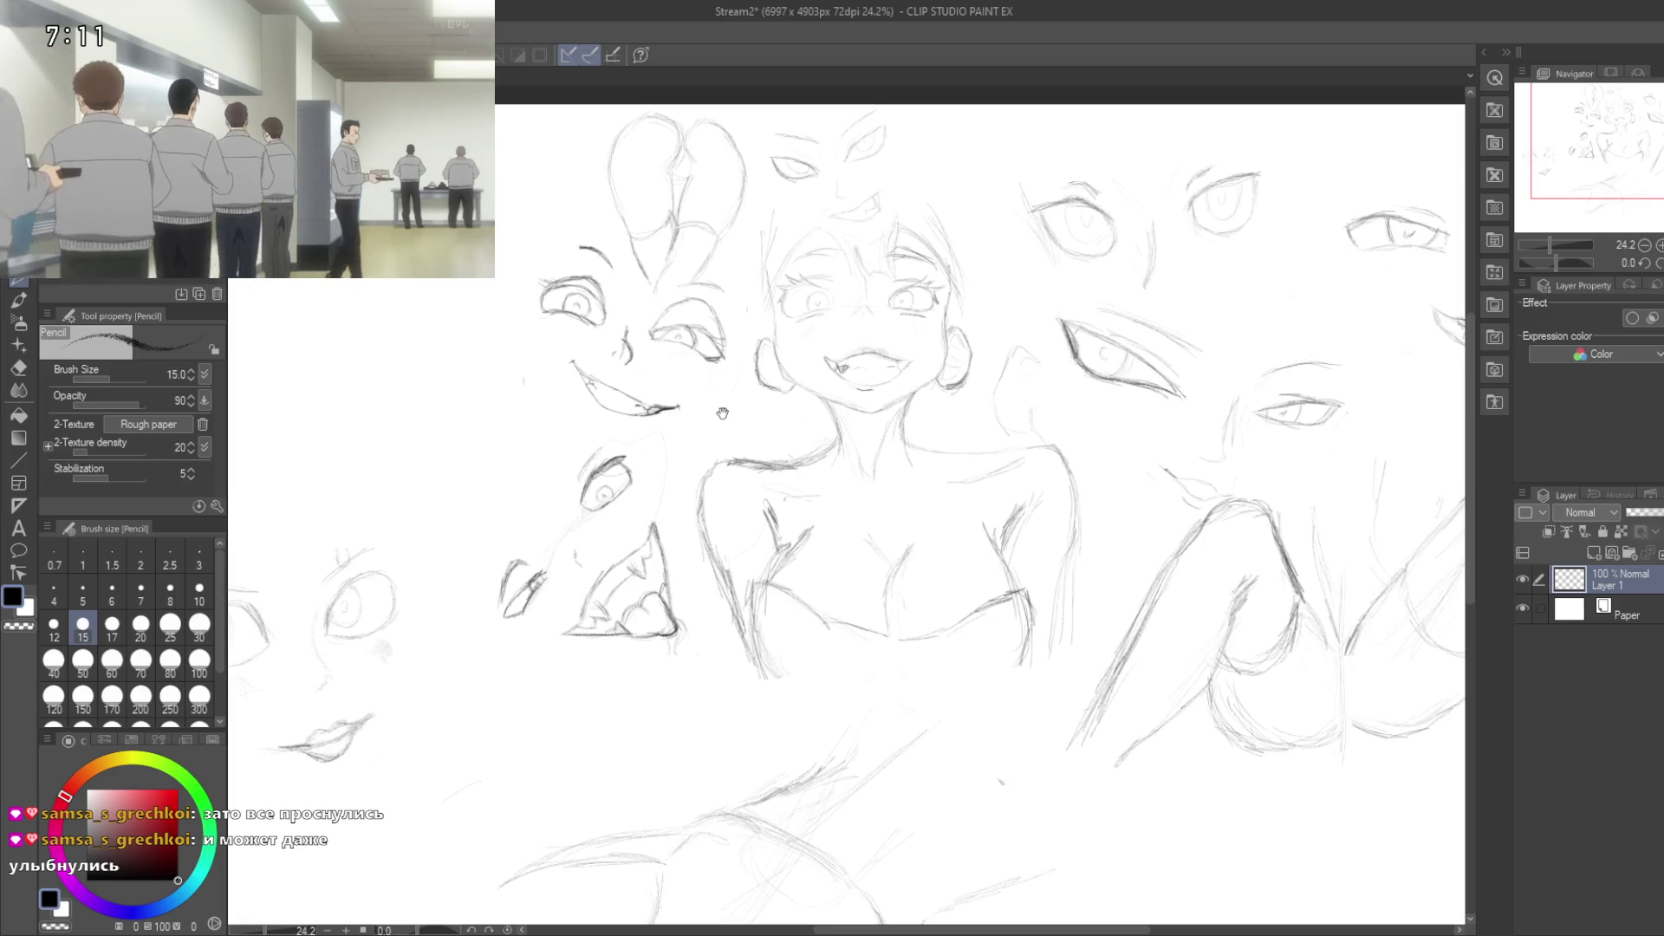
Step: Pan down to the canvas bottom and lengthen the lower-body sketch's lower-right line
mouse_move(725, 423)
mouse_down()
mouse_move(756, 350)
mouse_move(765, 112)
mouse_up()
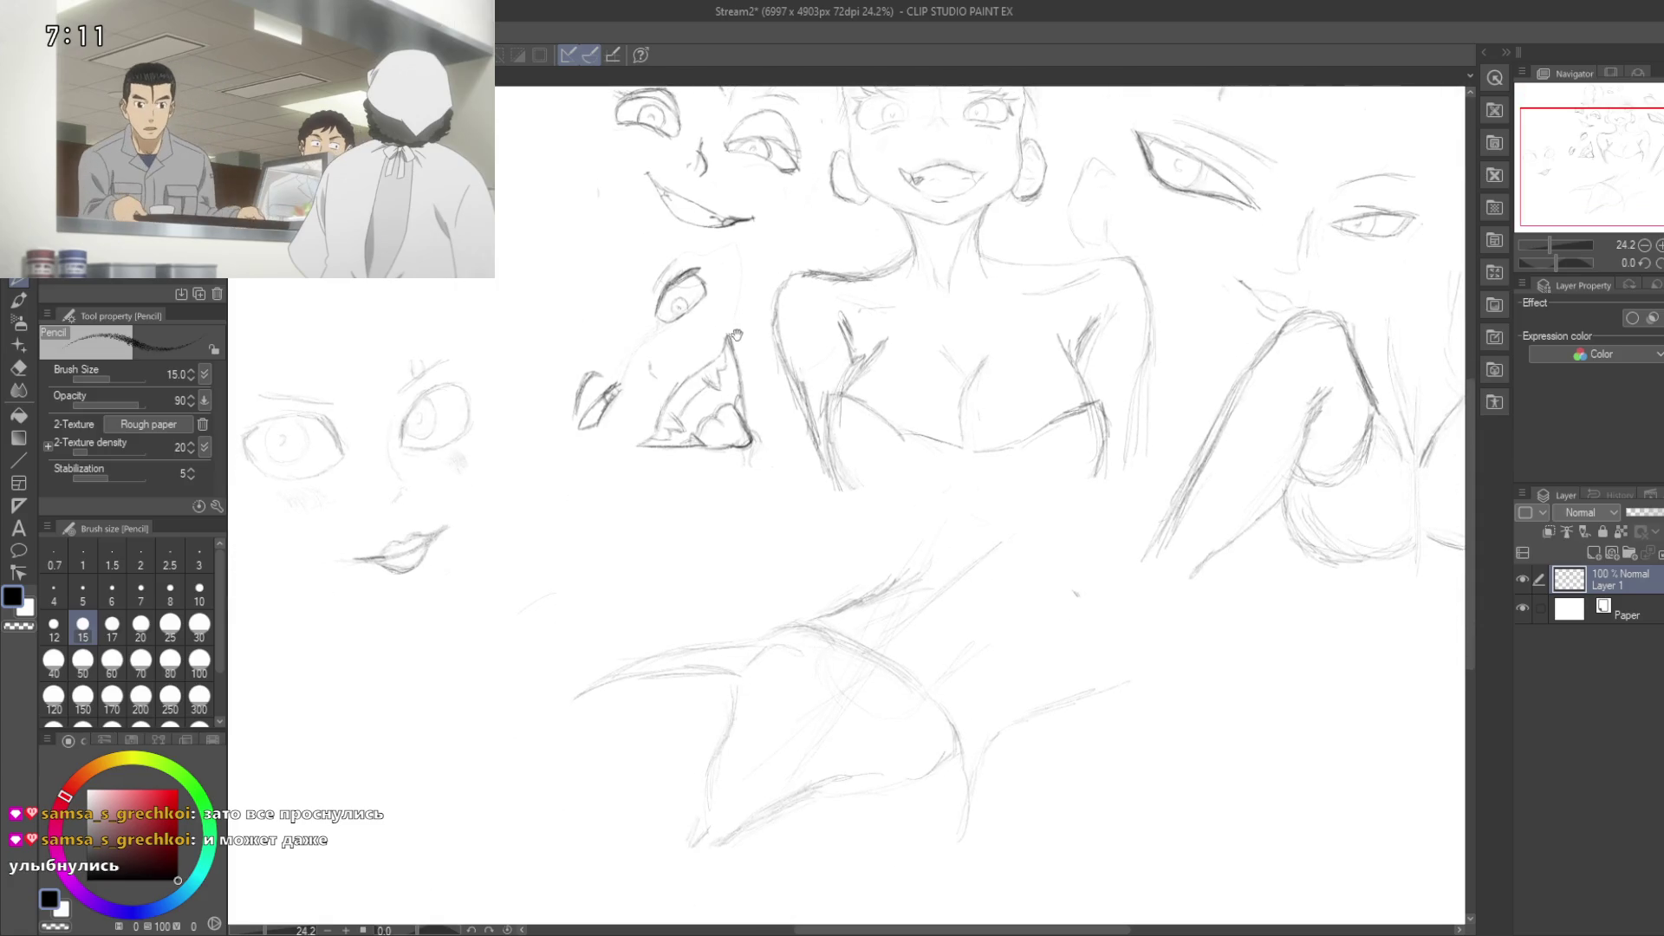
drag(880, 794, 906, 665)
drag(977, 721, 1002, 643)
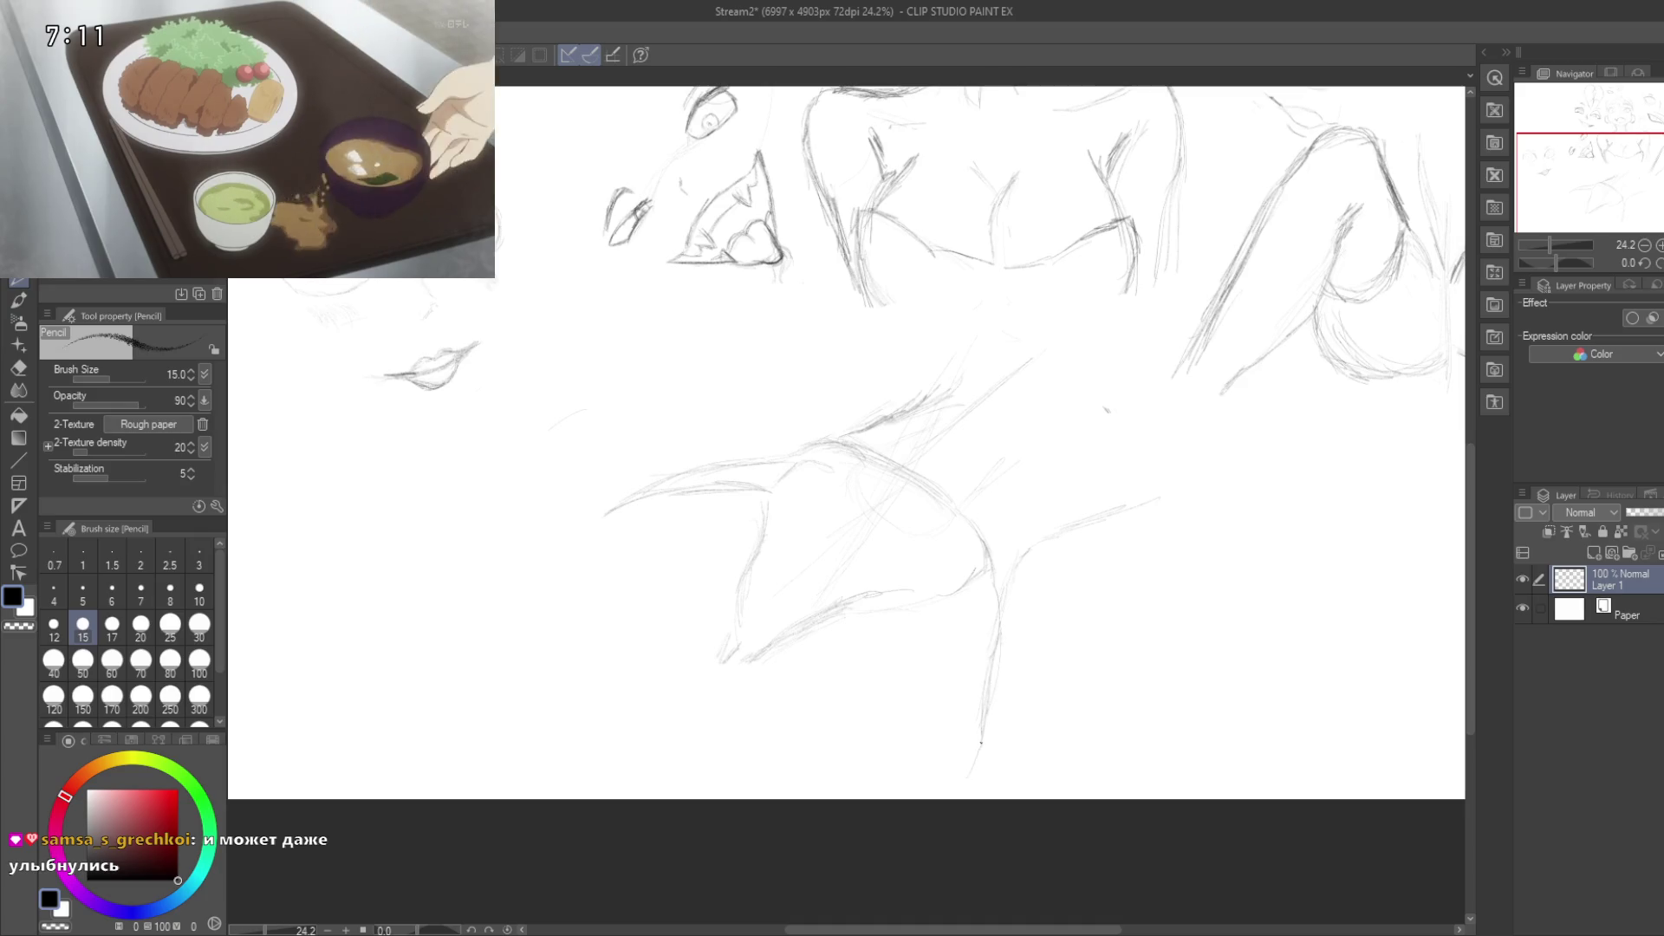
Step: Extend the lower-right line, add a hip guide, and sketch long down-left leg contours
drag(988, 667, 957, 792)
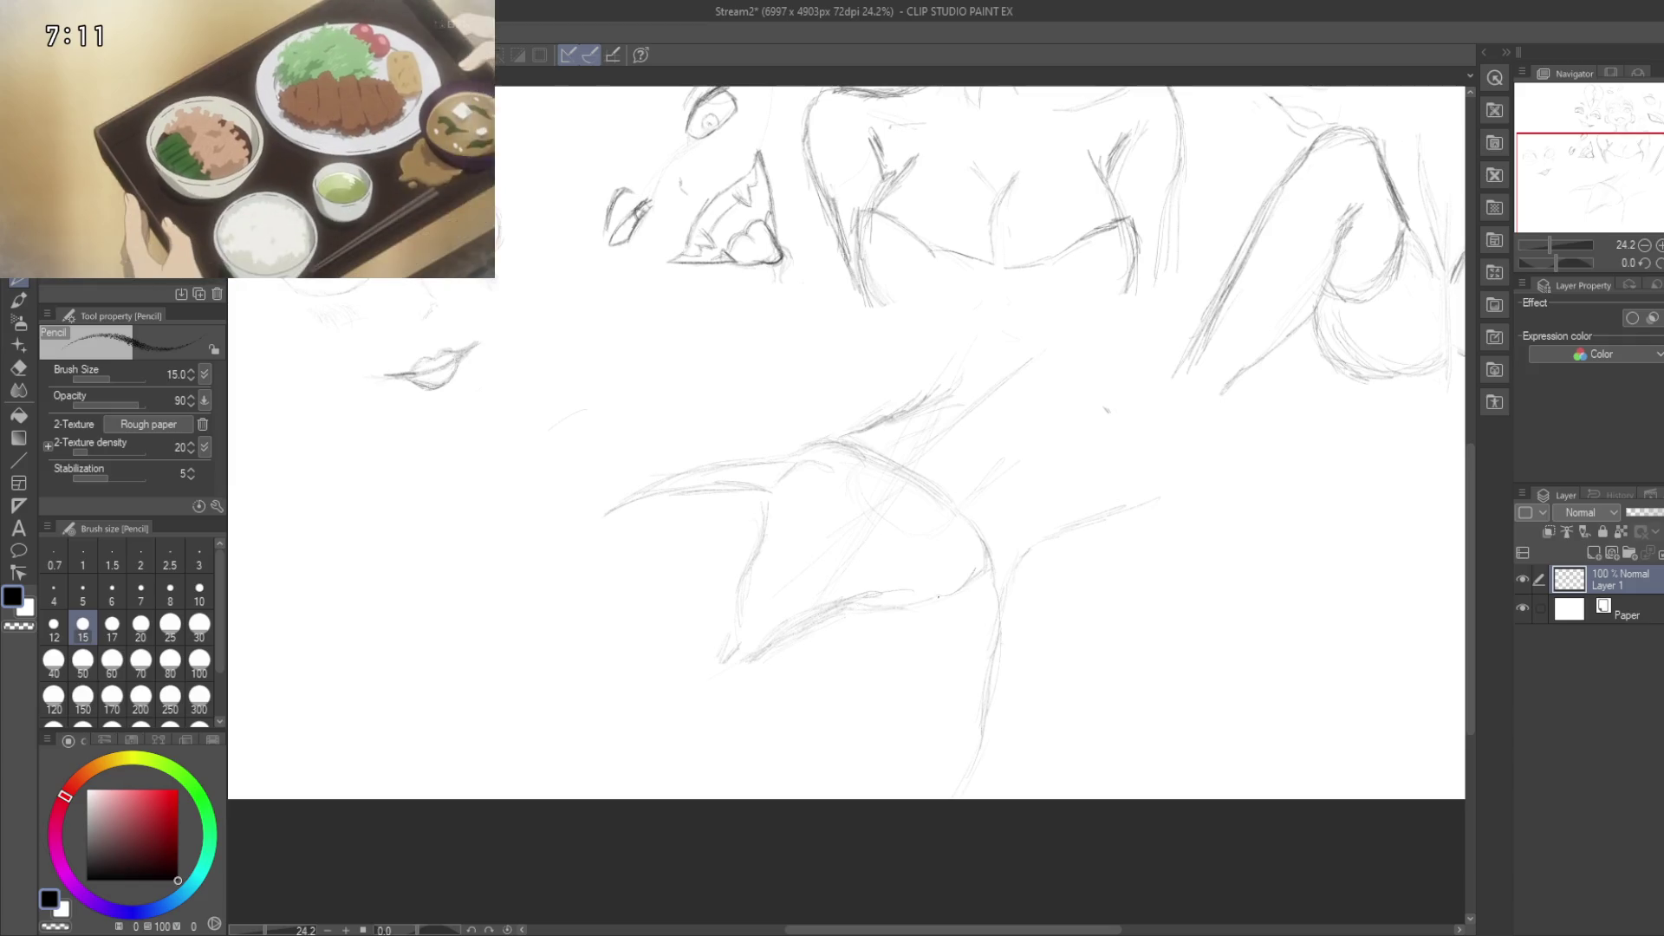
drag(700, 685, 763, 657)
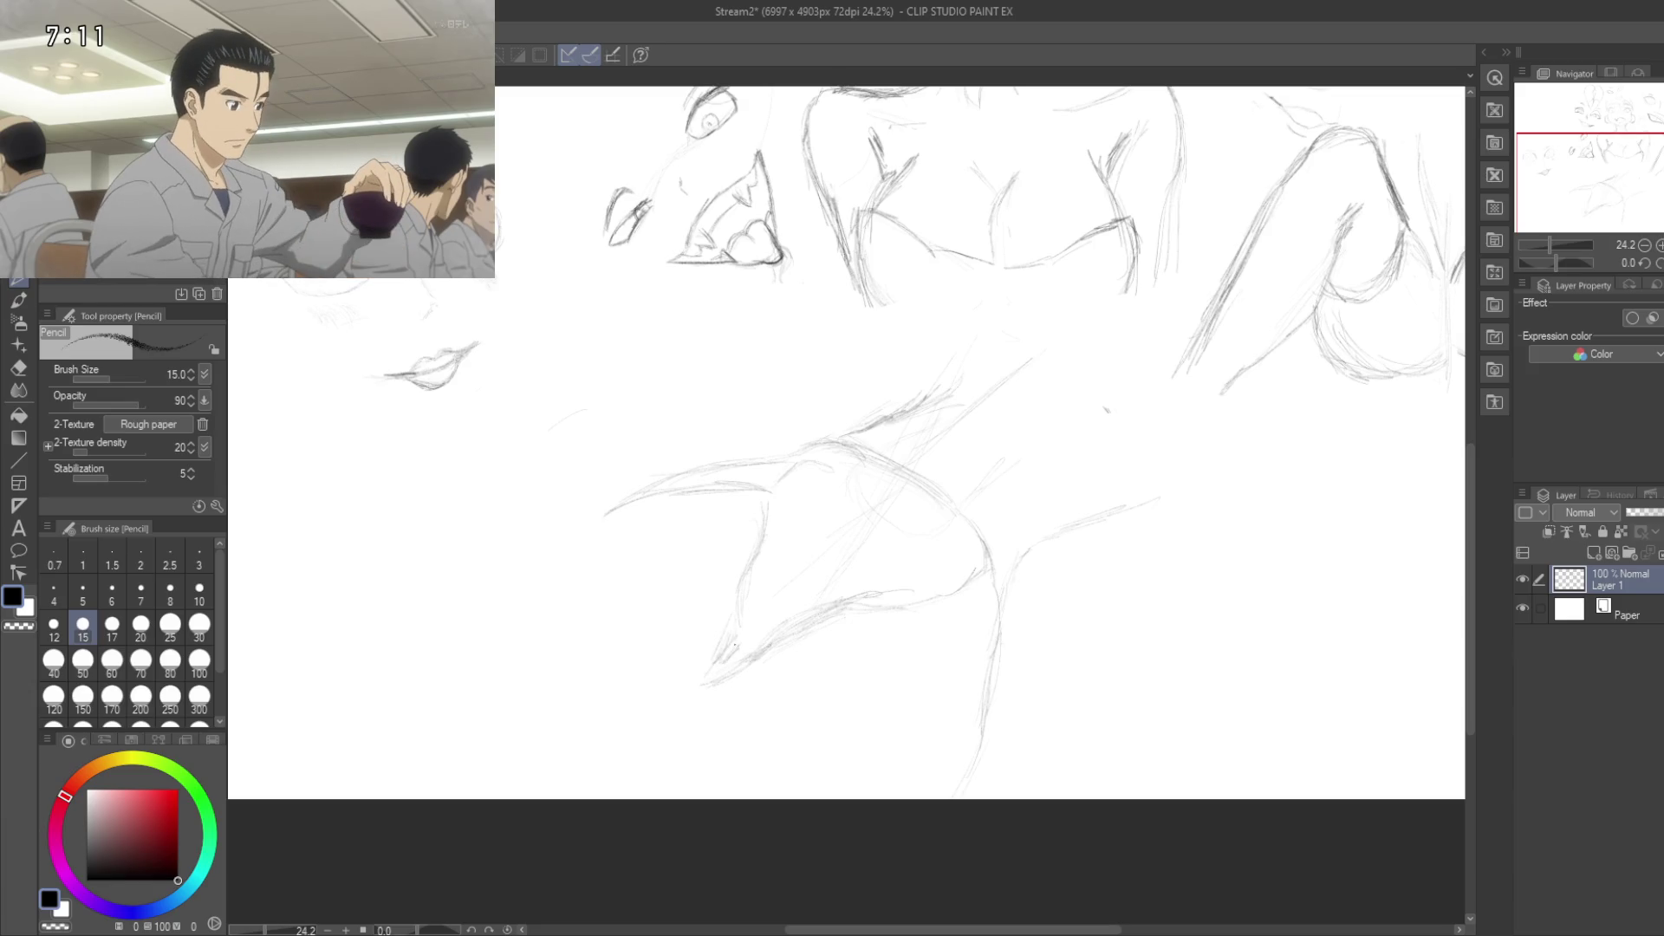
drag(702, 685, 602, 764)
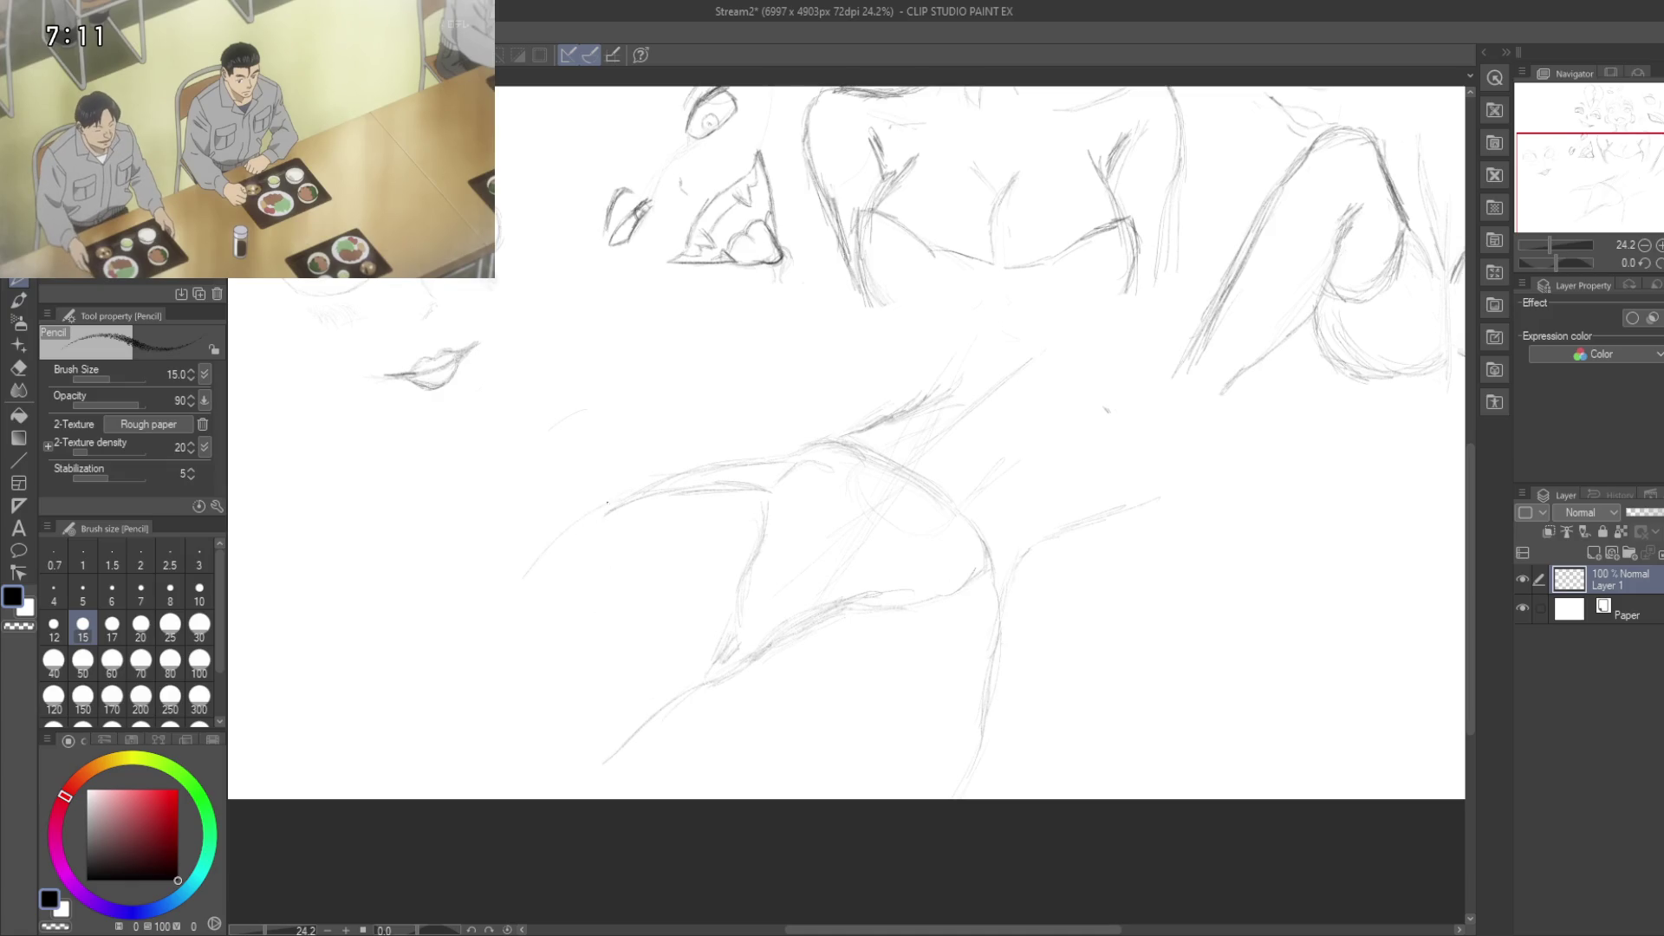
drag(607, 509, 490, 611)
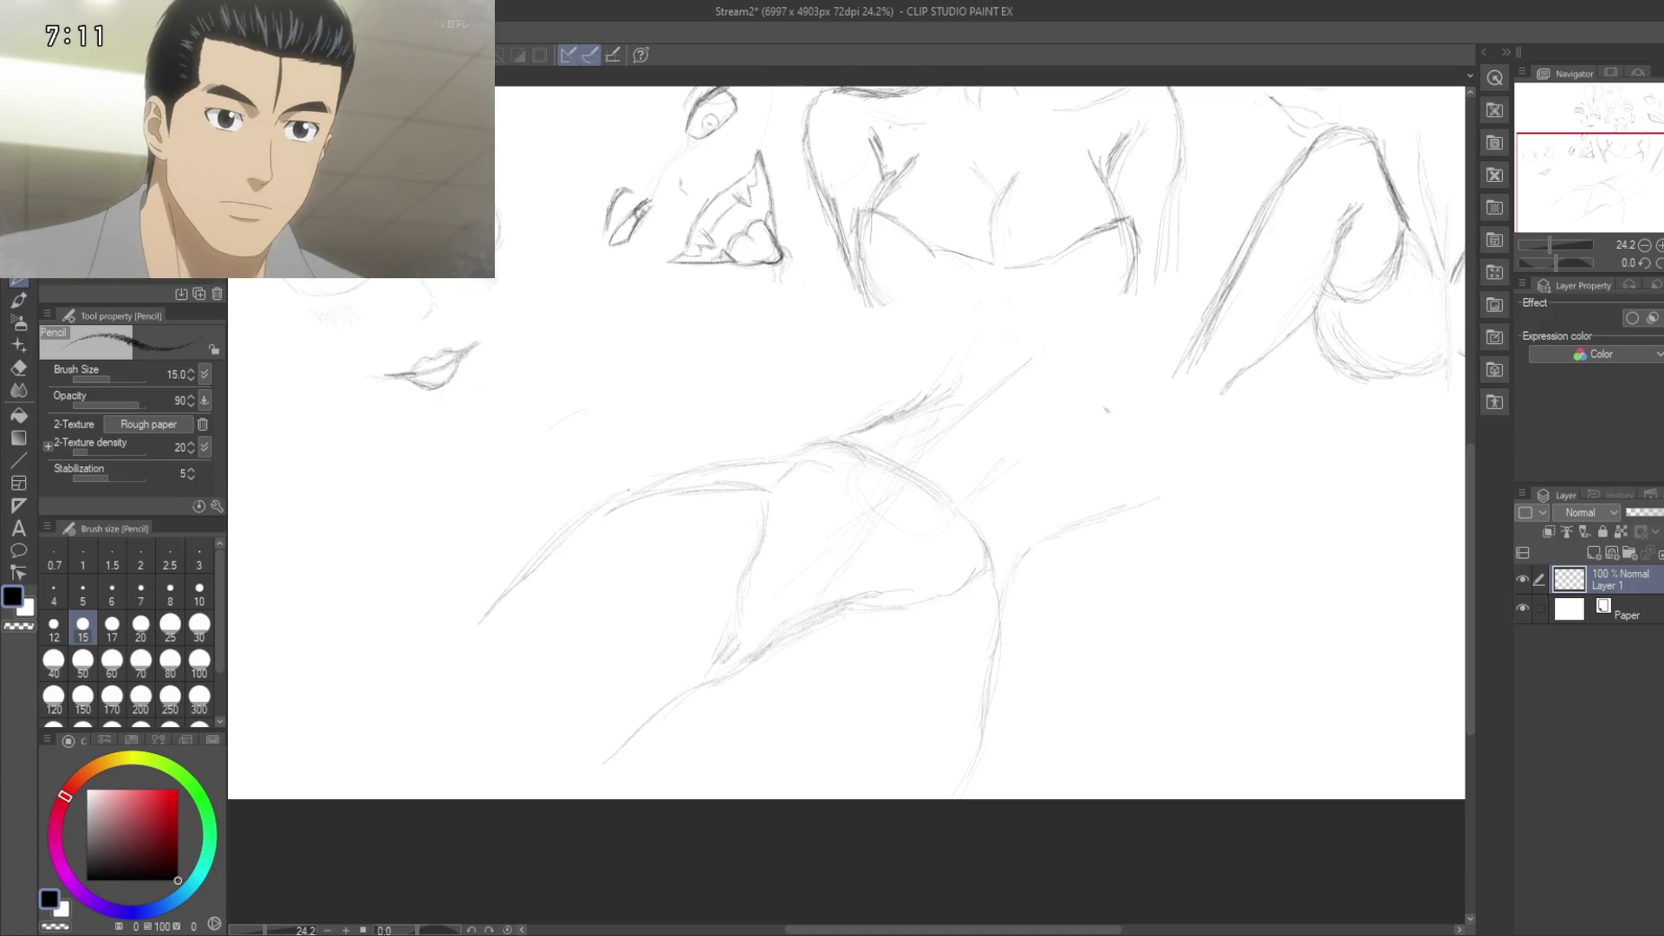
drag(481, 614, 407, 704)
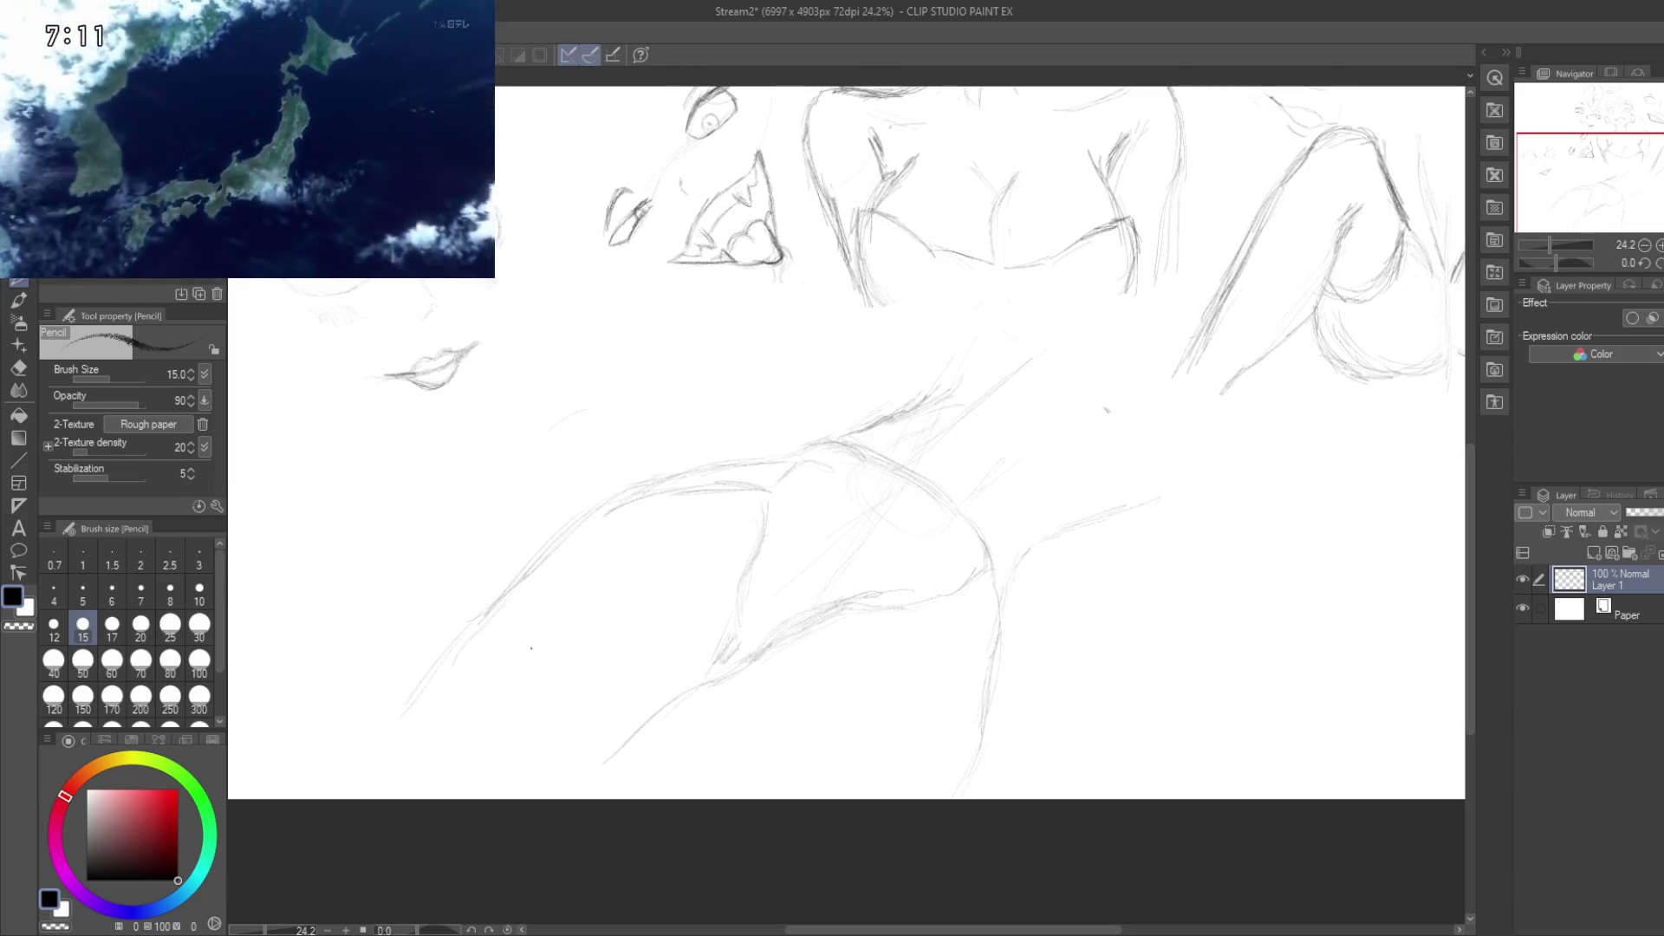
drag(516, 645, 568, 576)
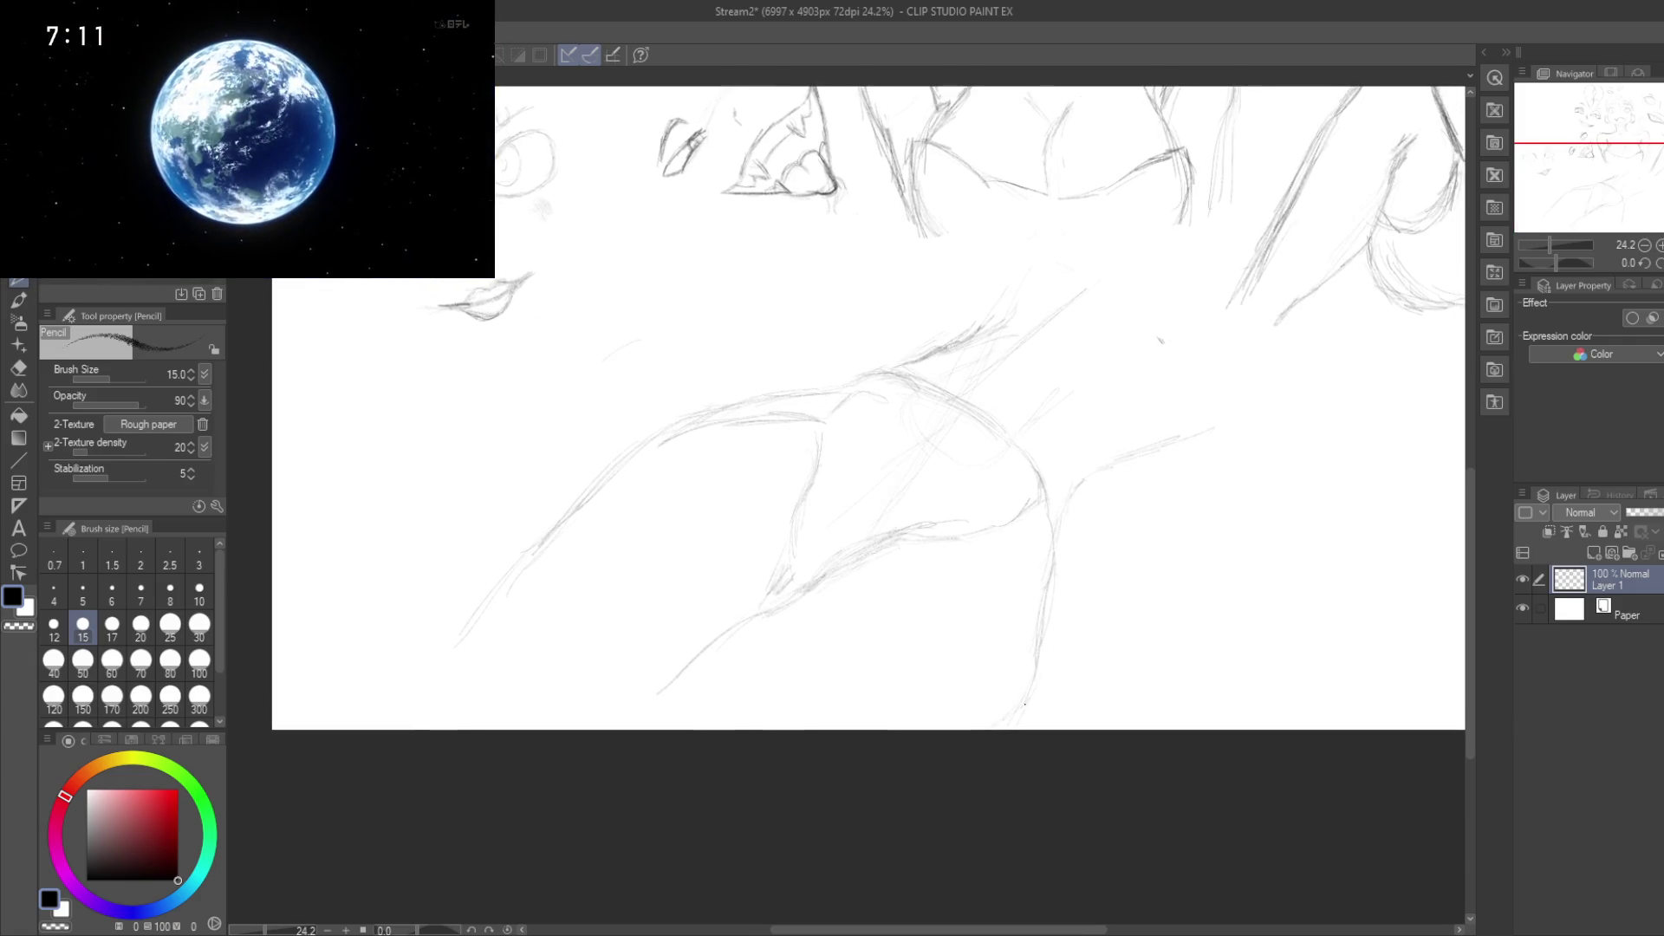
Step: Pan and zoom the view back over the torso and upper sketches to review the page
drag(923, 760, 810, 840)
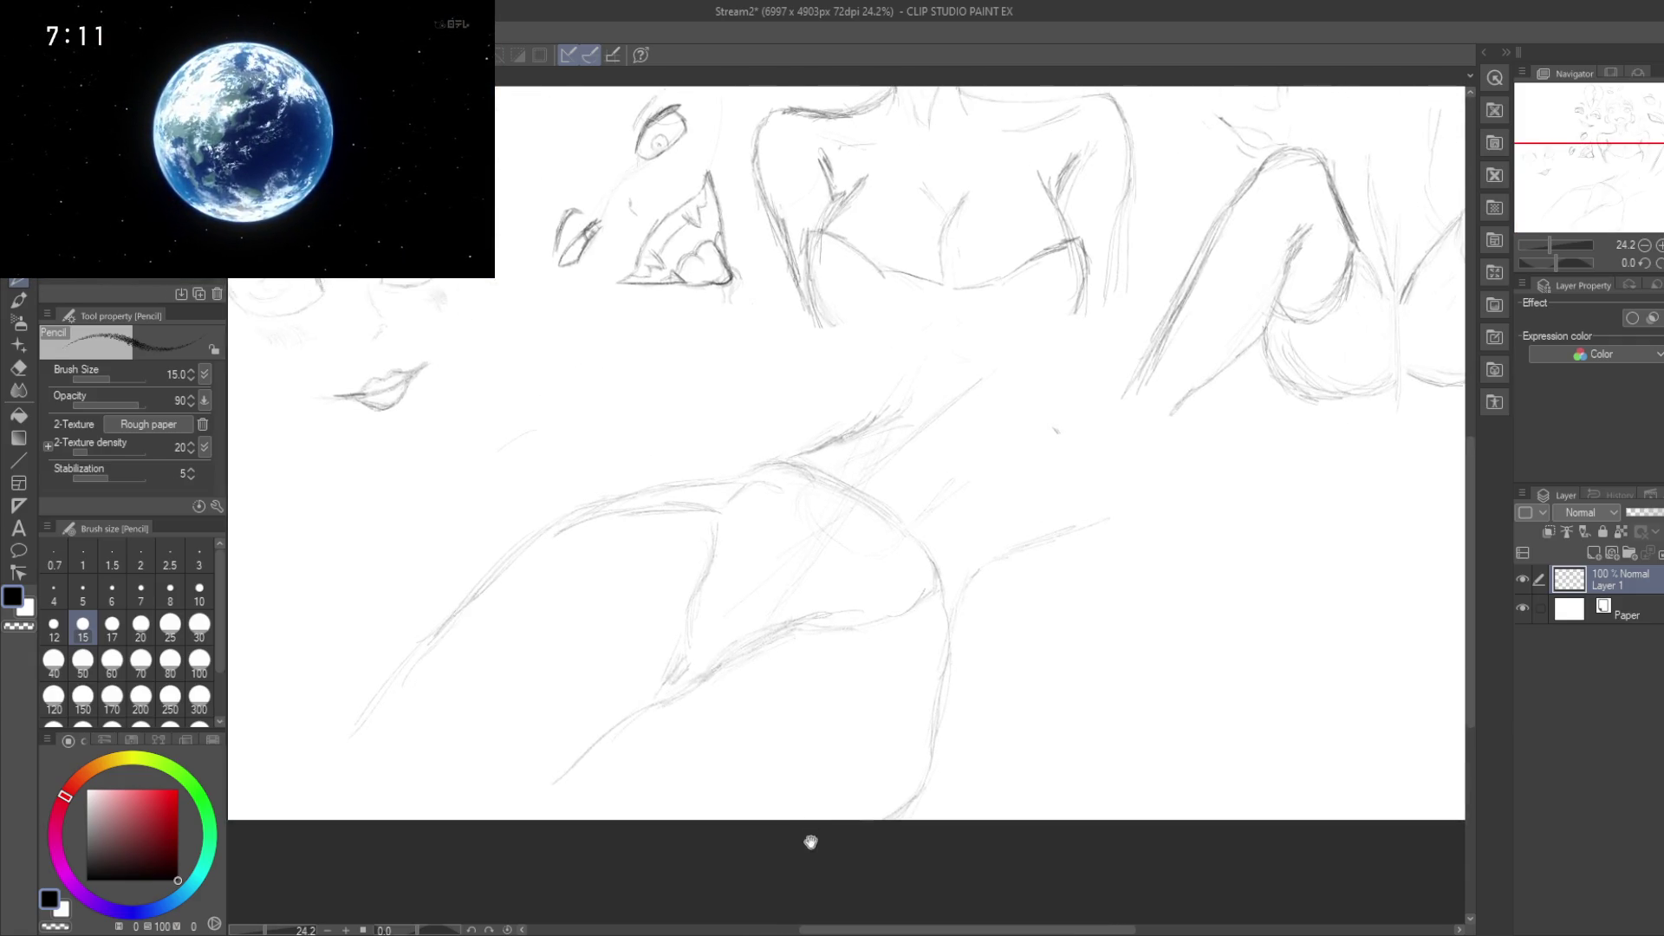
mouse_move(974, 624)
mouse_down()
mouse_move(695, 763)
mouse_move(884, 705)
mouse_up()
scroll(973, 587, down, 3)
scroll(974, 587, up, 2)
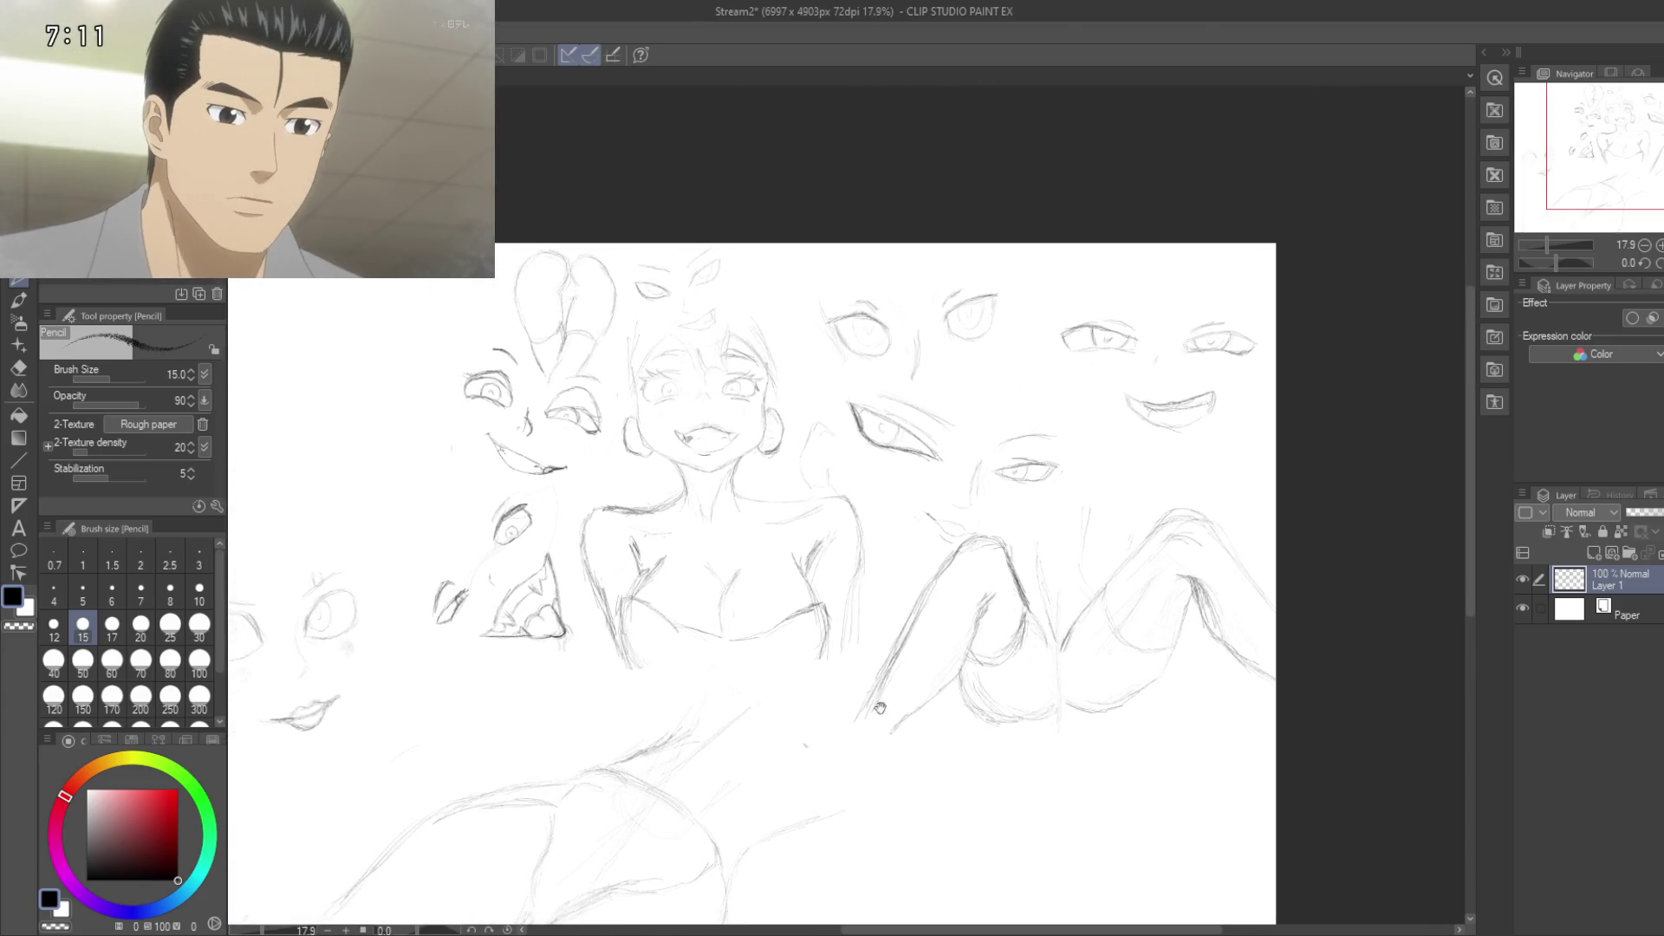
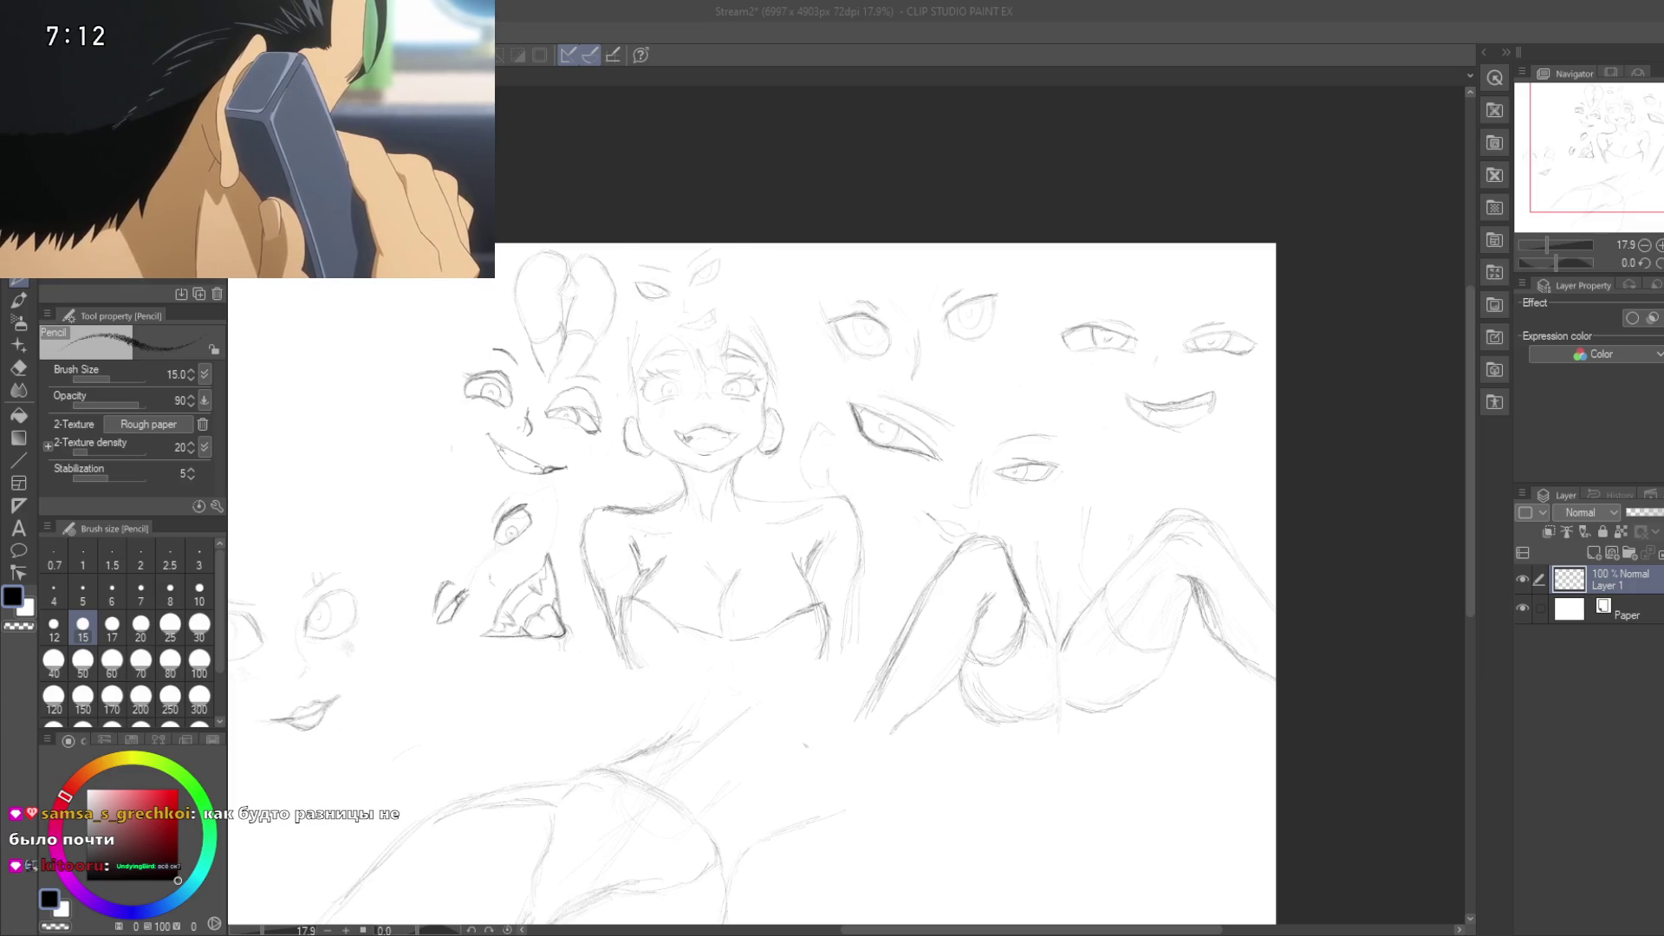
Step: Center the central grinning face, zoom to 72.5%, and frame its eyes, fanged mouth and neck
mouse_move(780, 520)
mouse_down()
mouse_move(718, 488)
mouse_move(760, 399)
mouse_move(850, 385)
mouse_move(879, 434)
mouse_up()
drag(1083, 491, 1065, 594)
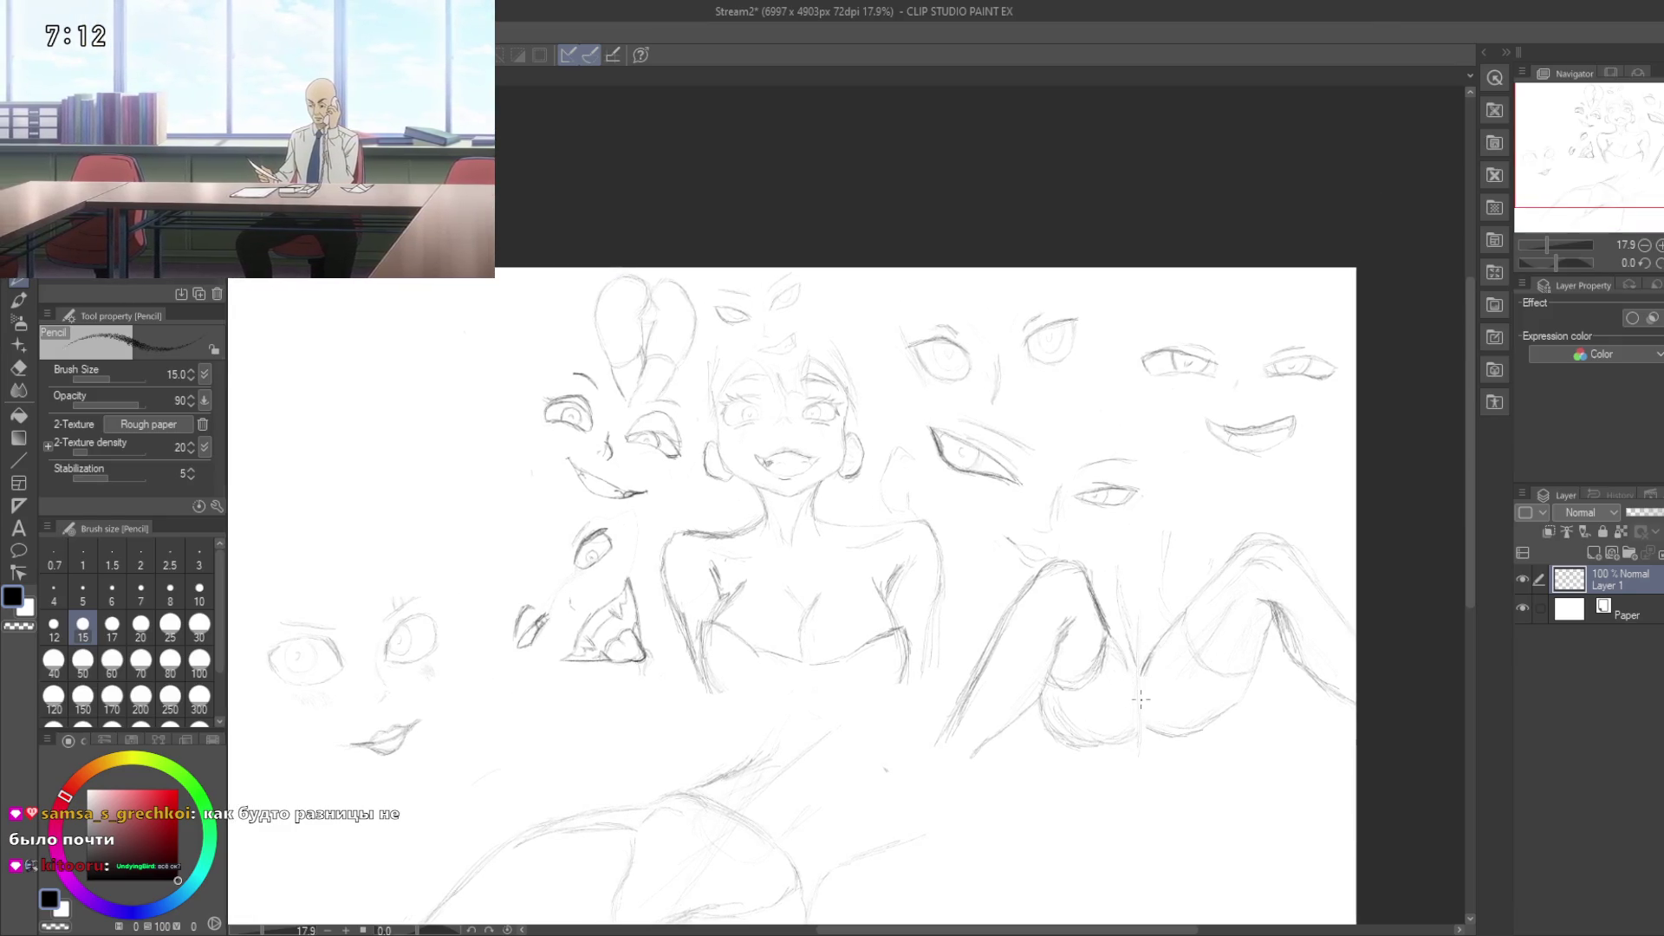
mouse_move(1124, 574)
mouse_down()
mouse_move(1142, 706)
mouse_move(1193, 690)
mouse_move(1305, 594)
mouse_move(1034, 656)
mouse_up()
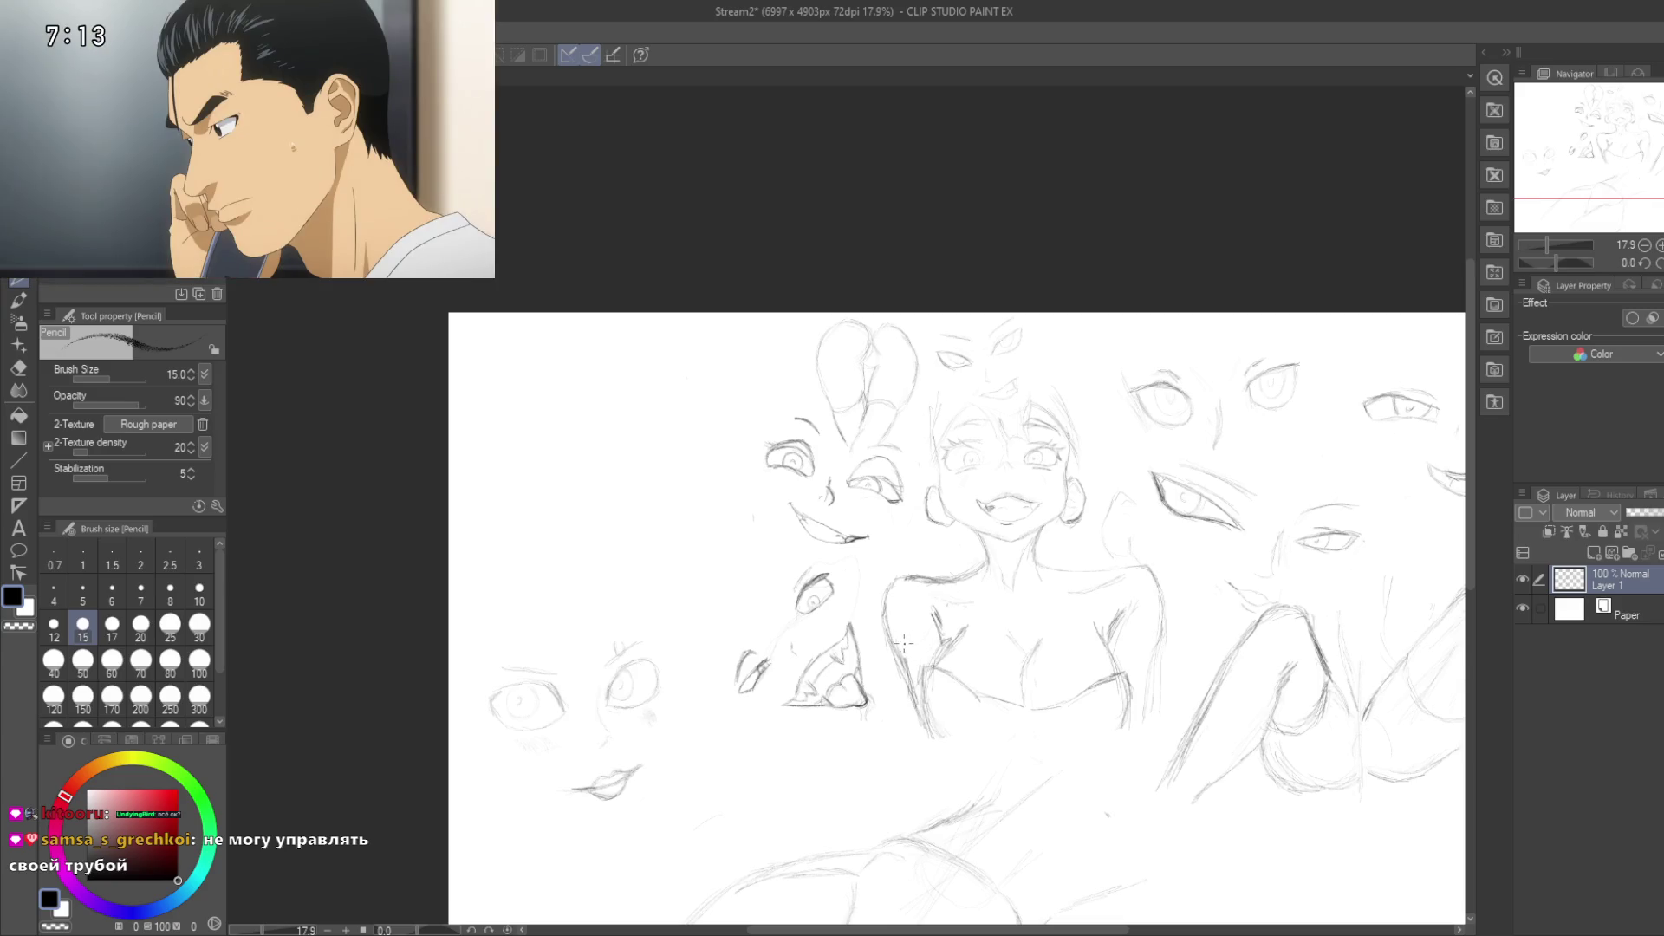
mouse_move(903, 657)
mouse_down()
mouse_move(849, 556)
mouse_move(837, 584)
mouse_up()
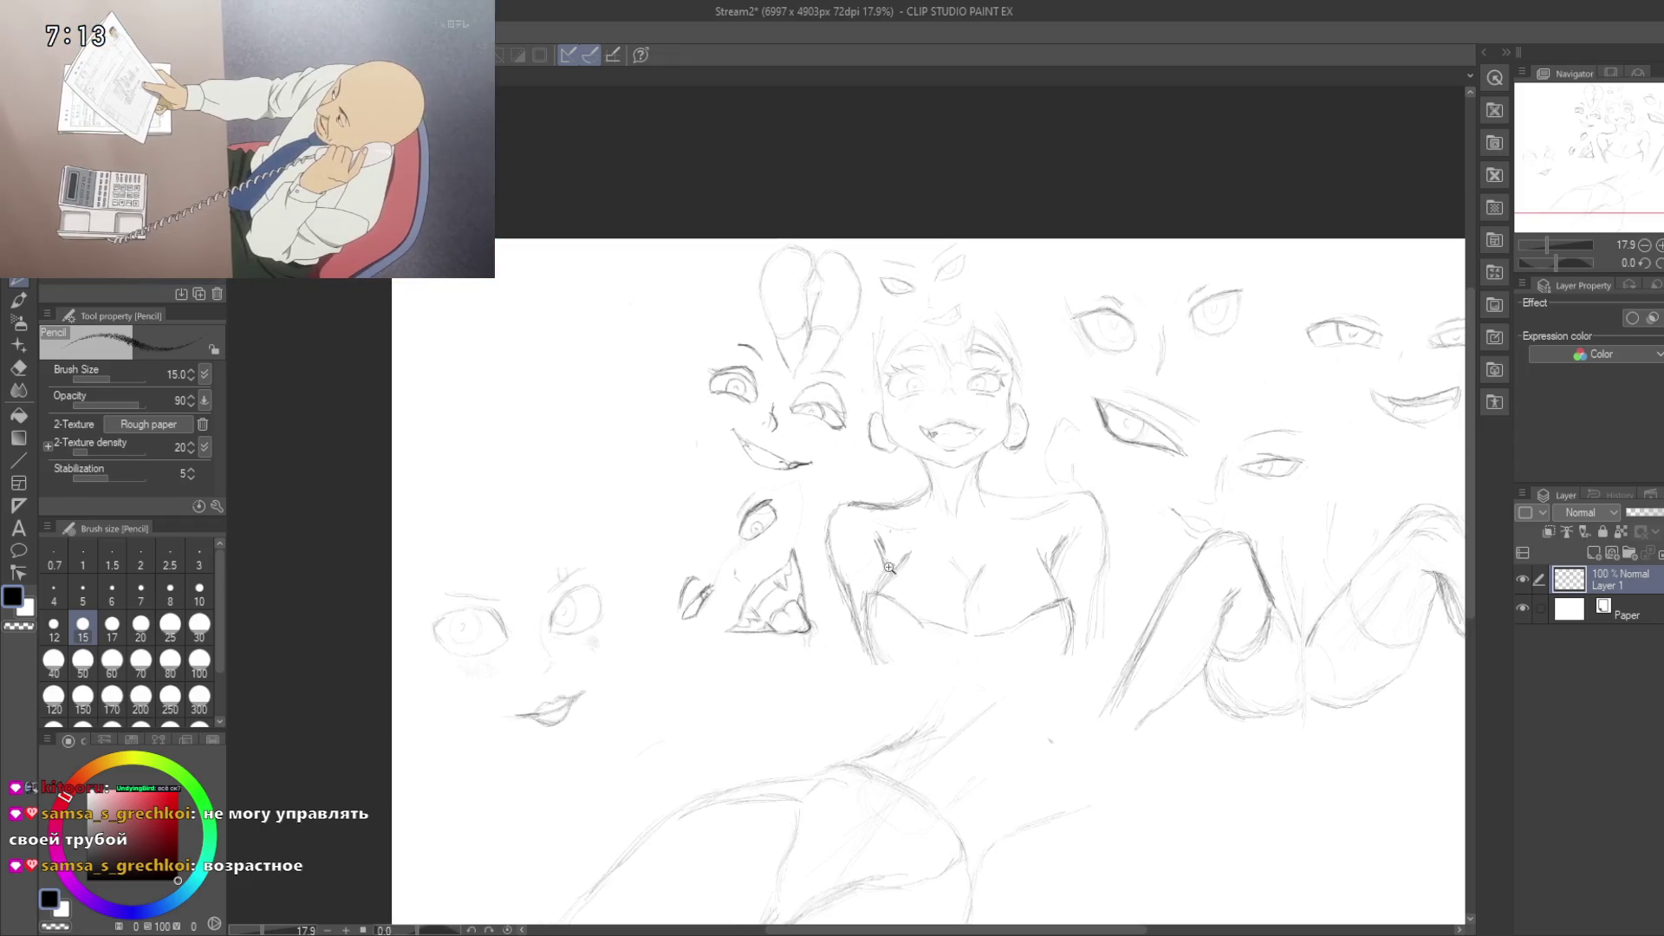
click(912, 563)
scroll(912, 562, up, 5)
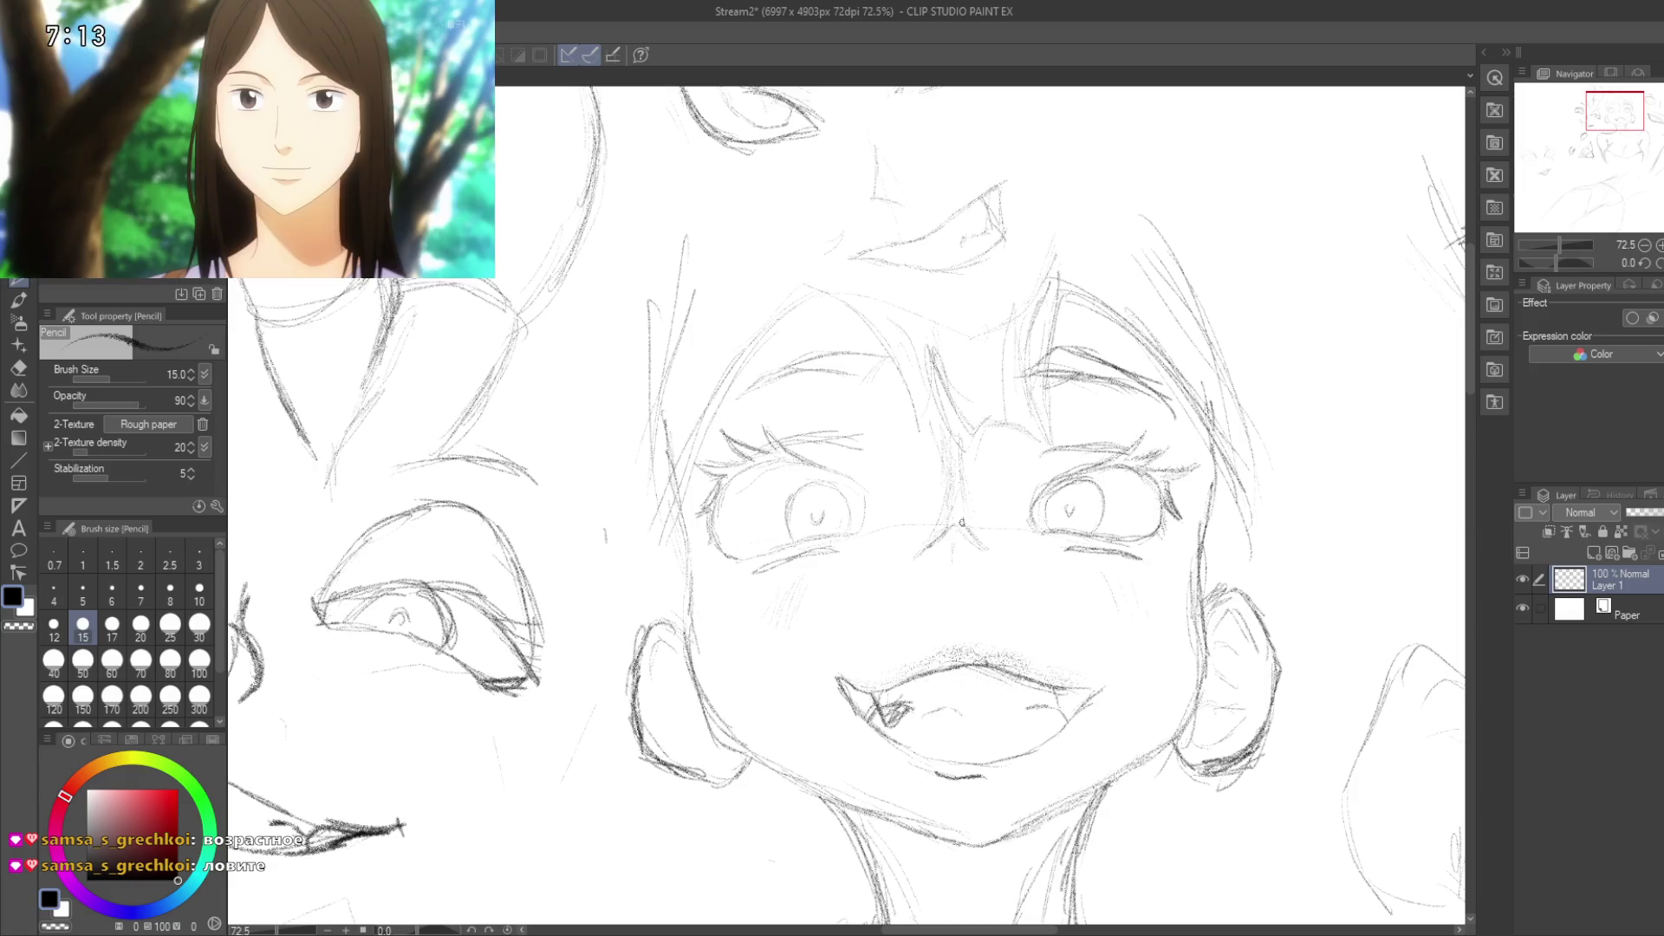
drag(950, 572, 857, 573)
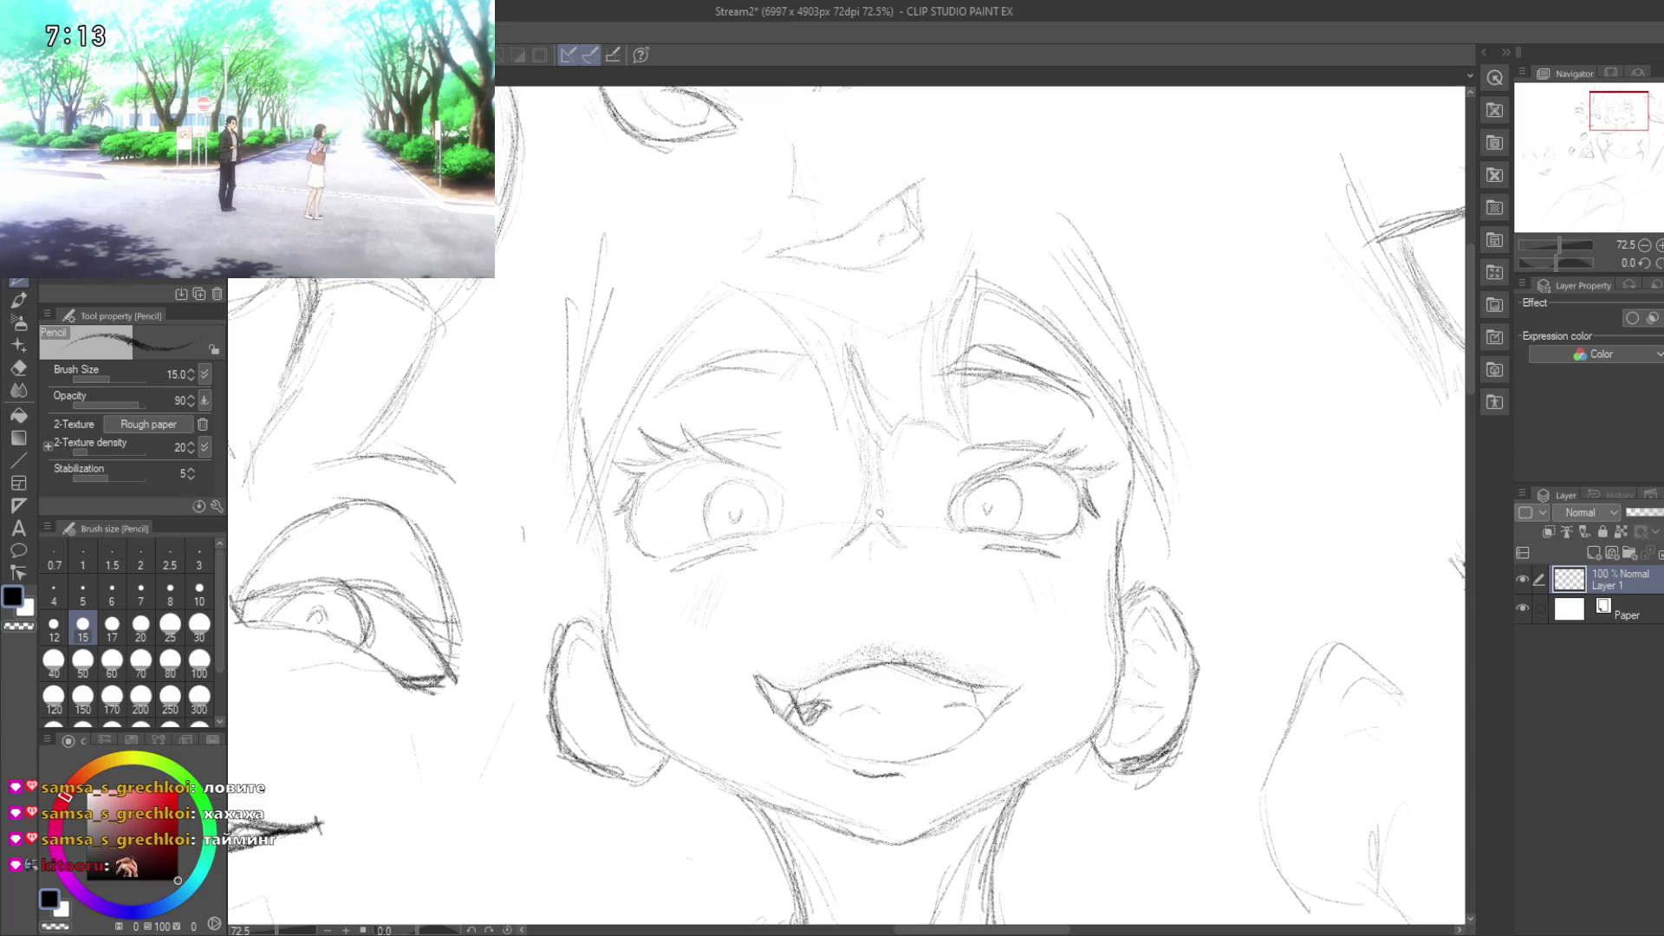
drag(809, 458, 754, 382)
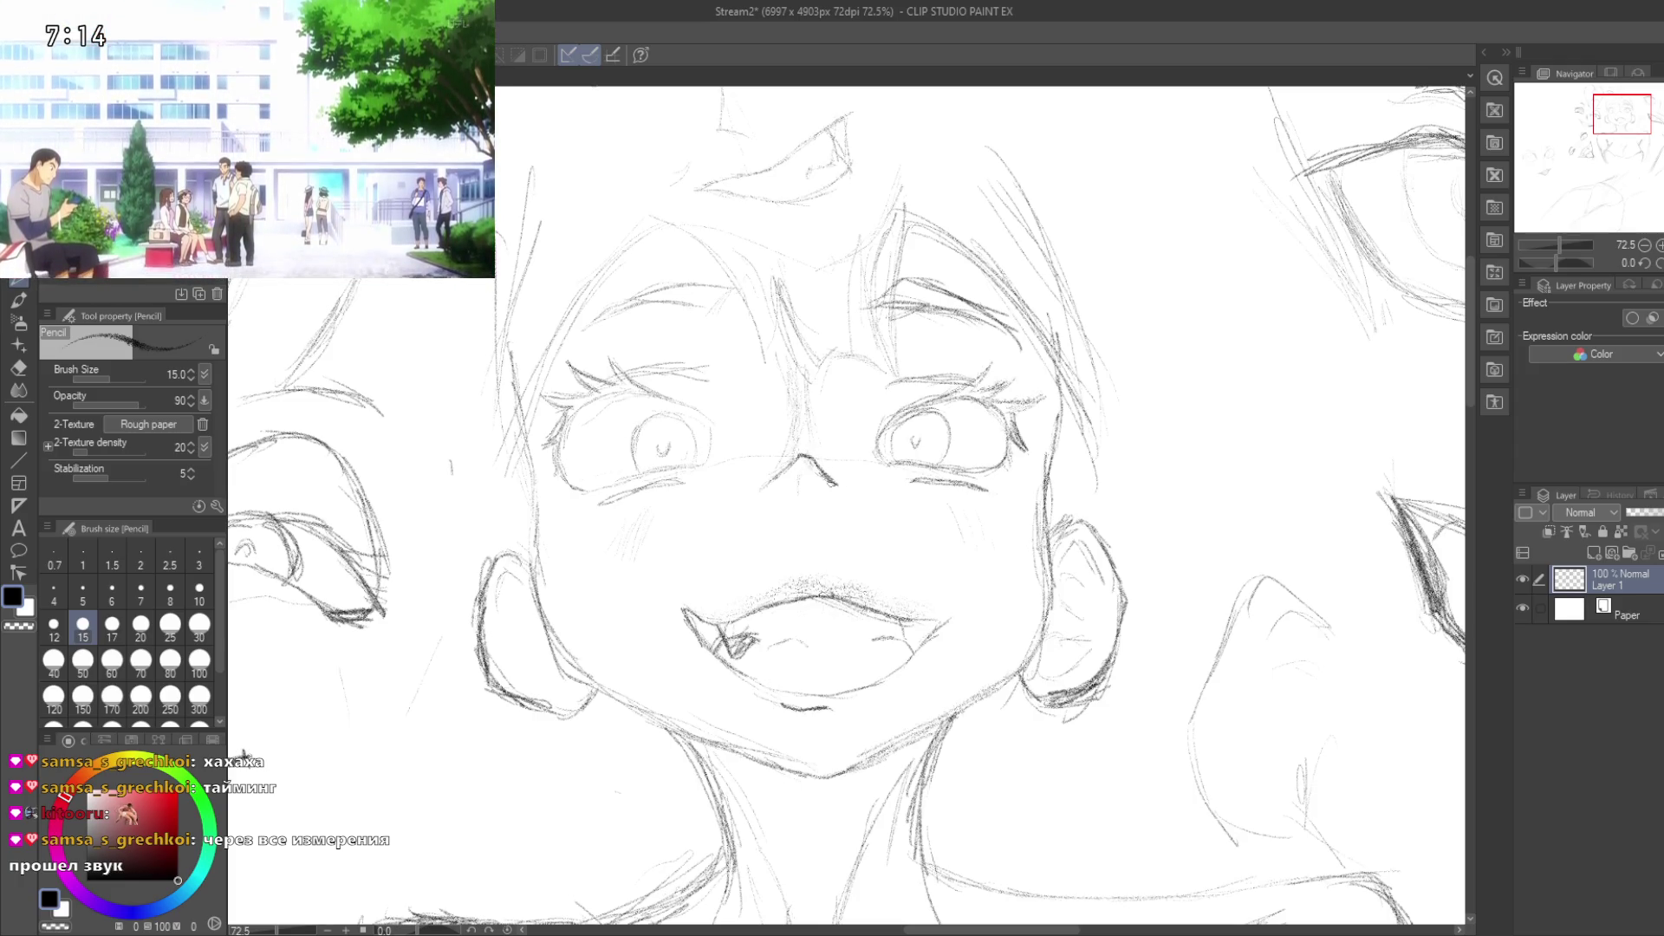
drag(245, 754, 321, 744)
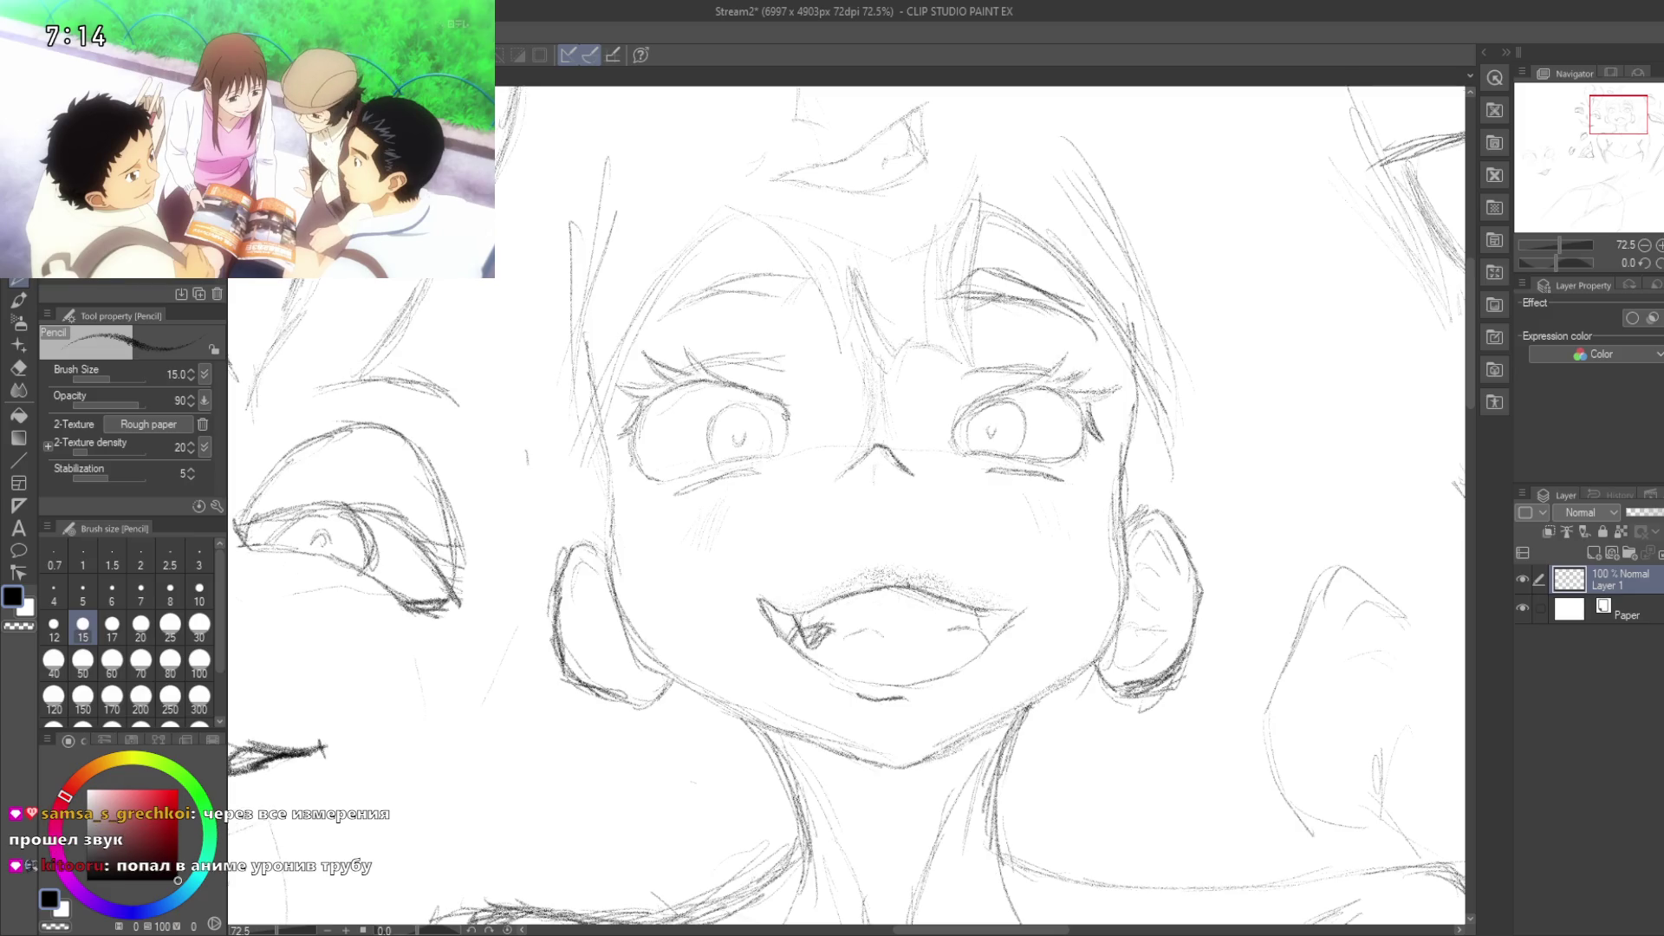
drag(737, 495, 719, 560)
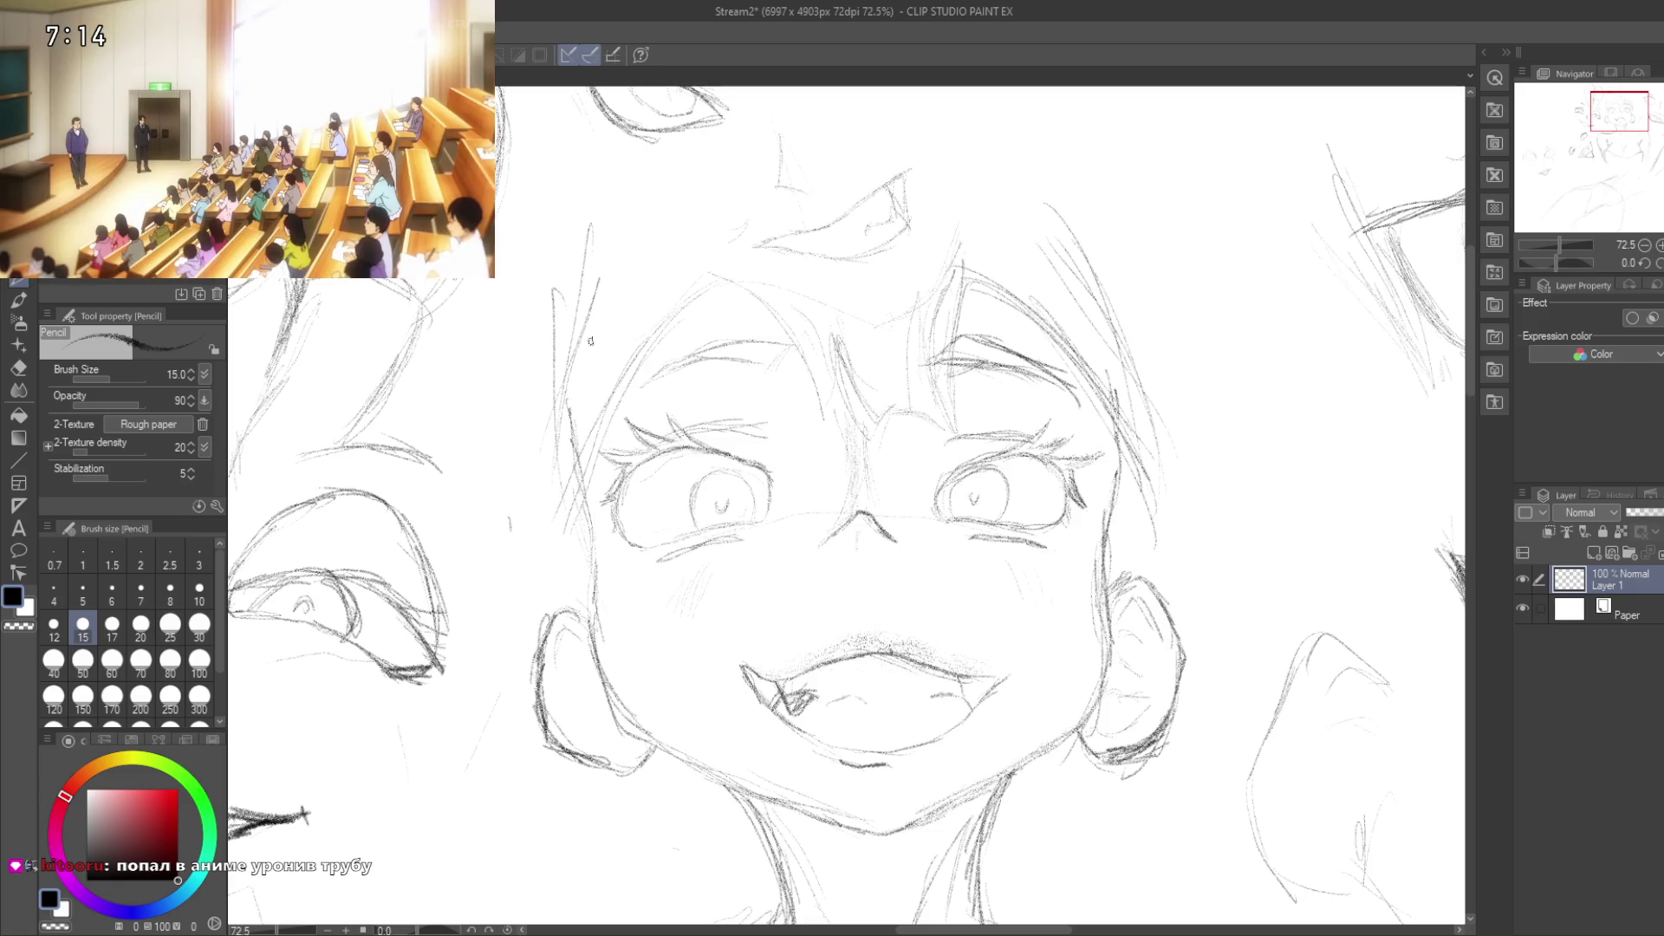
mouse_move(703, 562)
mouse_down()
mouse_move(684, 606)
mouse_move(674, 553)
mouse_move(623, 568)
mouse_up()
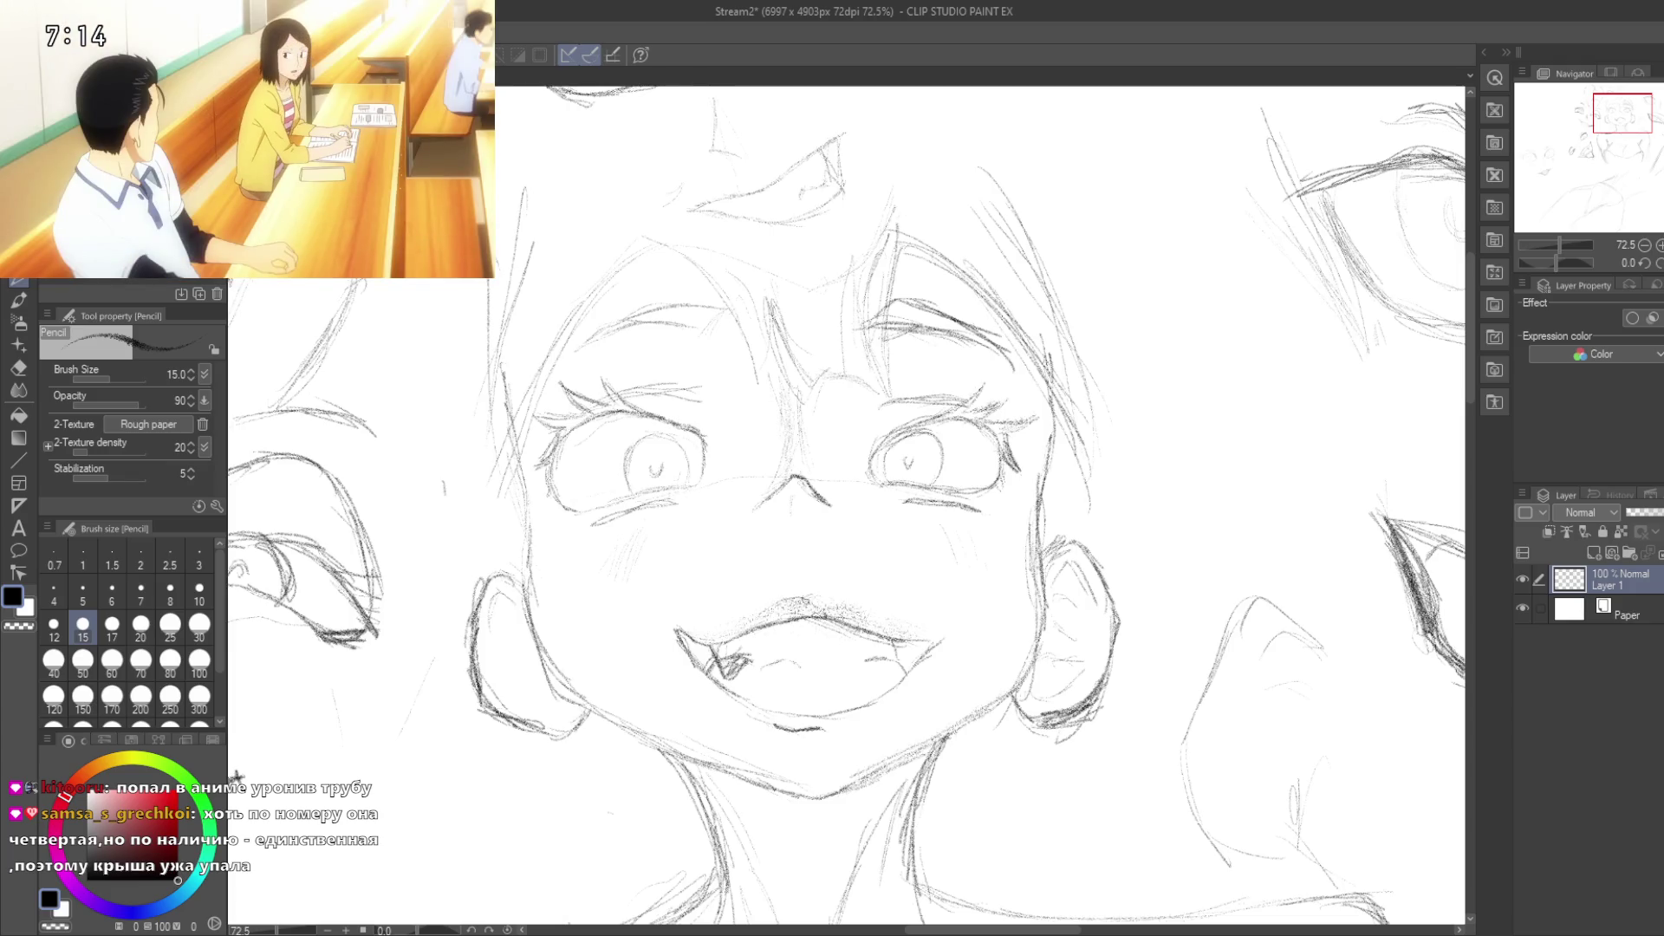
mouse_move(687, 705)
mouse_down()
mouse_move(732, 693)
mouse_move(767, 644)
mouse_up()
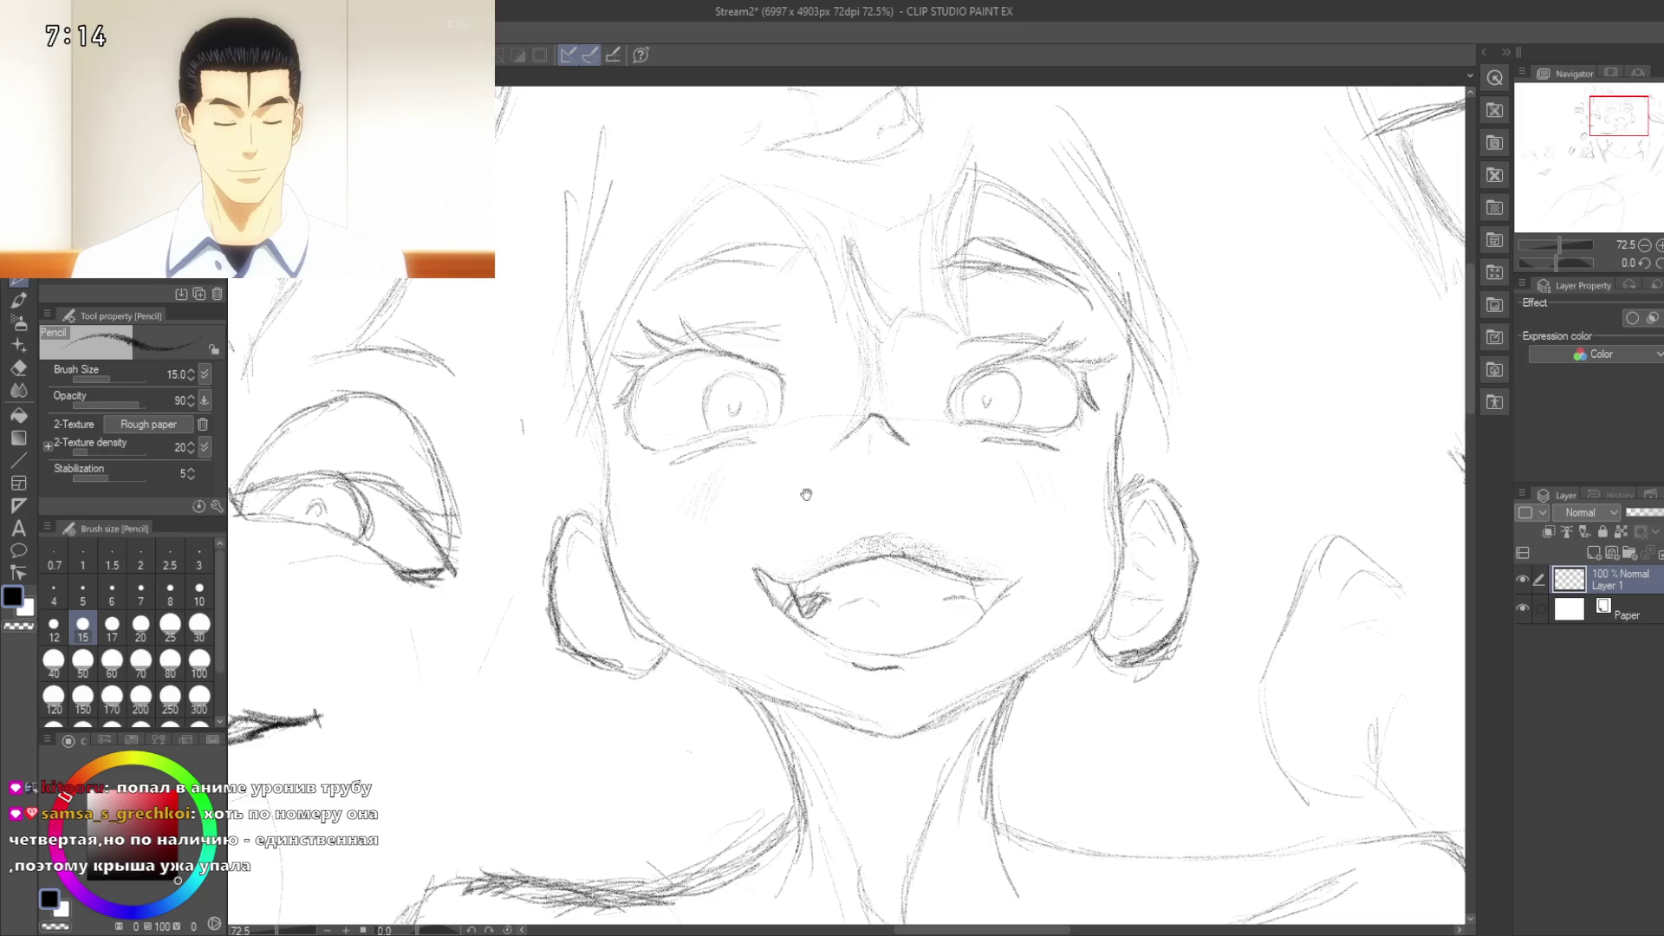
drag(710, 556, 768, 515)
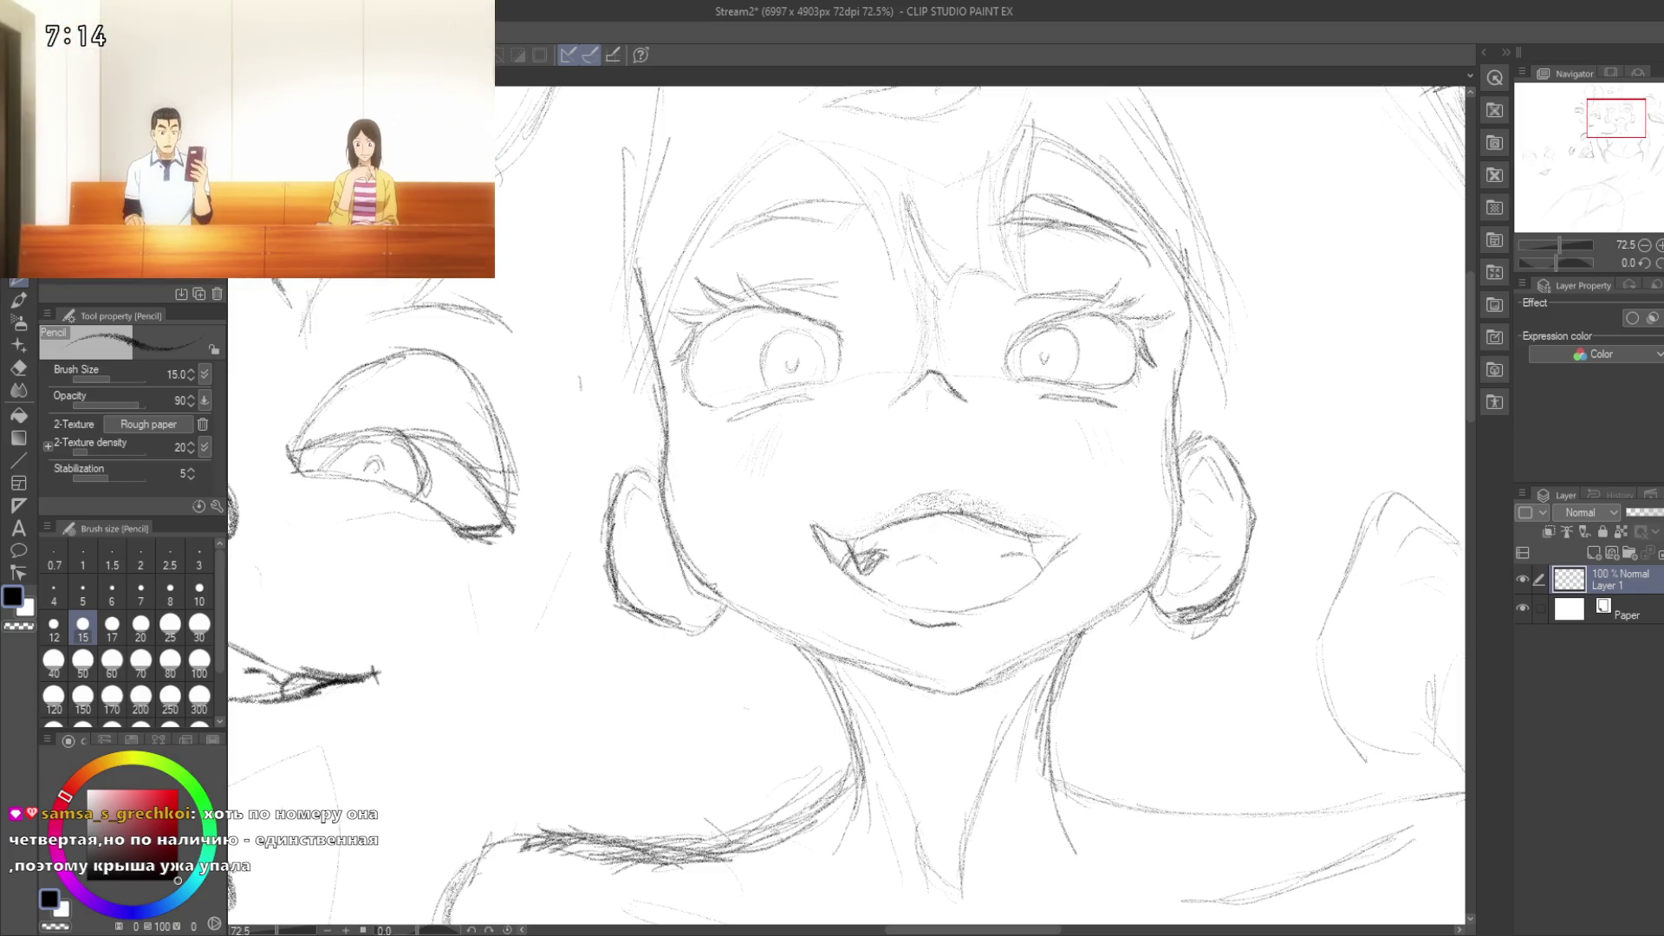
drag(702, 609, 692, 487)
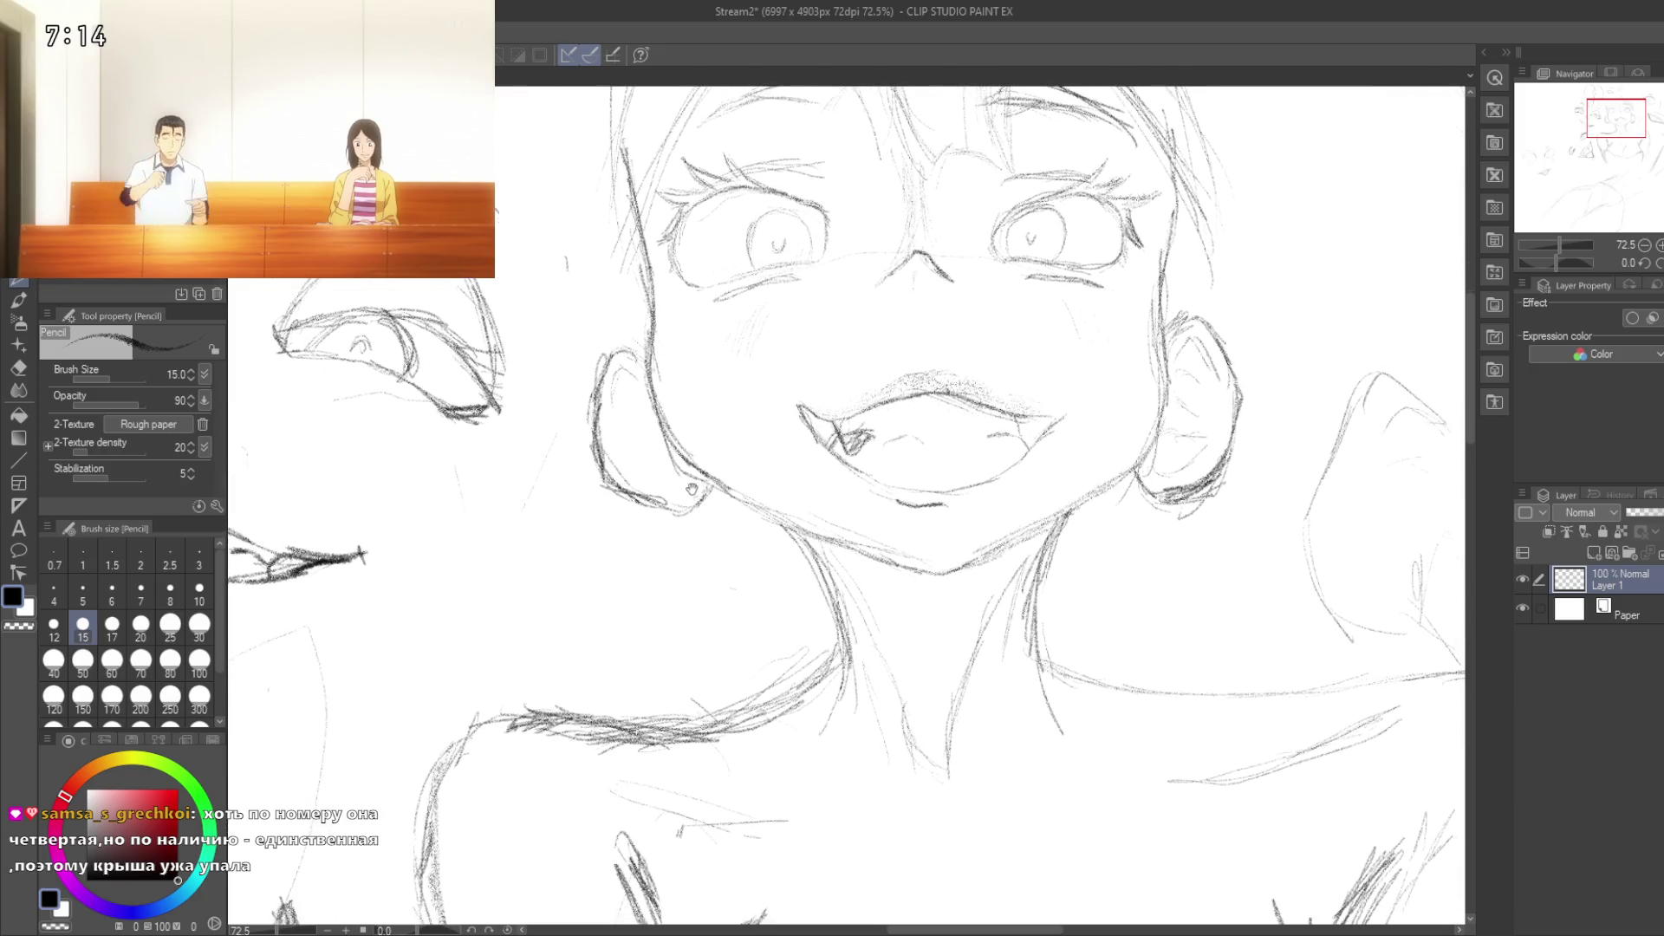
scroll(804, 578, up, 4)
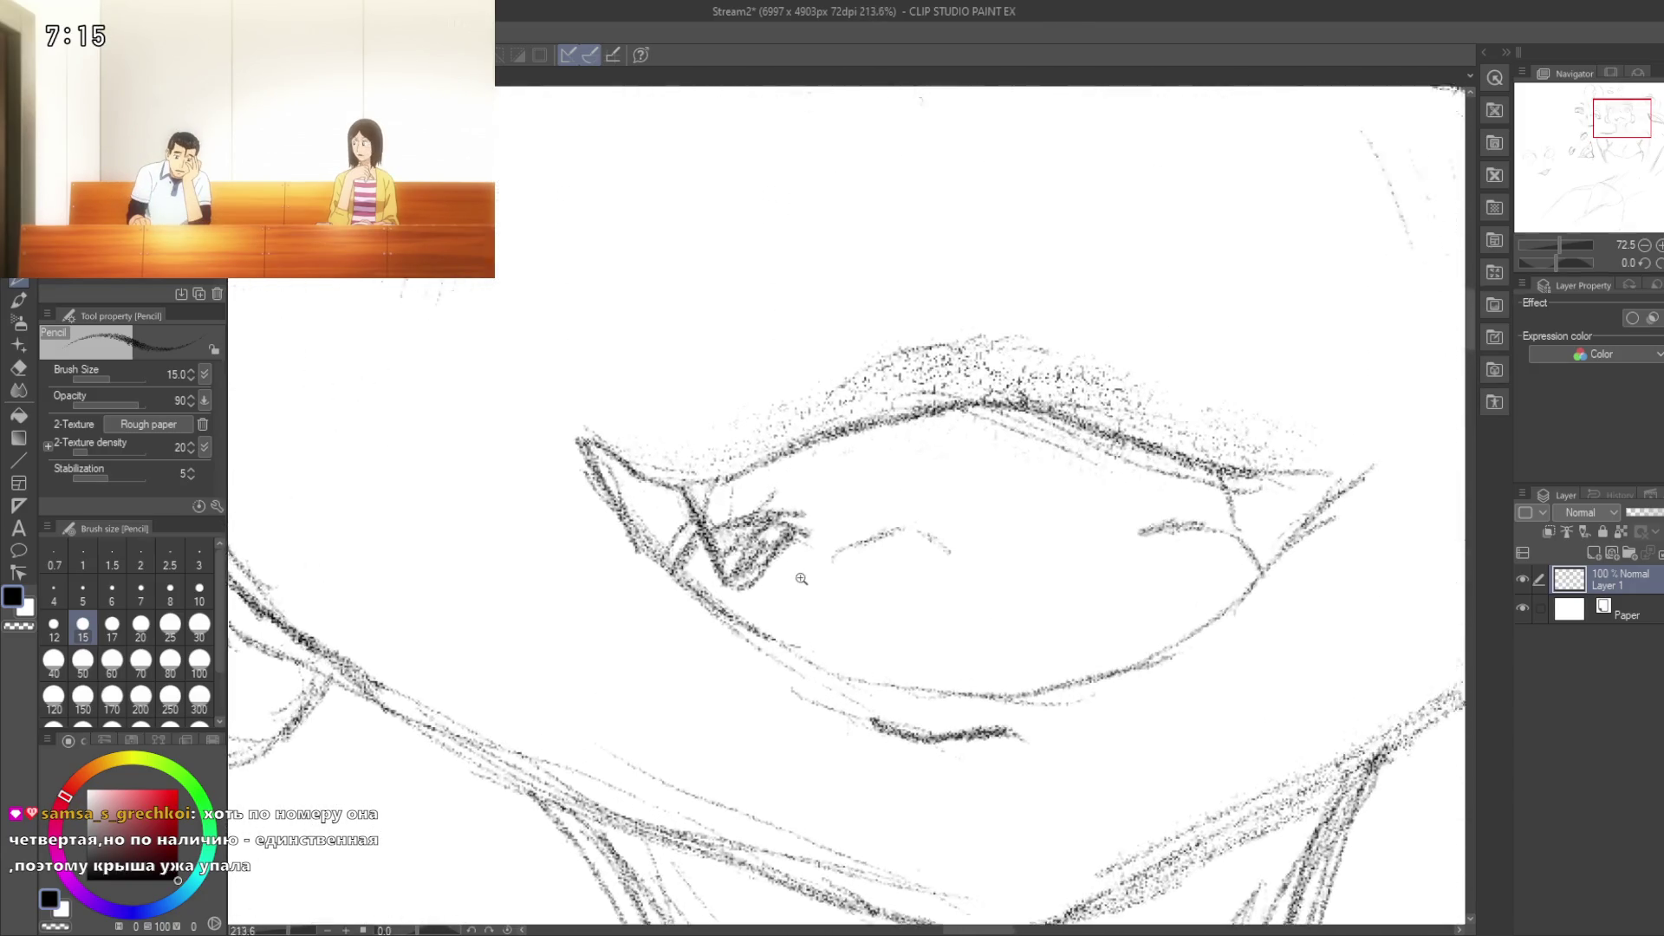
Step: Erase the zig-zag scribble and a small stray stroke inside the mouth with the size-120 hard eraser
key(e)
mouse_move(747, 528)
mouse_down()
mouse_move(778, 522)
mouse_move(771, 540)
mouse_up()
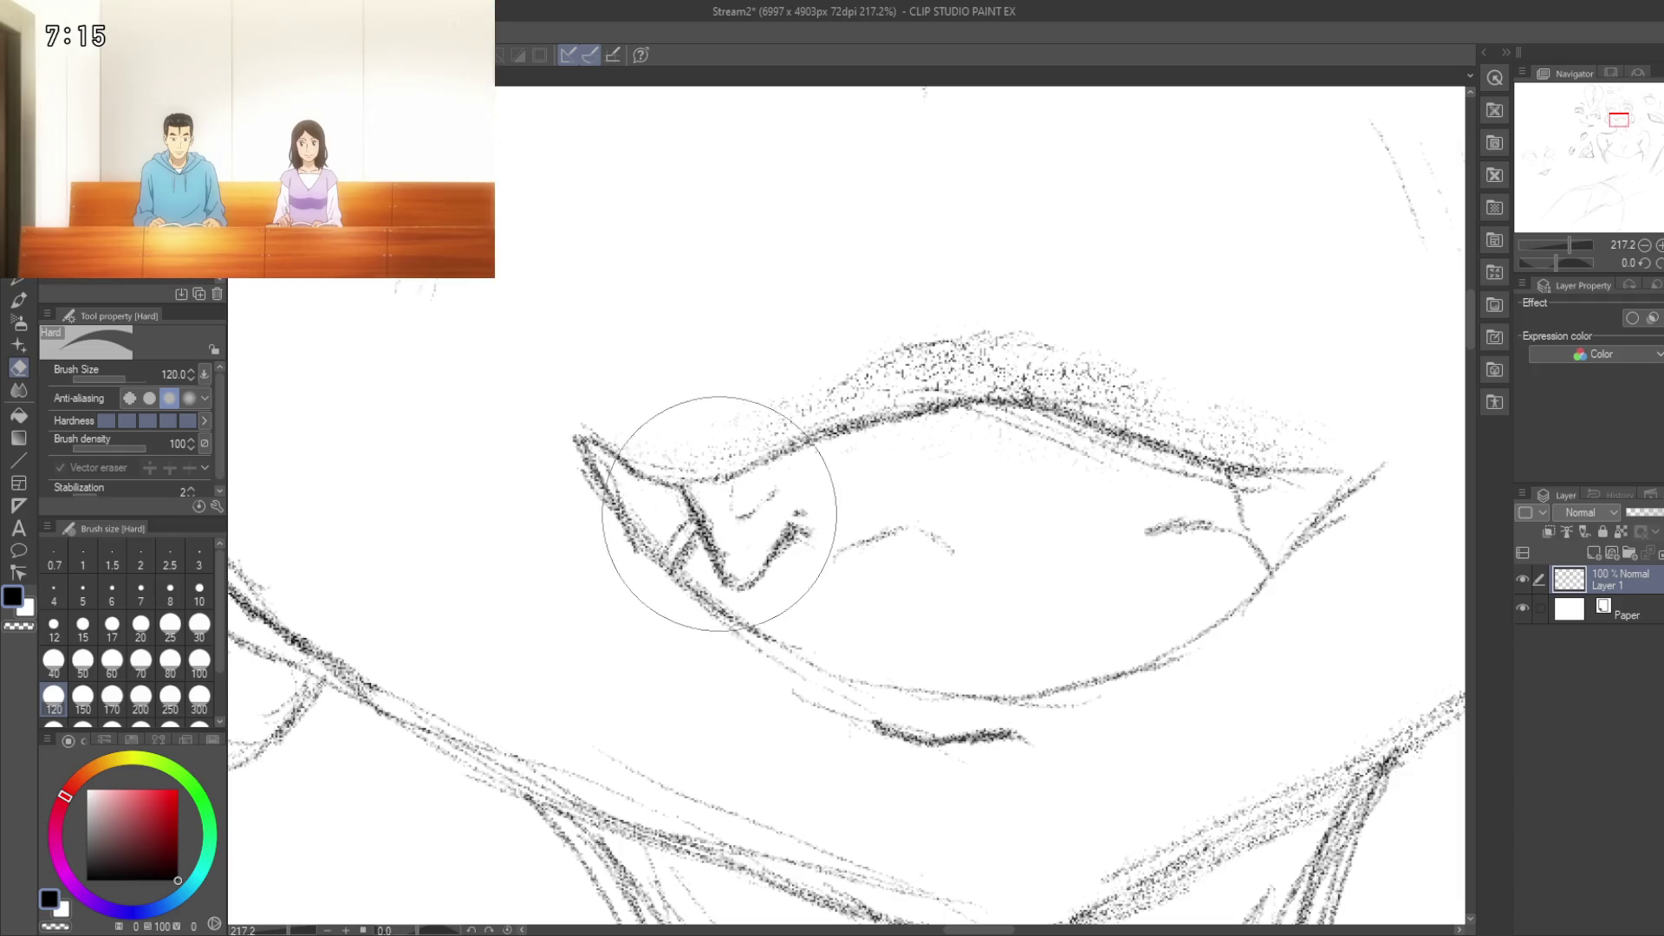
mouse_move(714, 521)
mouse_down()
mouse_move(762, 478)
mouse_move(721, 535)
mouse_up()
Step: Erase the loose stipple shading along the upper lip
scroll(743, 395, down, 5)
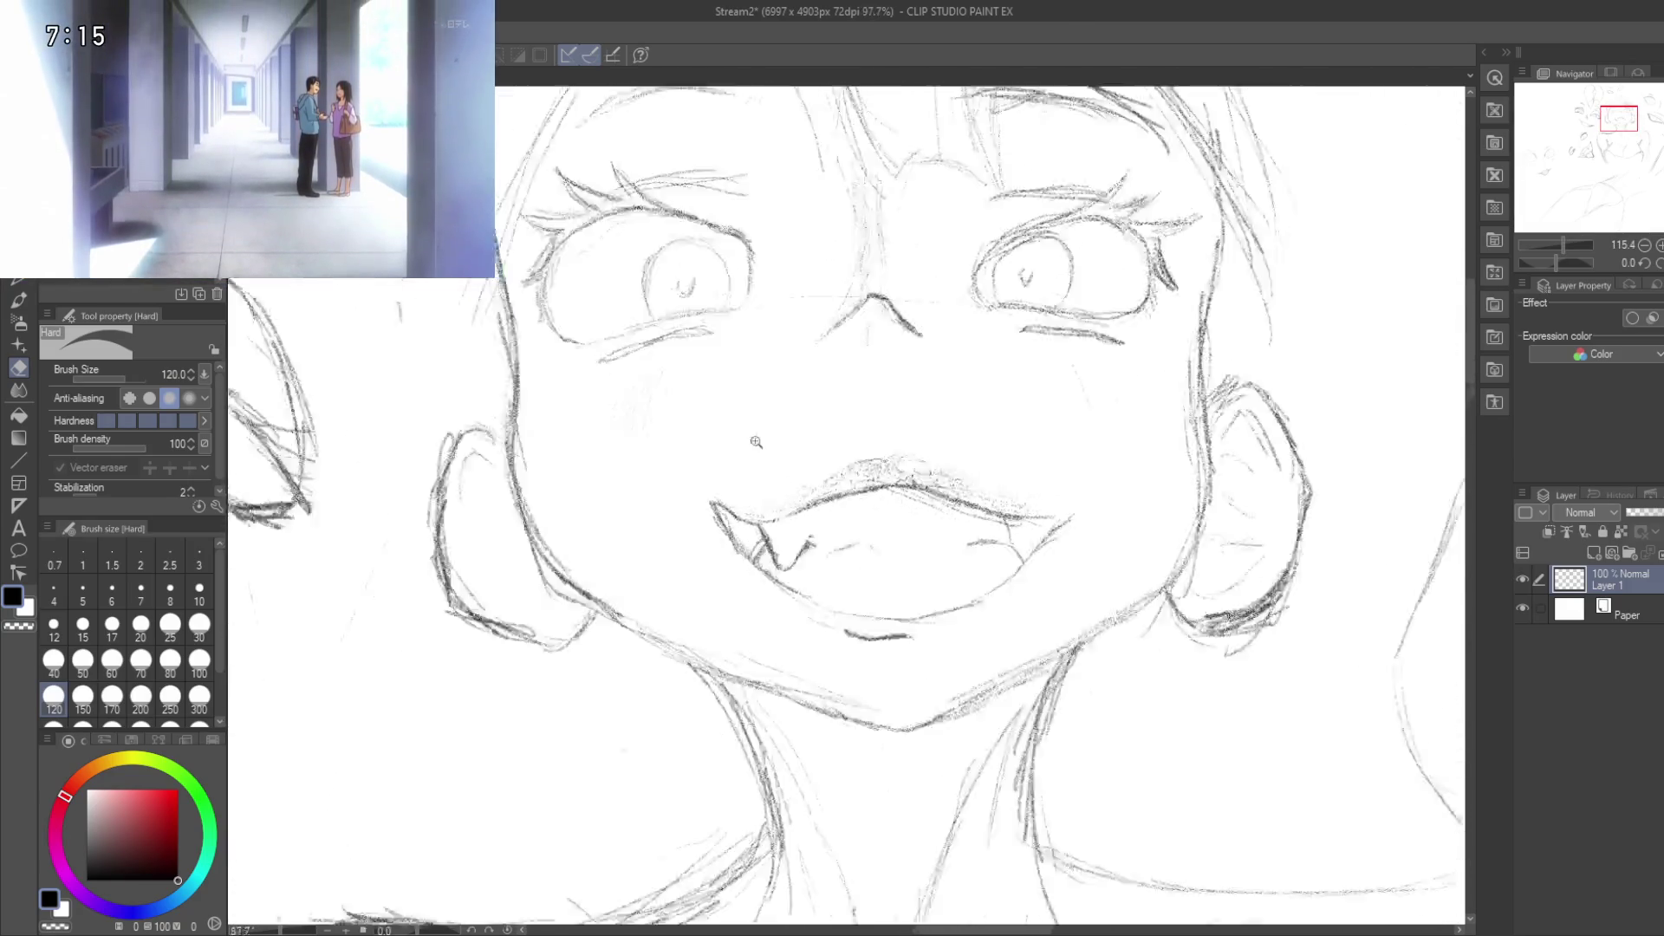
scroll(766, 392, down, 4)
scroll(823, 451, up, 6)
mouse_move(854, 514)
mouse_down()
mouse_move(1066, 532)
mouse_move(1086, 505)
mouse_up()
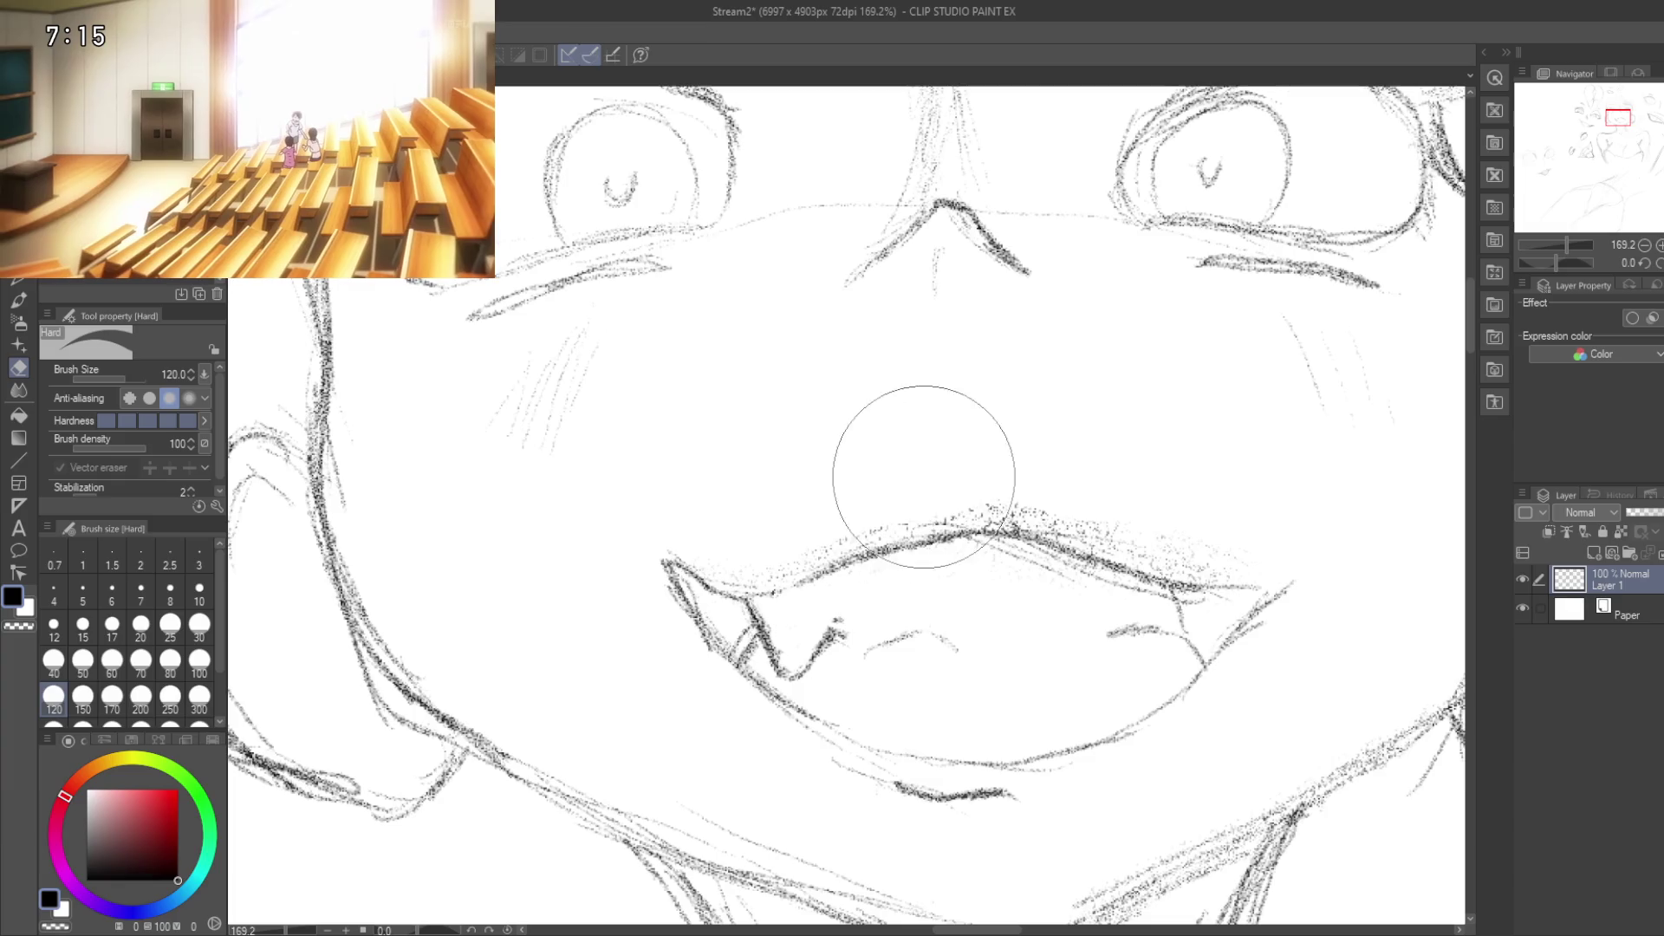
mouse_move(803, 442)
mouse_down()
mouse_move(750, 584)
mouse_move(792, 572)
mouse_up()
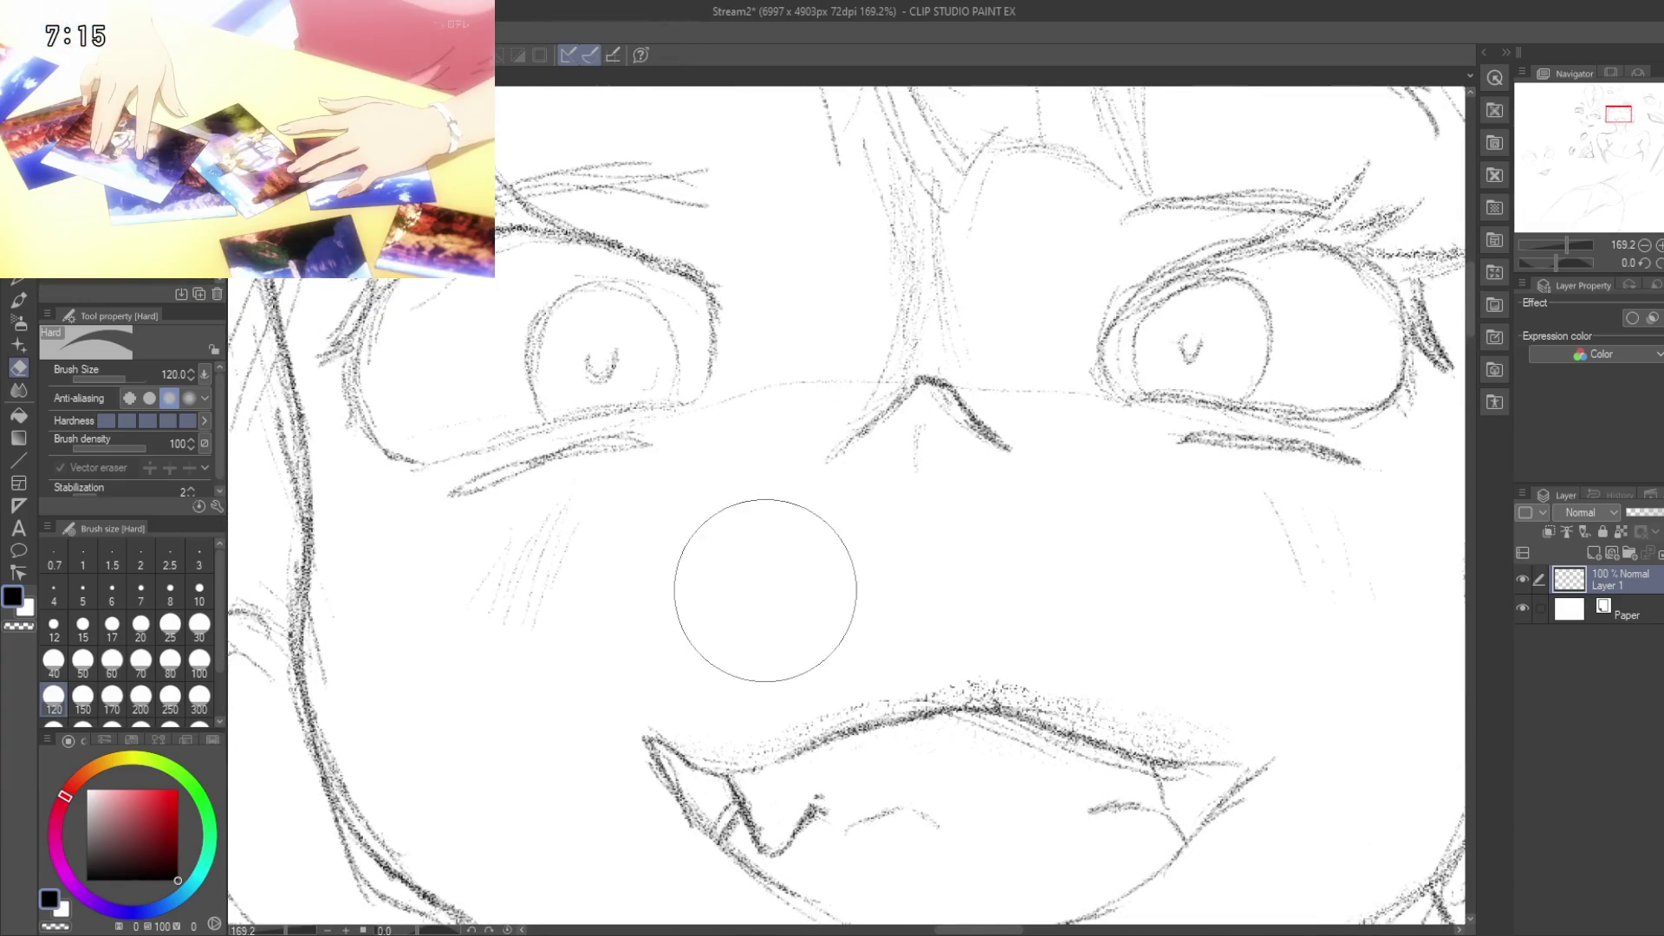
Step: Redraw the teeth line across the inside of the mouth with the size-15 pencil
key(p)
key(p)
drag(769, 527, 847, 363)
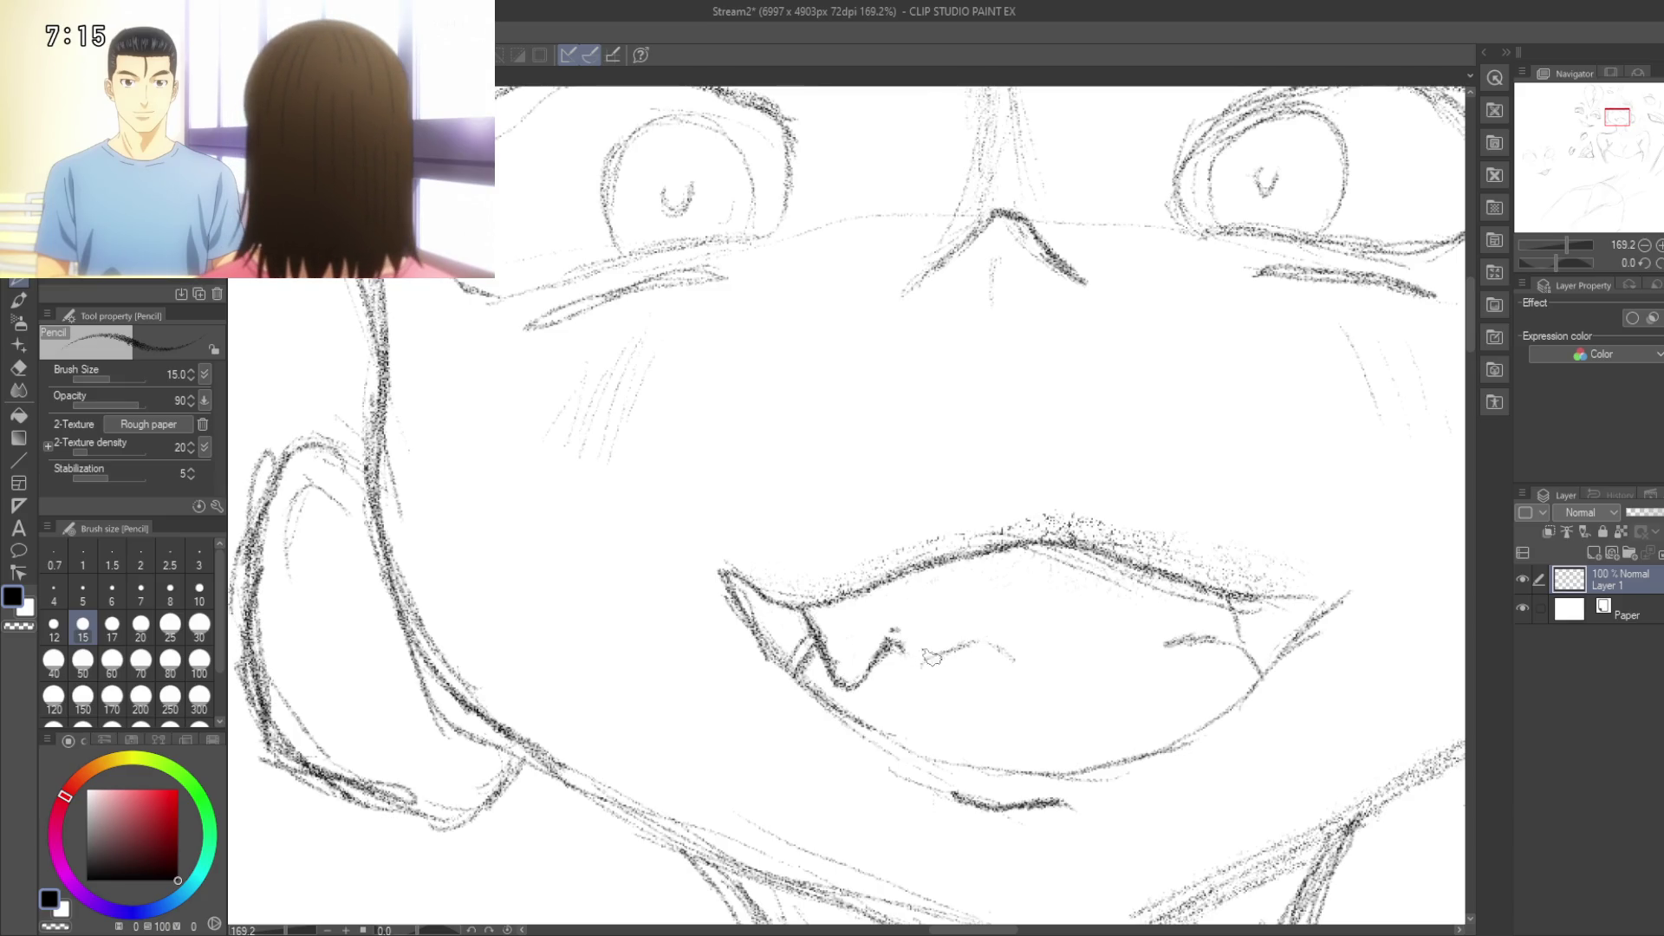
drag(952, 649, 995, 650)
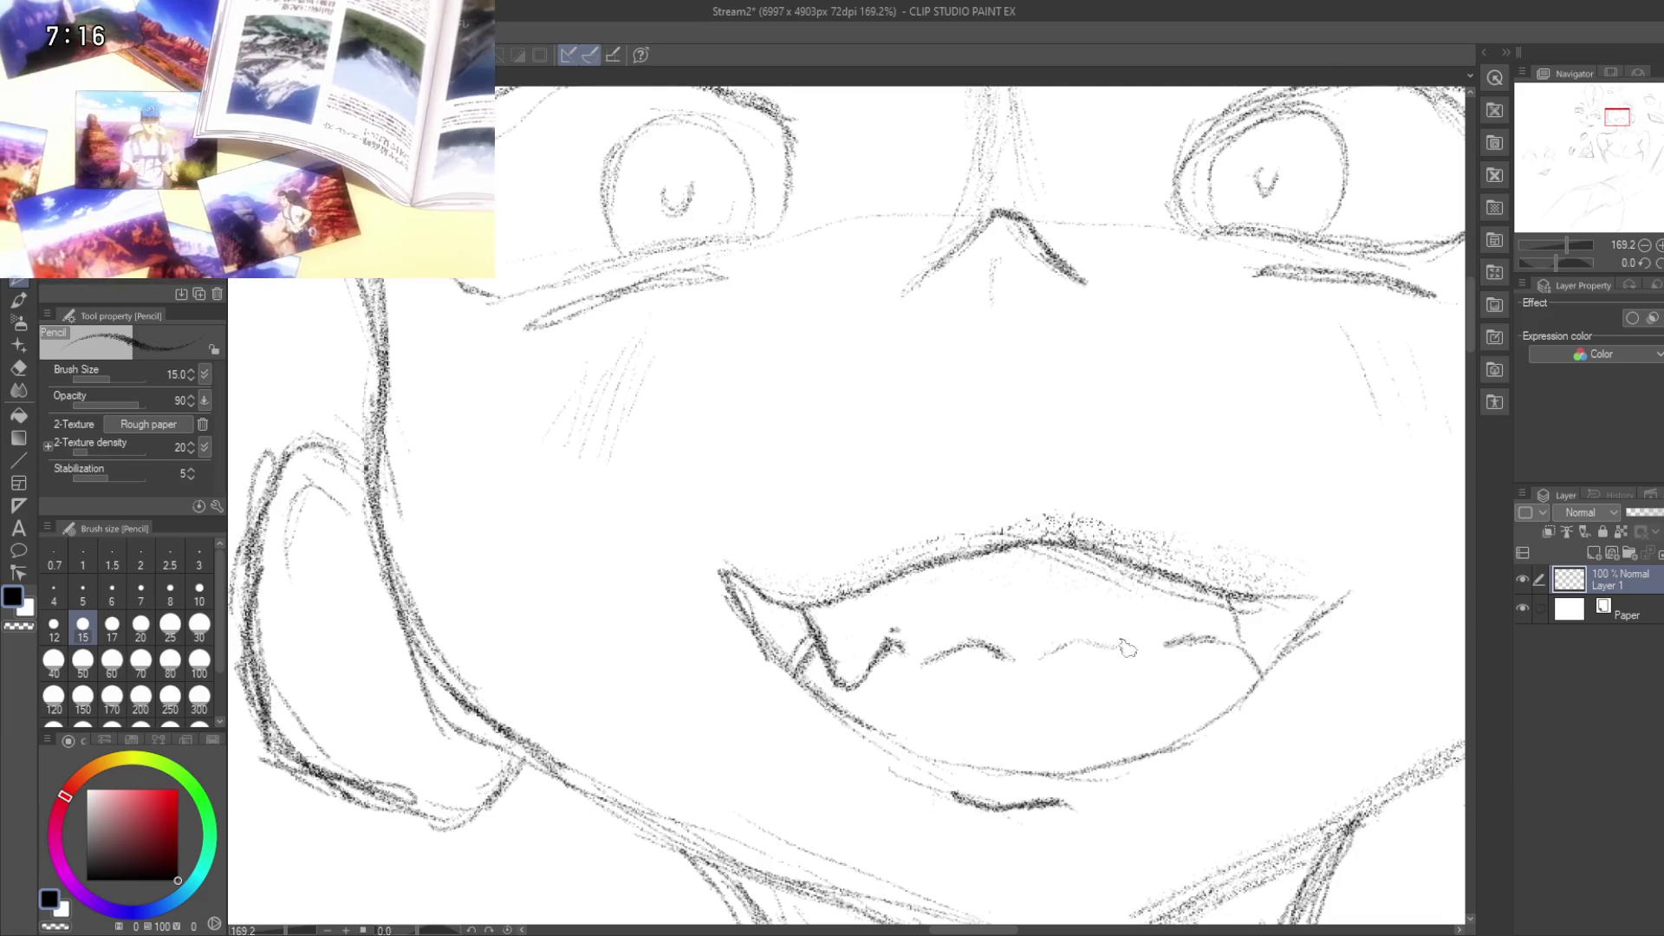
mouse_move(1129, 637)
mouse_down()
mouse_move(1248, 640)
mouse_move(1267, 664)
mouse_up()
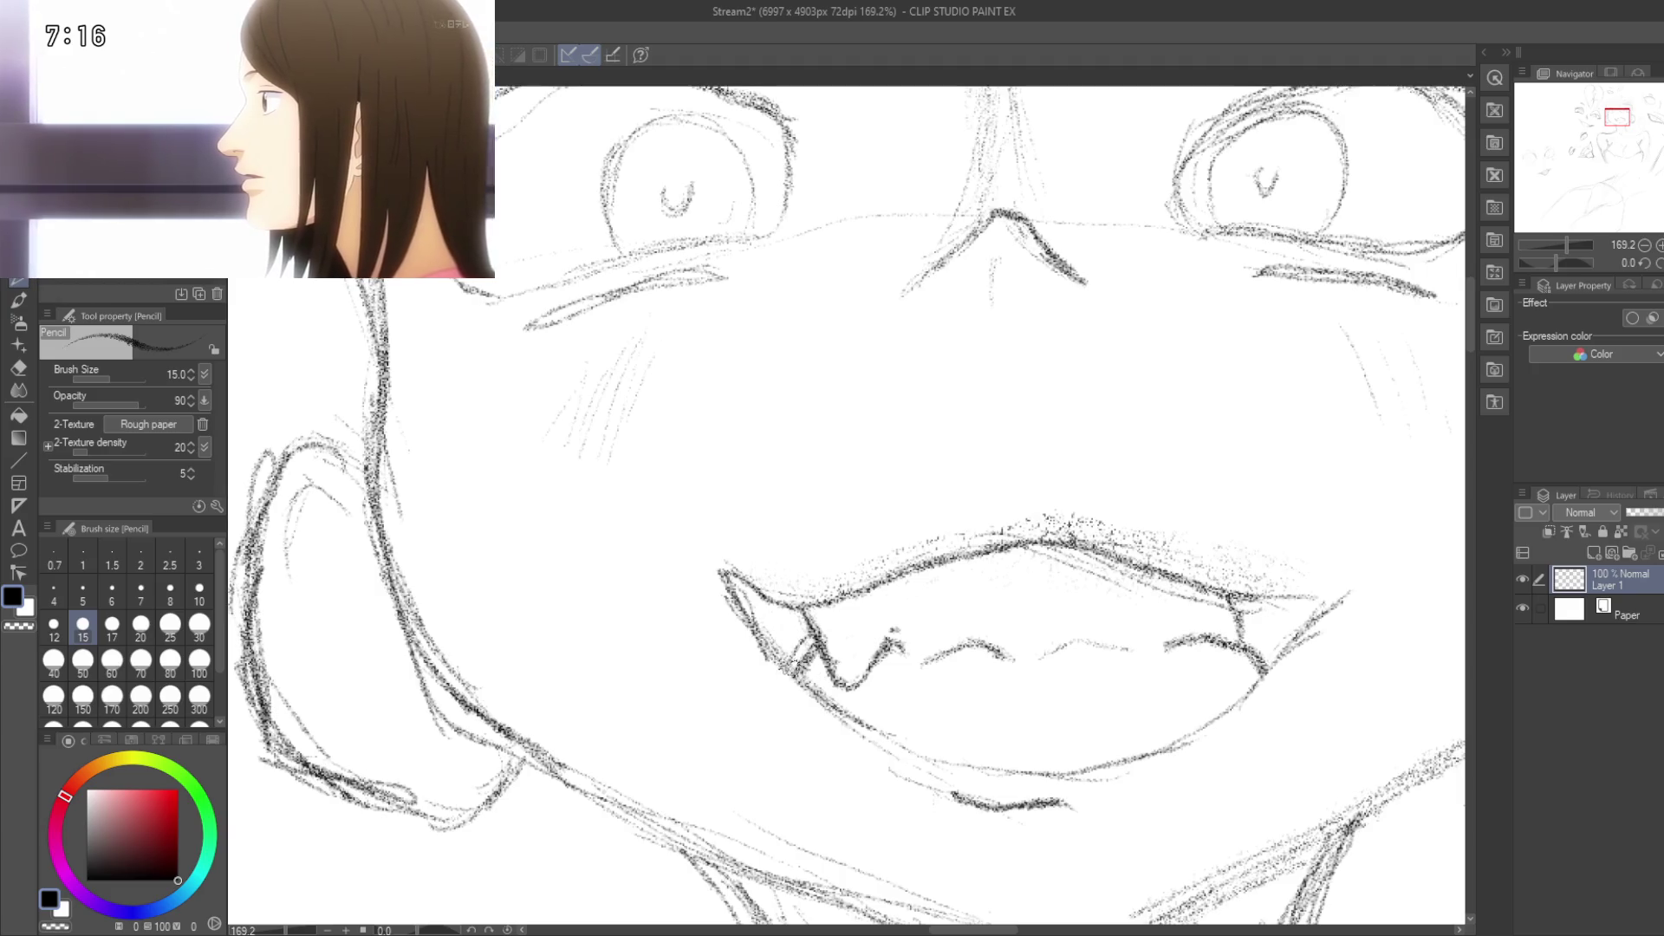
Step: Darken the lower lip outline on its left and right sides
drag(799, 686, 897, 741)
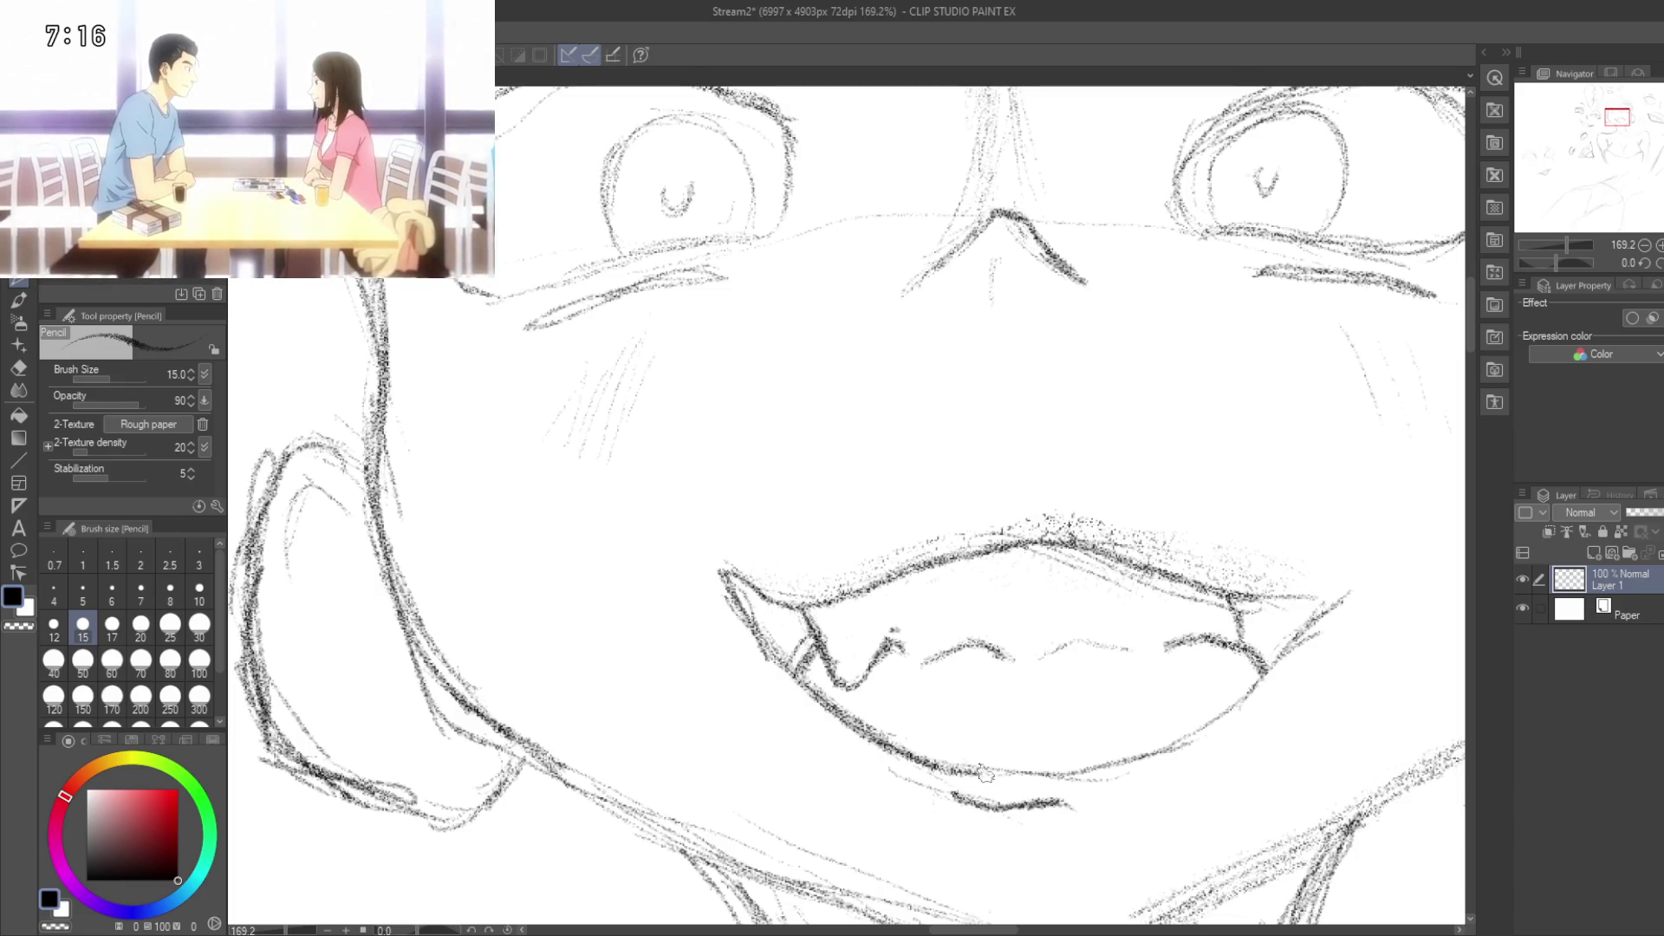
drag(954, 765, 1034, 778)
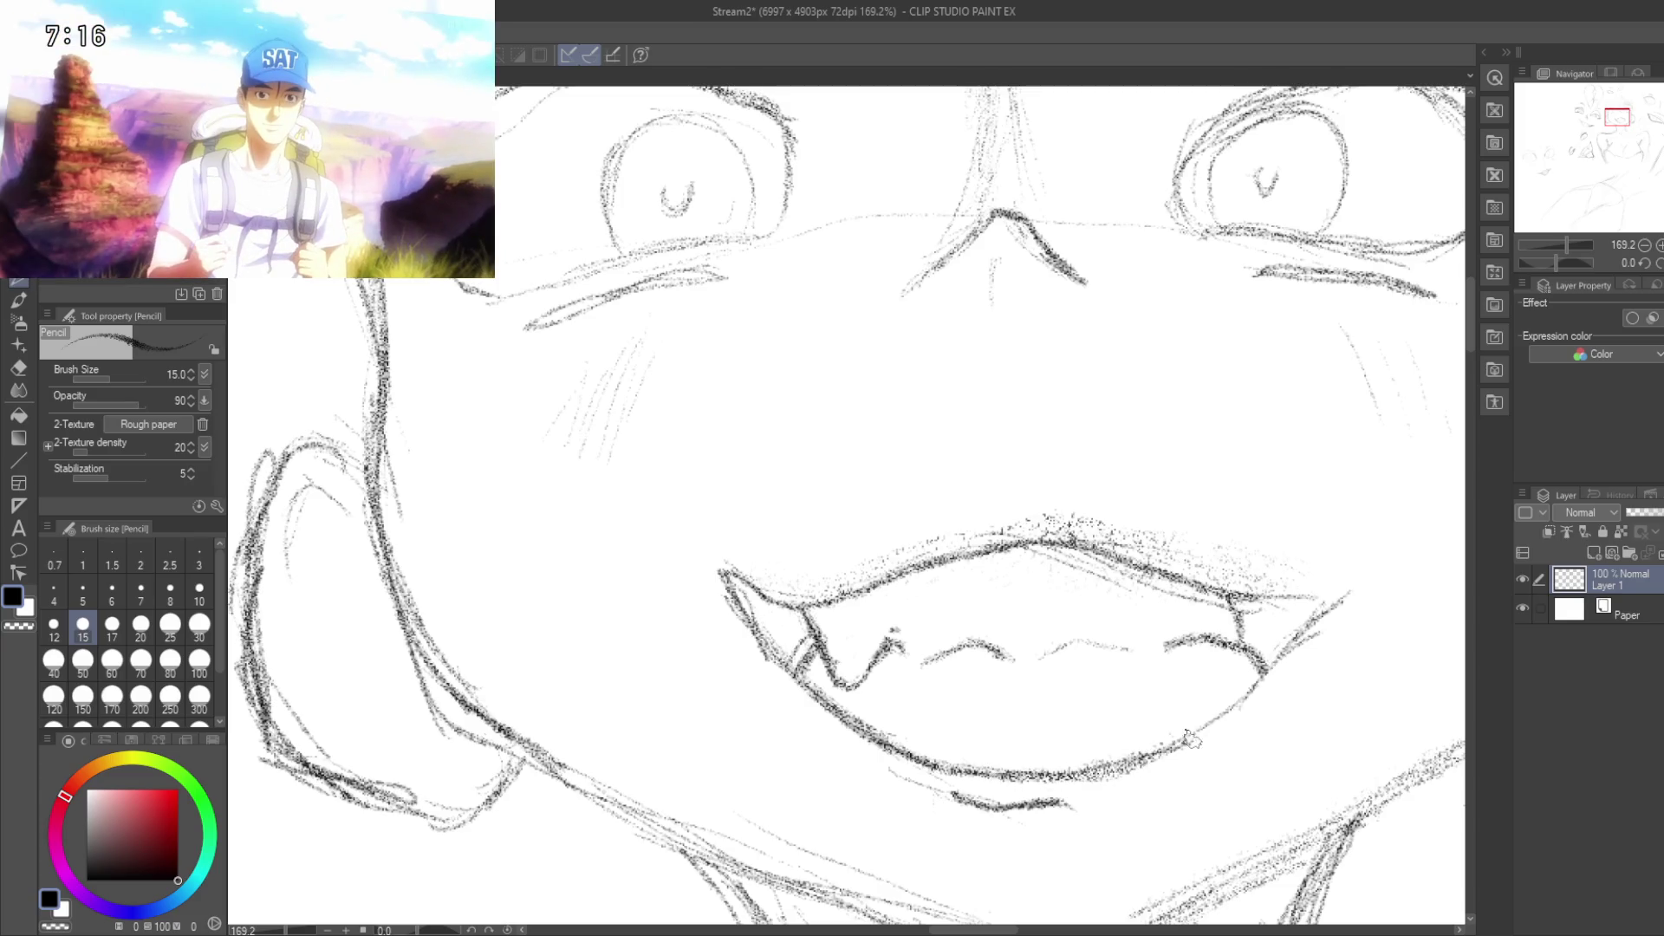
drag(1226, 756, 1138, 772)
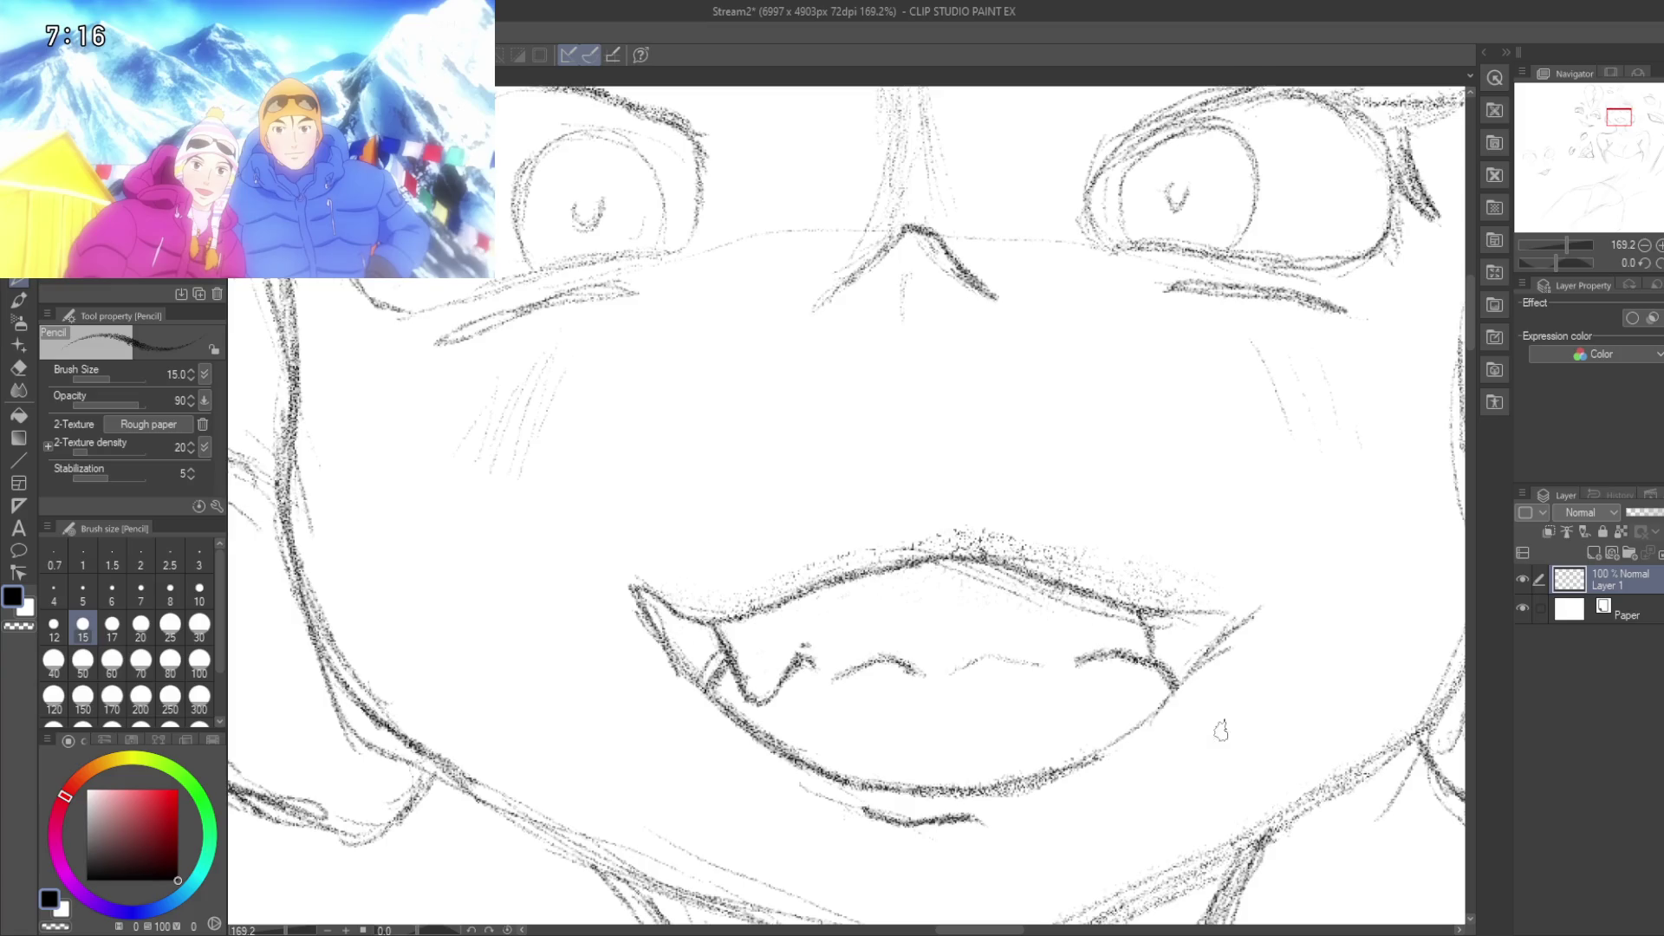
Step: Reduce the pencil size to 10 and look over the chin, neck, right ear and eyes
key(bracketleft)
key(bracketleft)
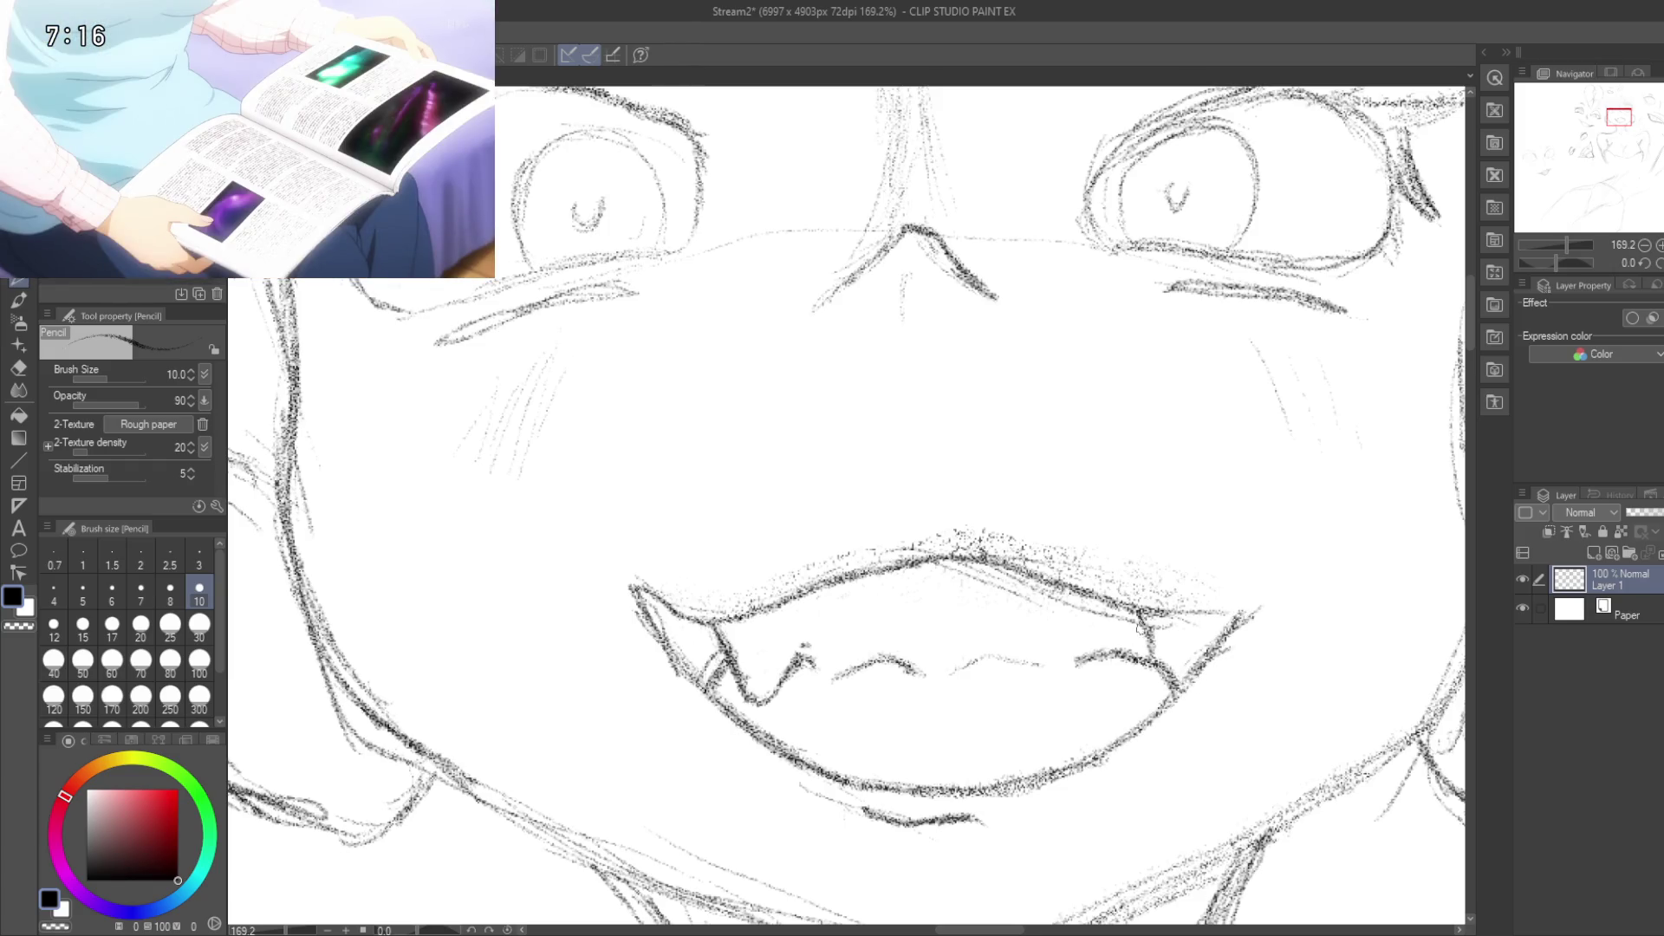
drag(1194, 544, 1199, 575)
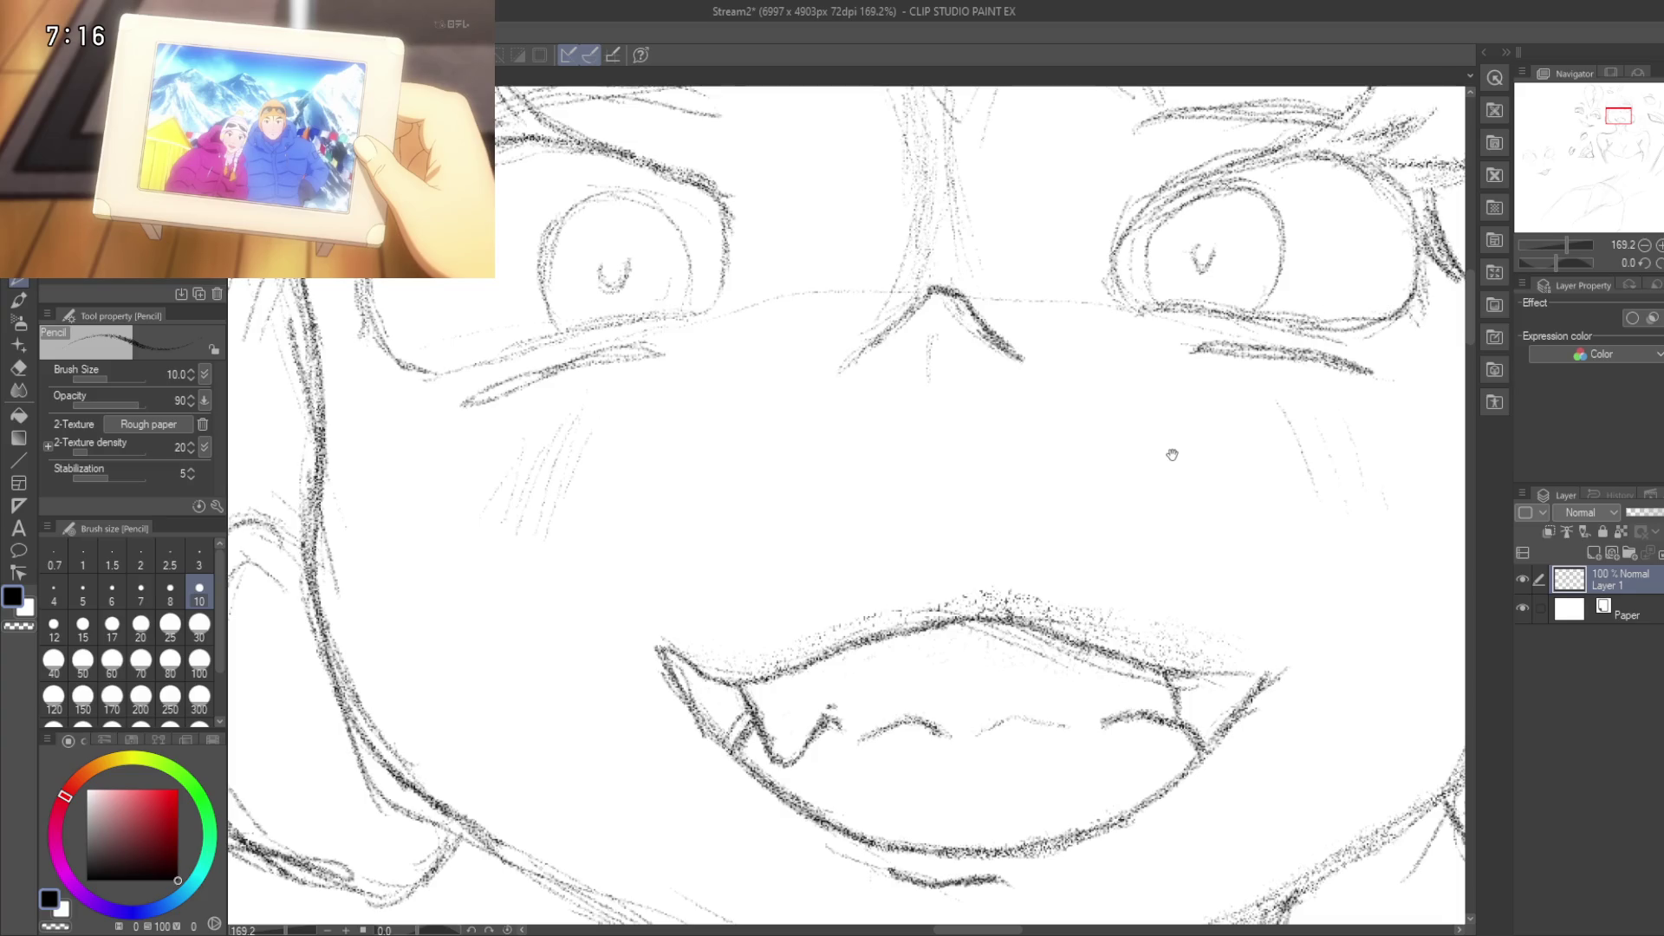
mouse_move(1172, 454)
mouse_down()
mouse_move(1133, 371)
mouse_move(1103, 375)
mouse_move(1102, 290)
mouse_move(1089, 320)
mouse_up()
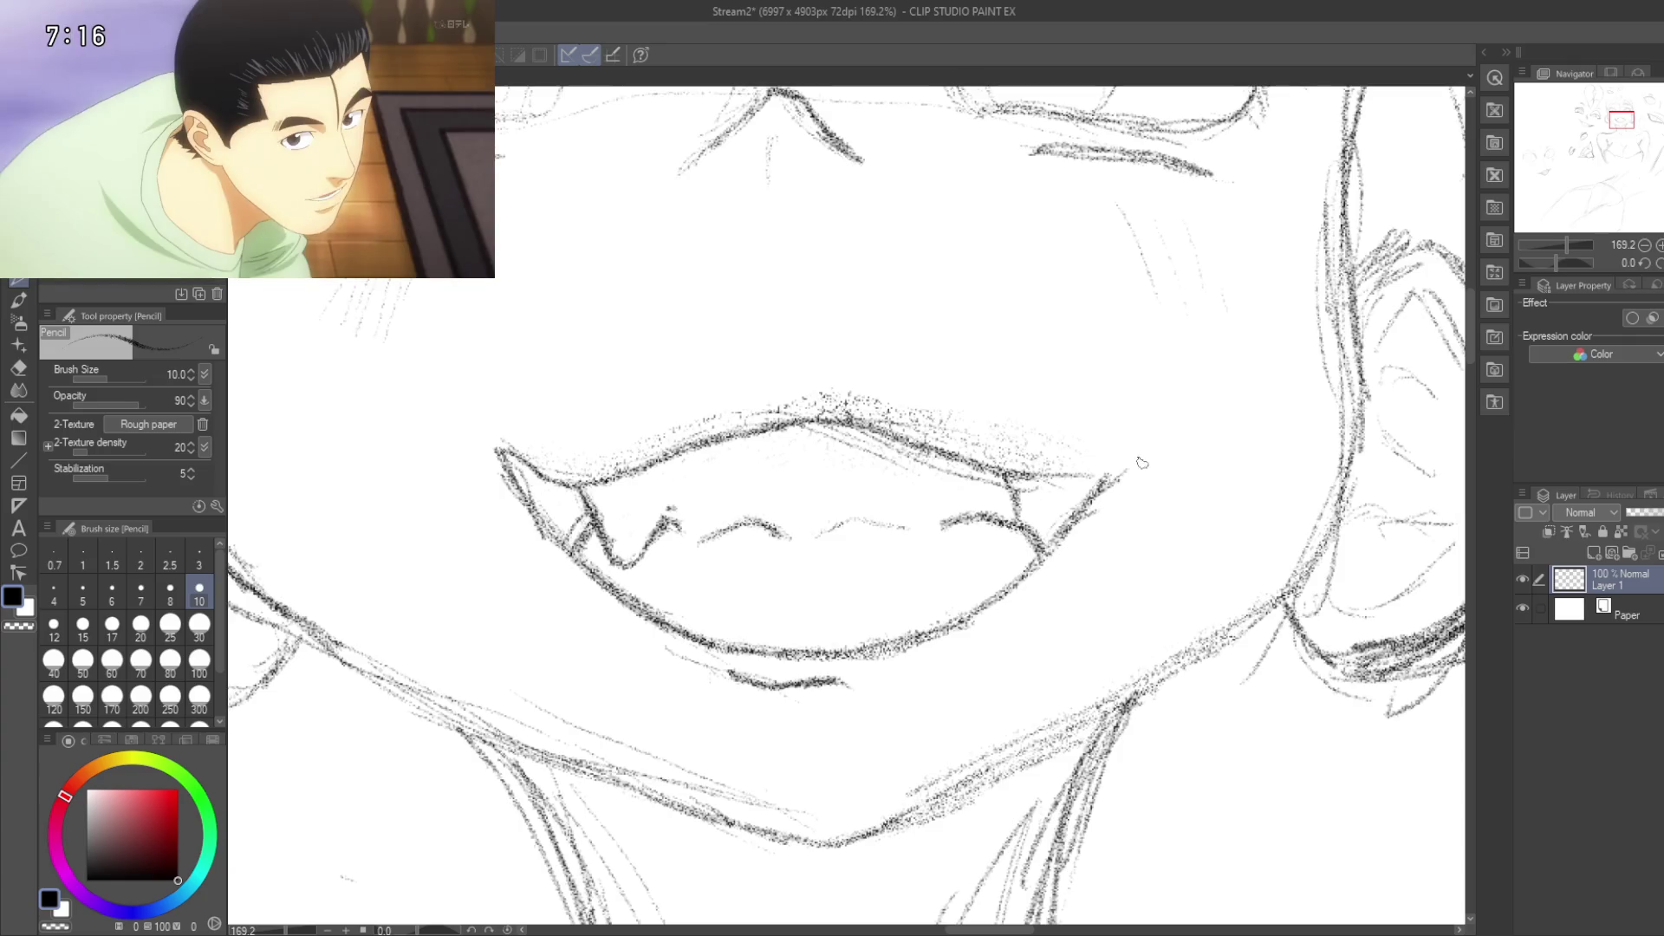
mouse_move(1147, 404)
mouse_down()
mouse_move(1104, 430)
mouse_move(1057, 424)
mouse_up()
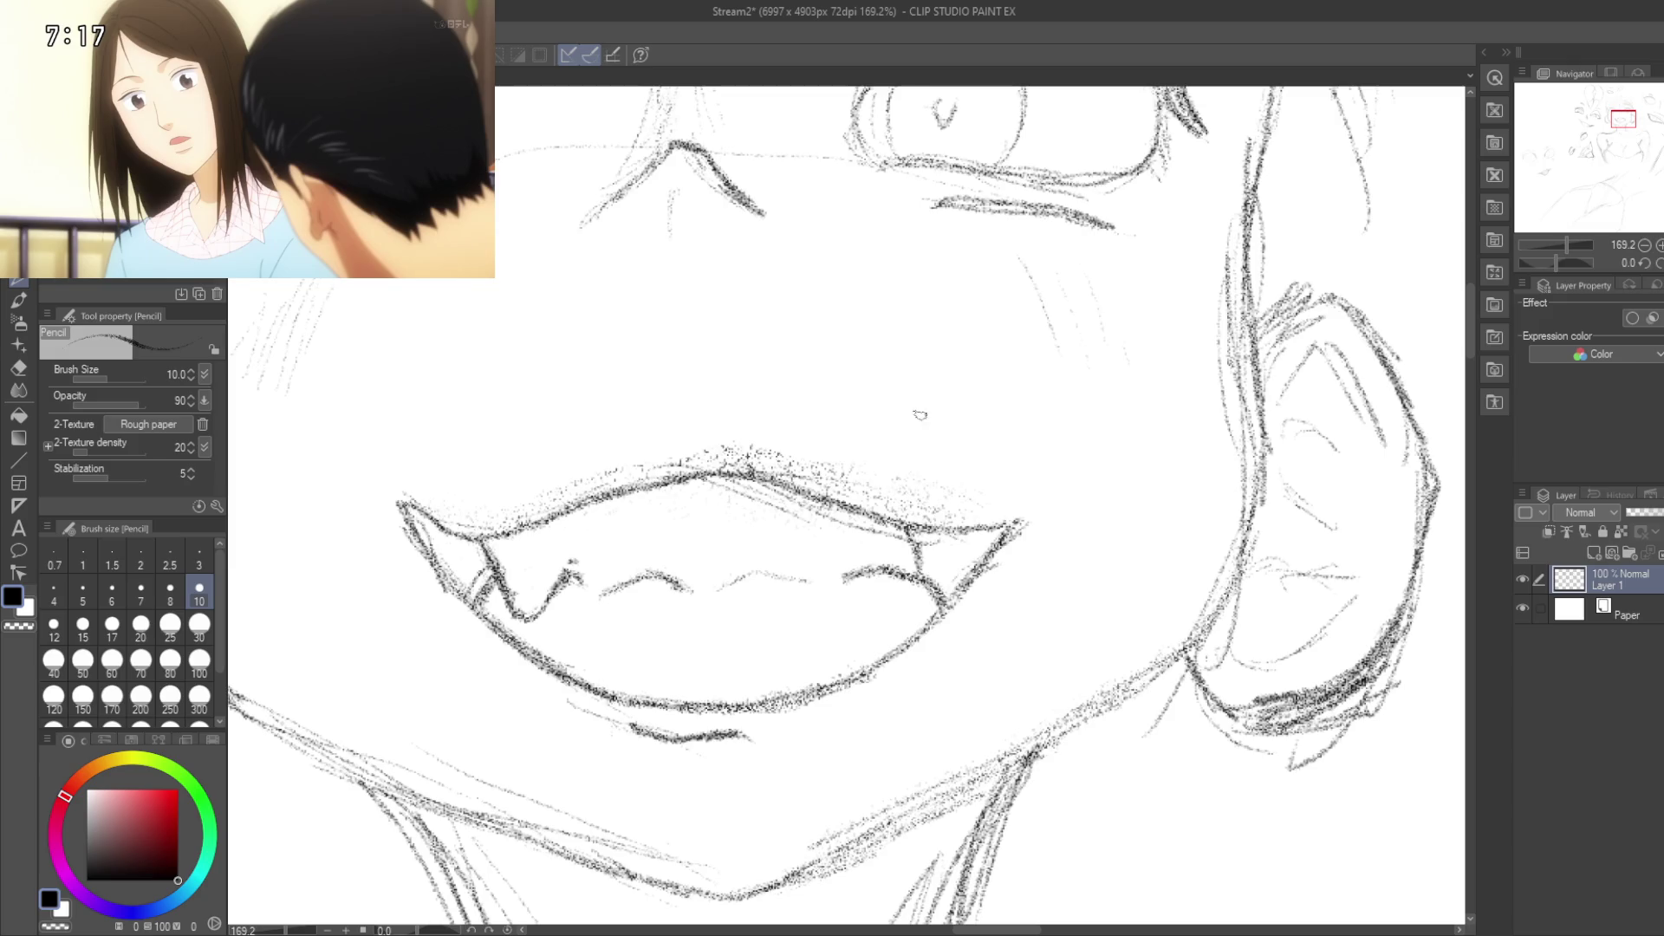
drag(728, 712, 888, 691)
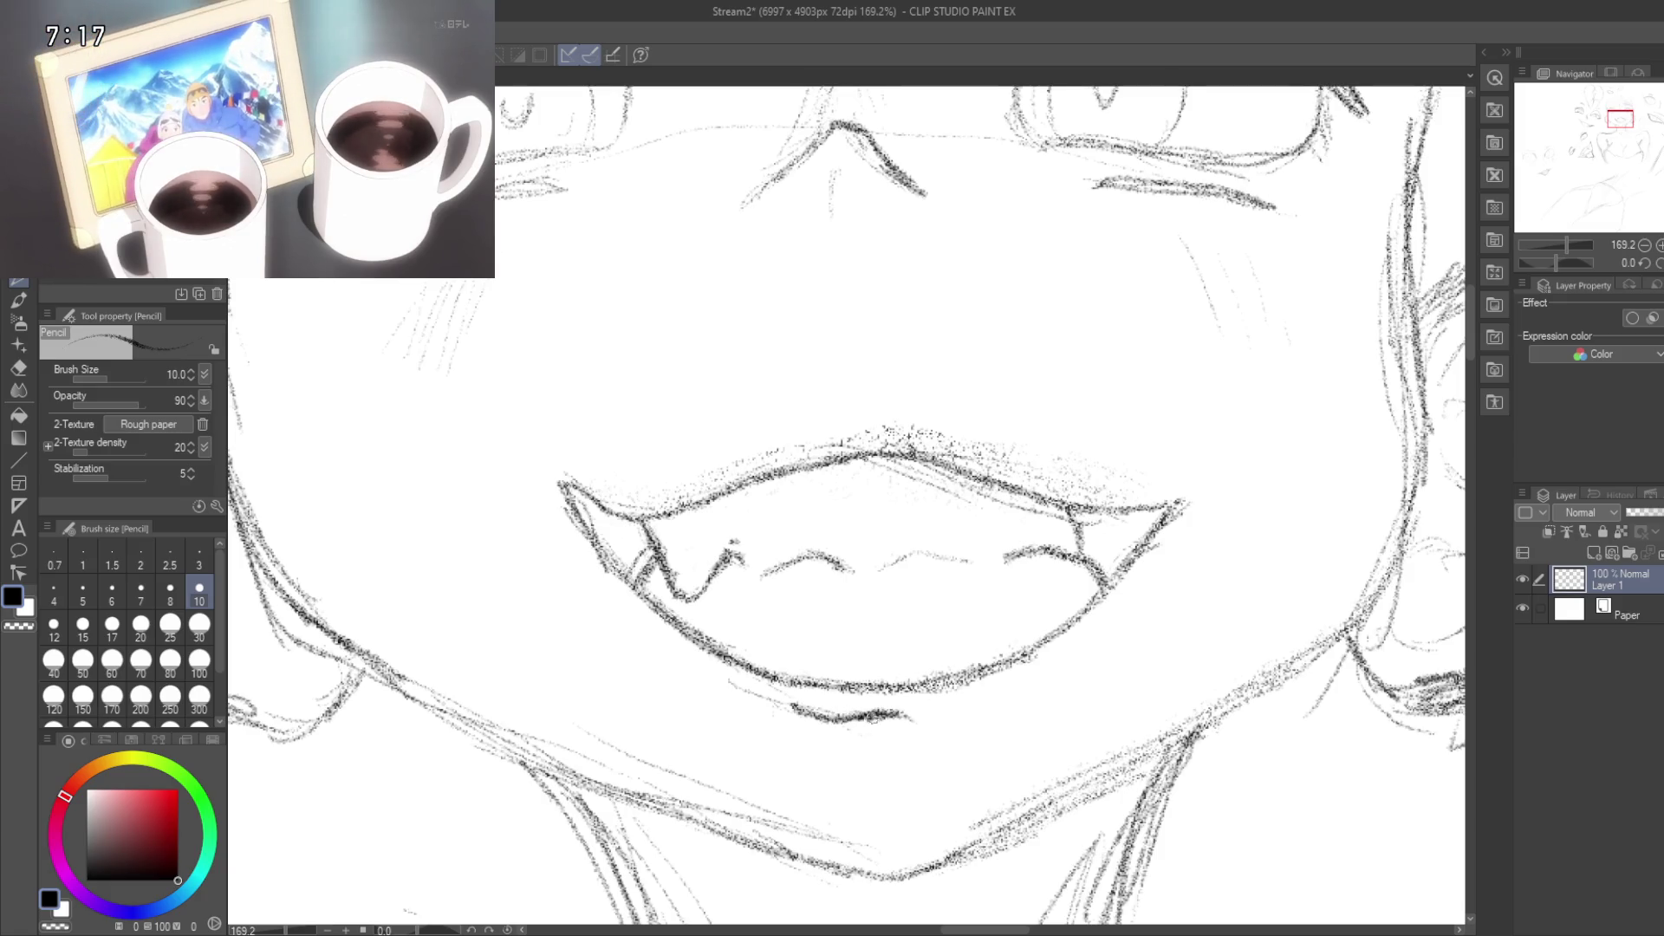
drag(658, 448, 773, 476)
Step: Darken the lower lid line under the left eye
mouse_move(627, 537)
mouse_down()
mouse_move(650, 416)
mouse_move(765, 572)
mouse_up()
drag(607, 387, 755, 703)
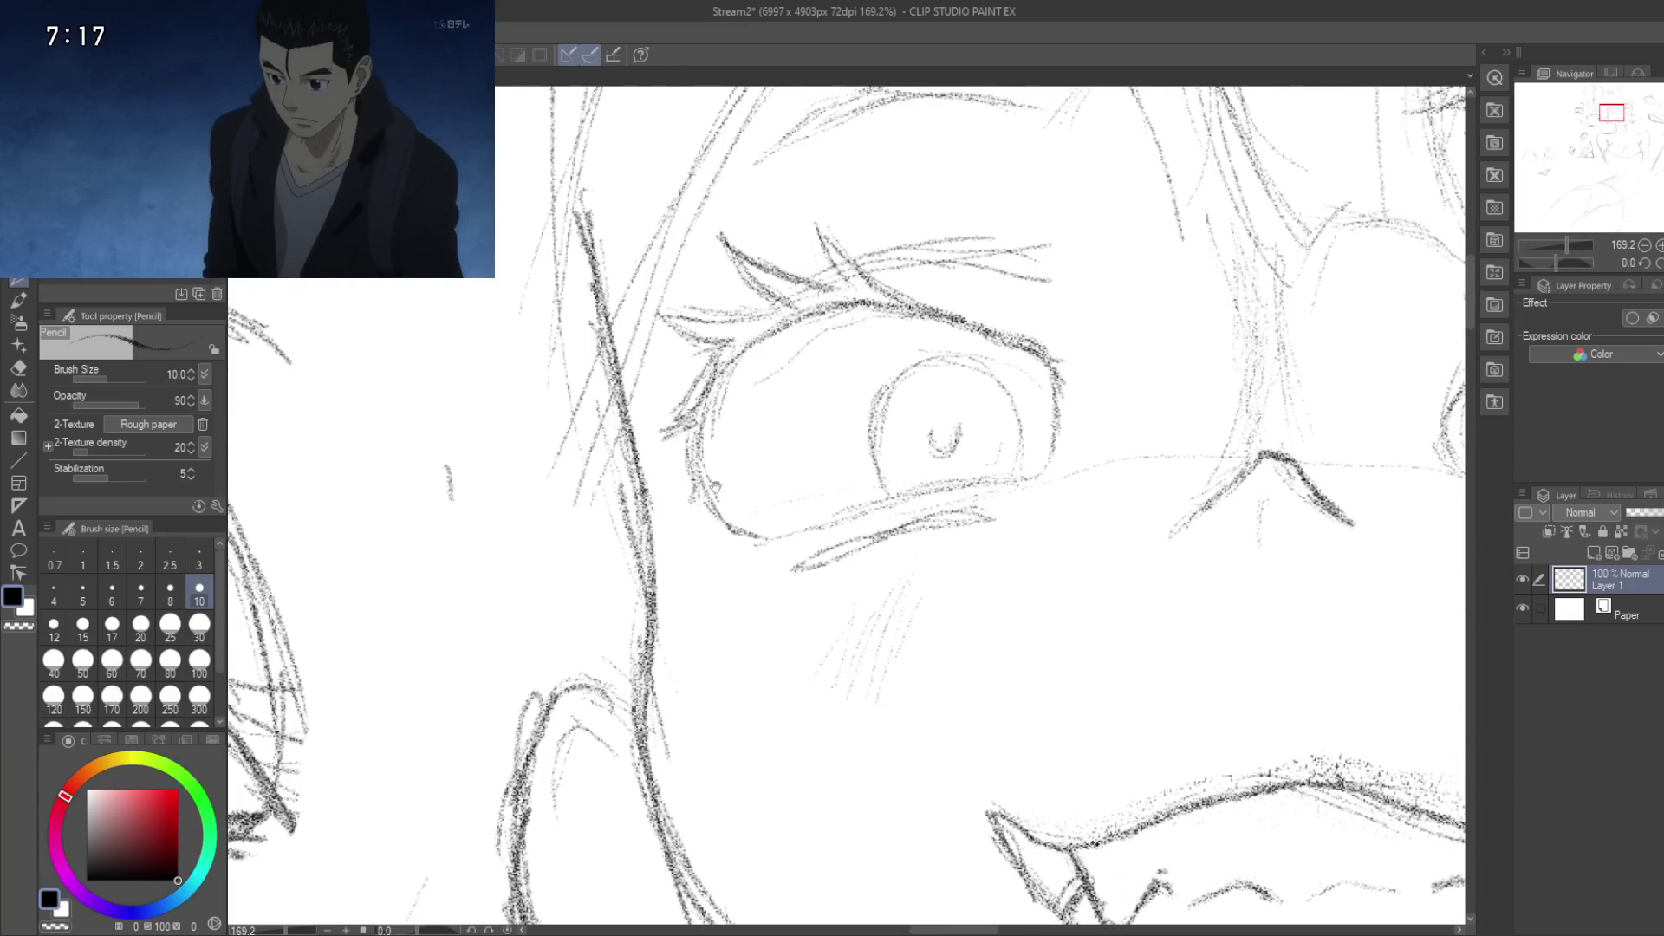
drag(718, 466, 724, 694)
scroll(806, 668, down, 4)
scroll(792, 680, up, 3)
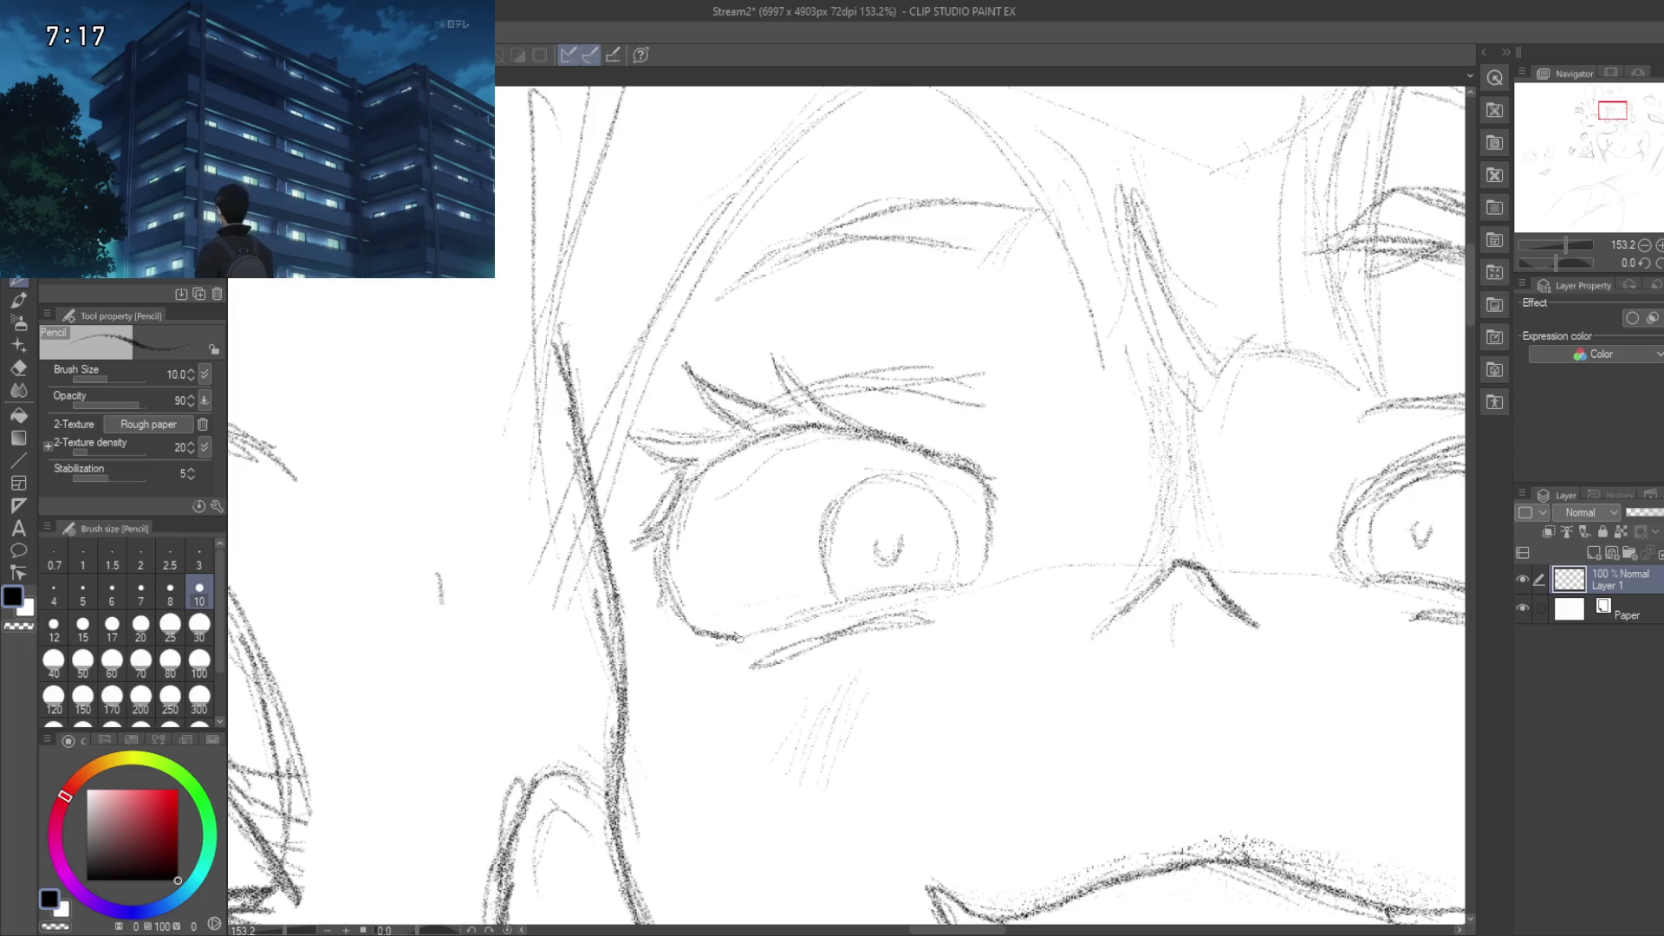
mouse_move(743, 638)
mouse_down()
mouse_move(917, 588)
mouse_move(806, 564)
mouse_up()
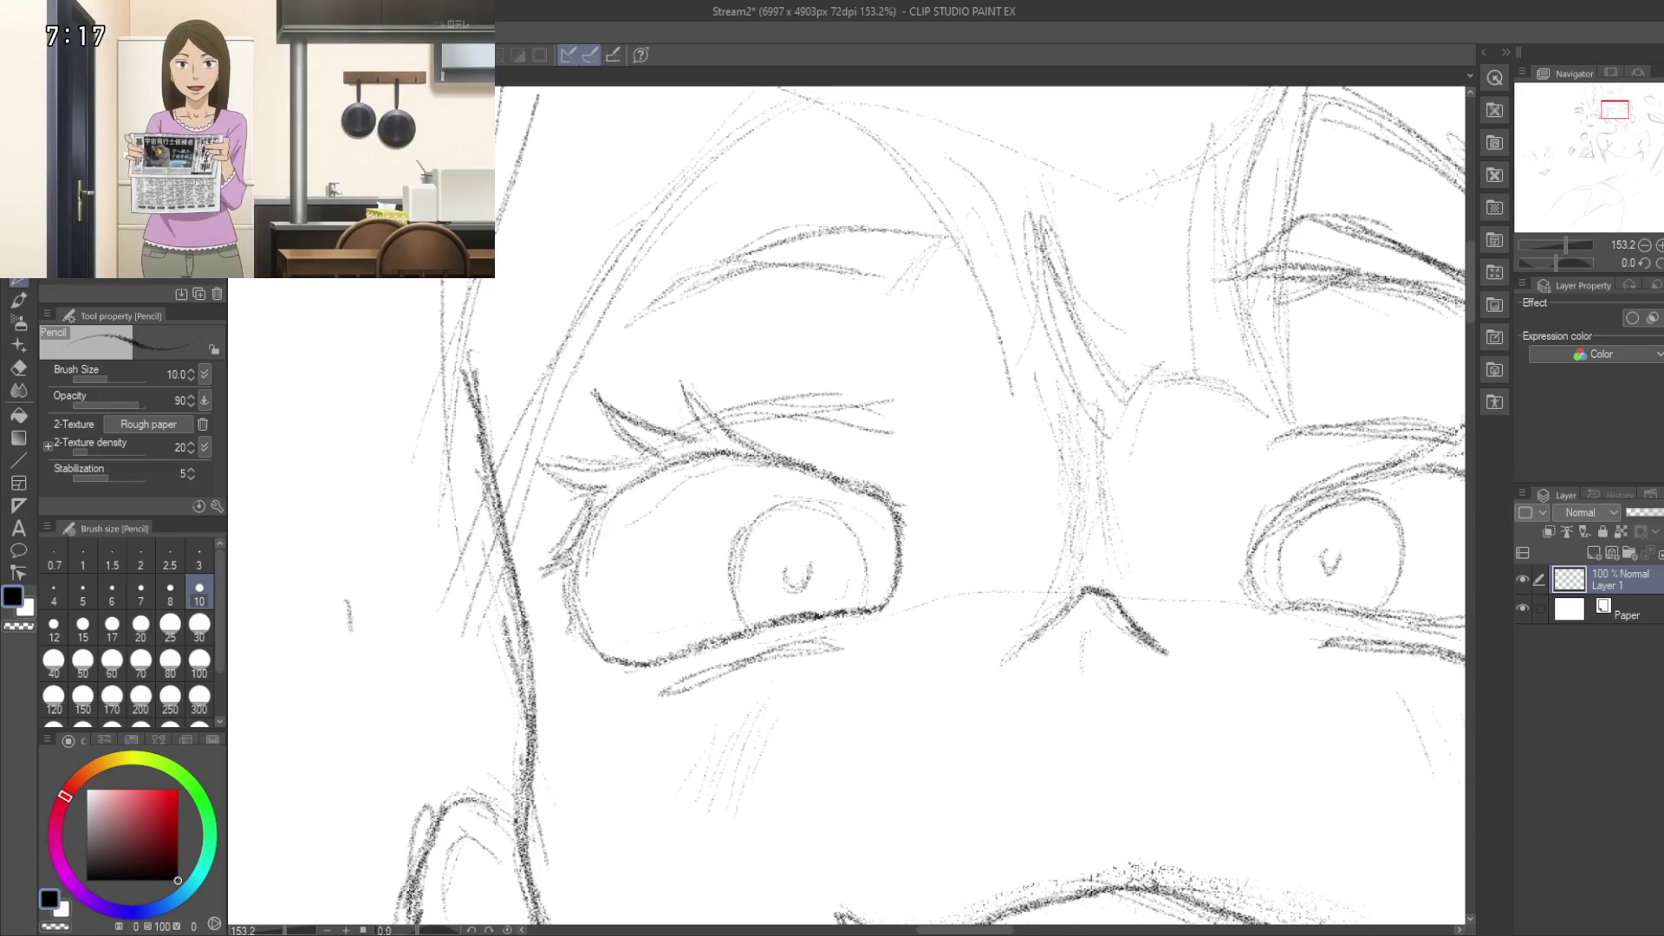
Step: Darken the left eye's upper eyelid crease
drag(948, 505, 879, 392)
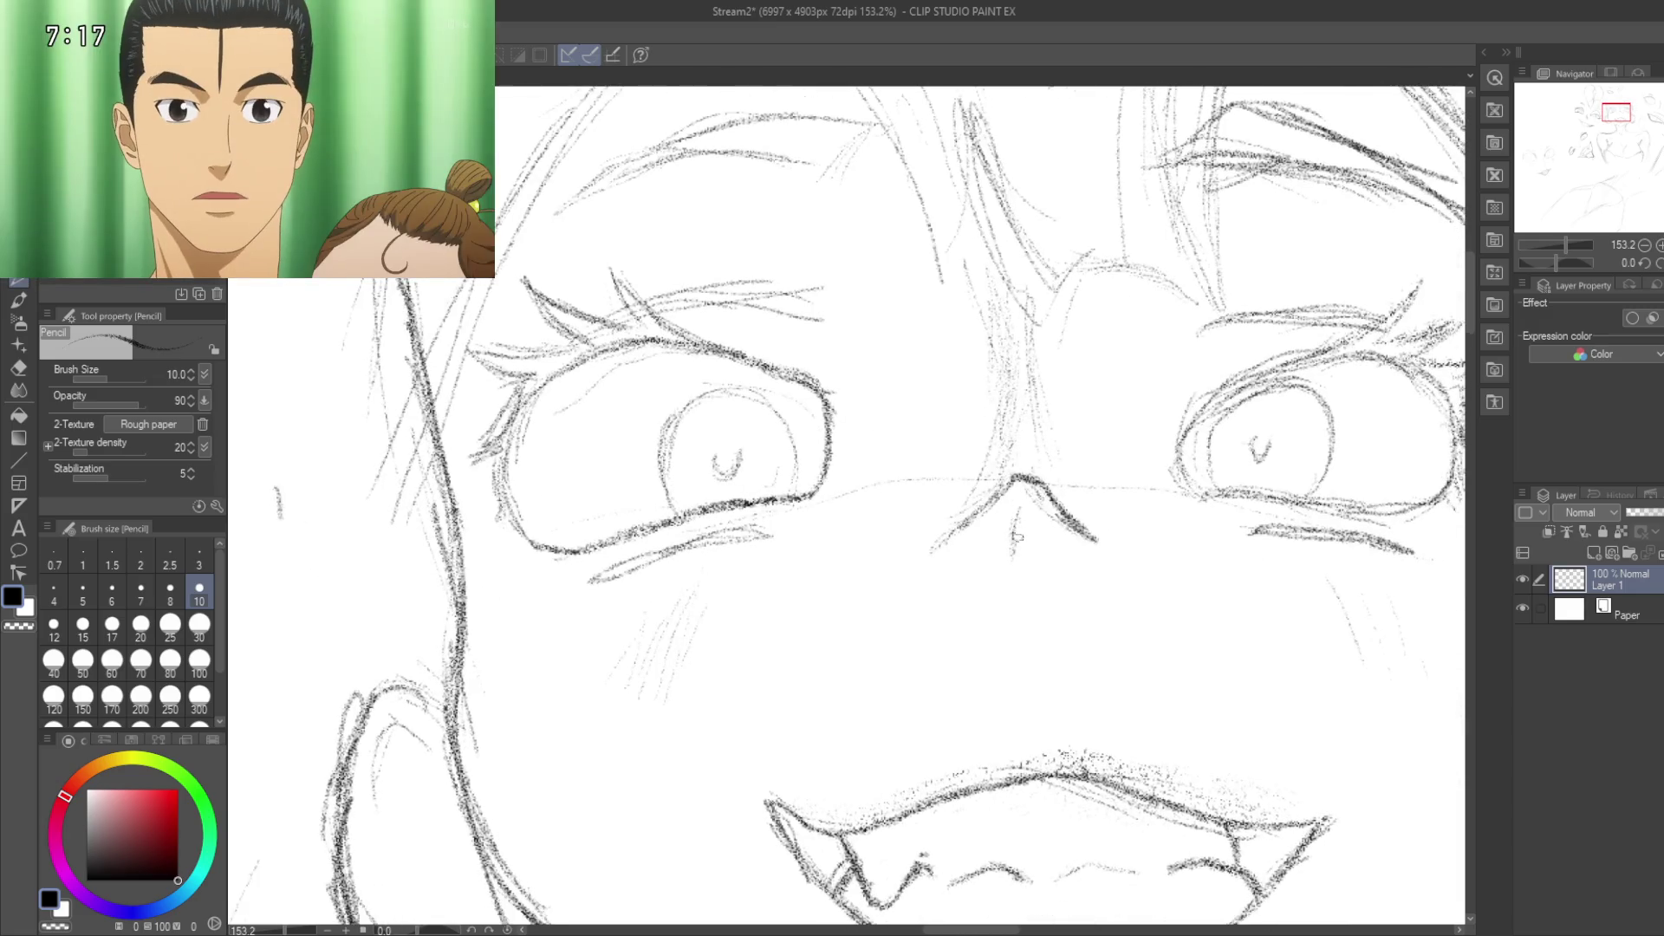
drag(897, 571, 1003, 579)
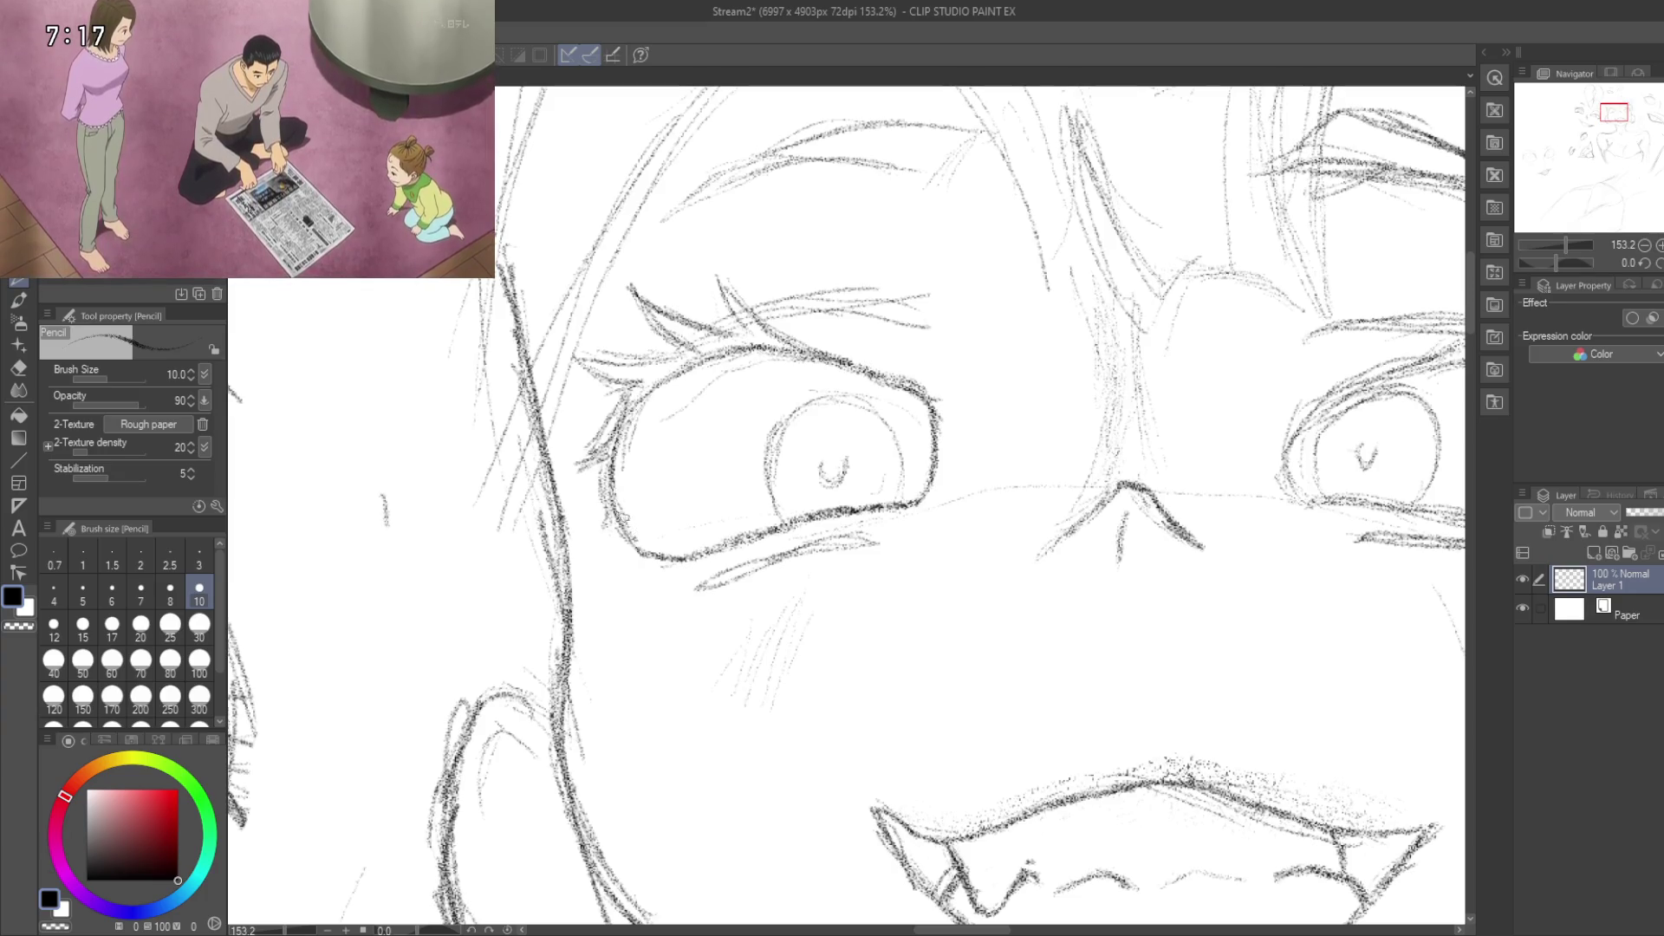
drag(631, 471, 638, 571)
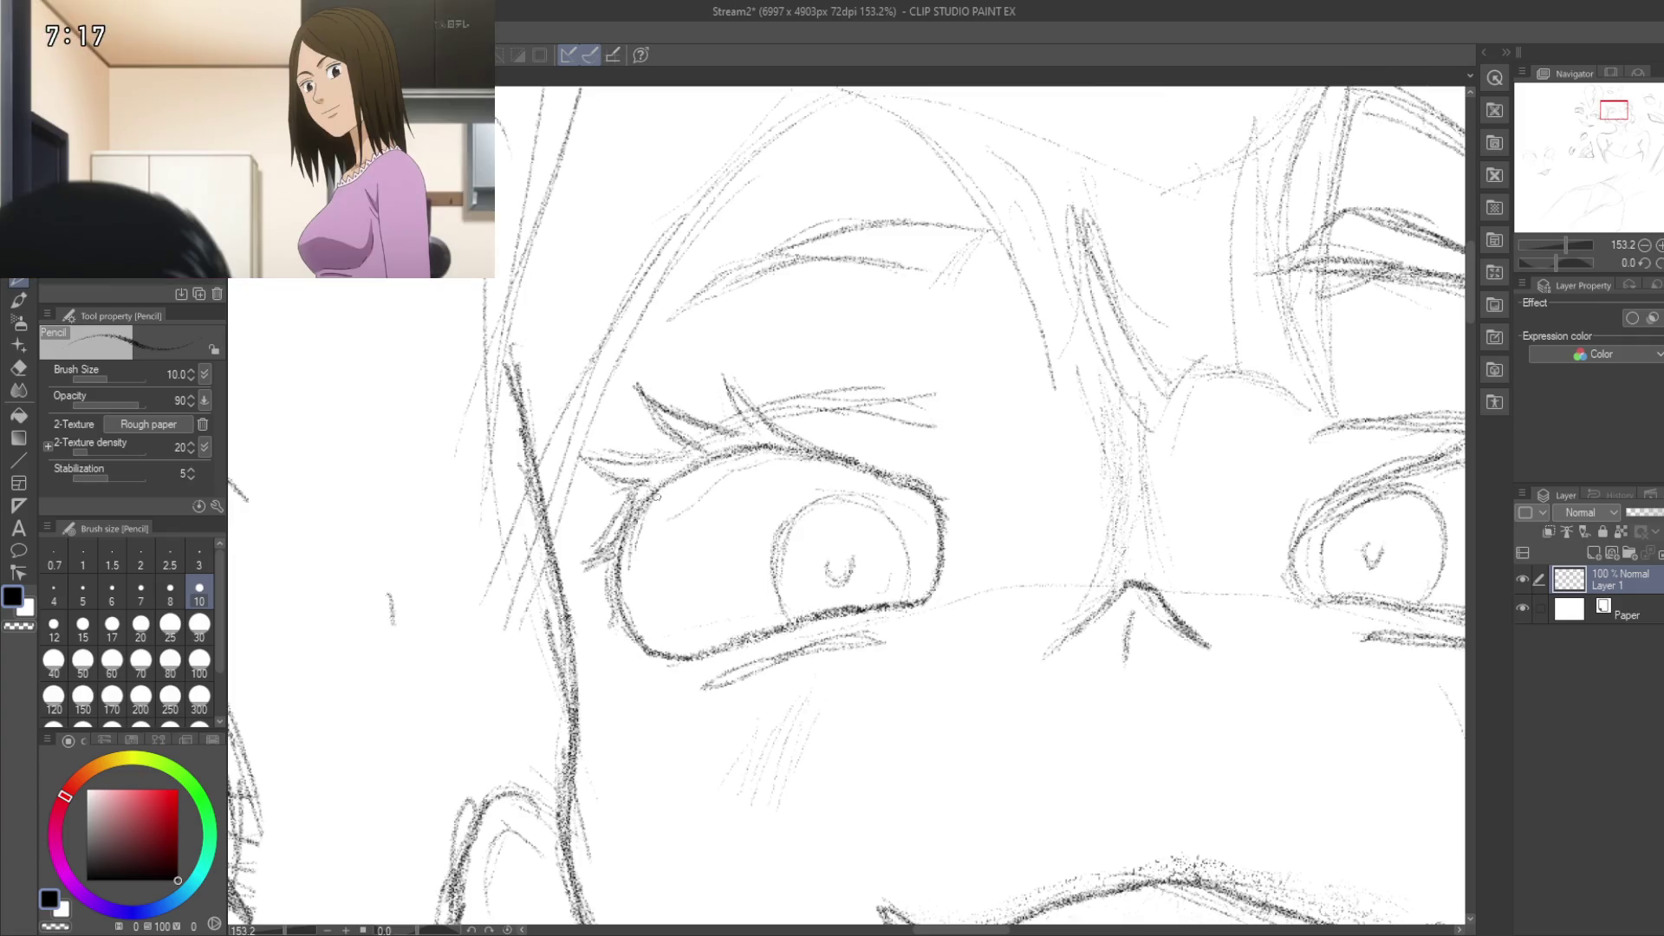
drag(689, 473, 788, 429)
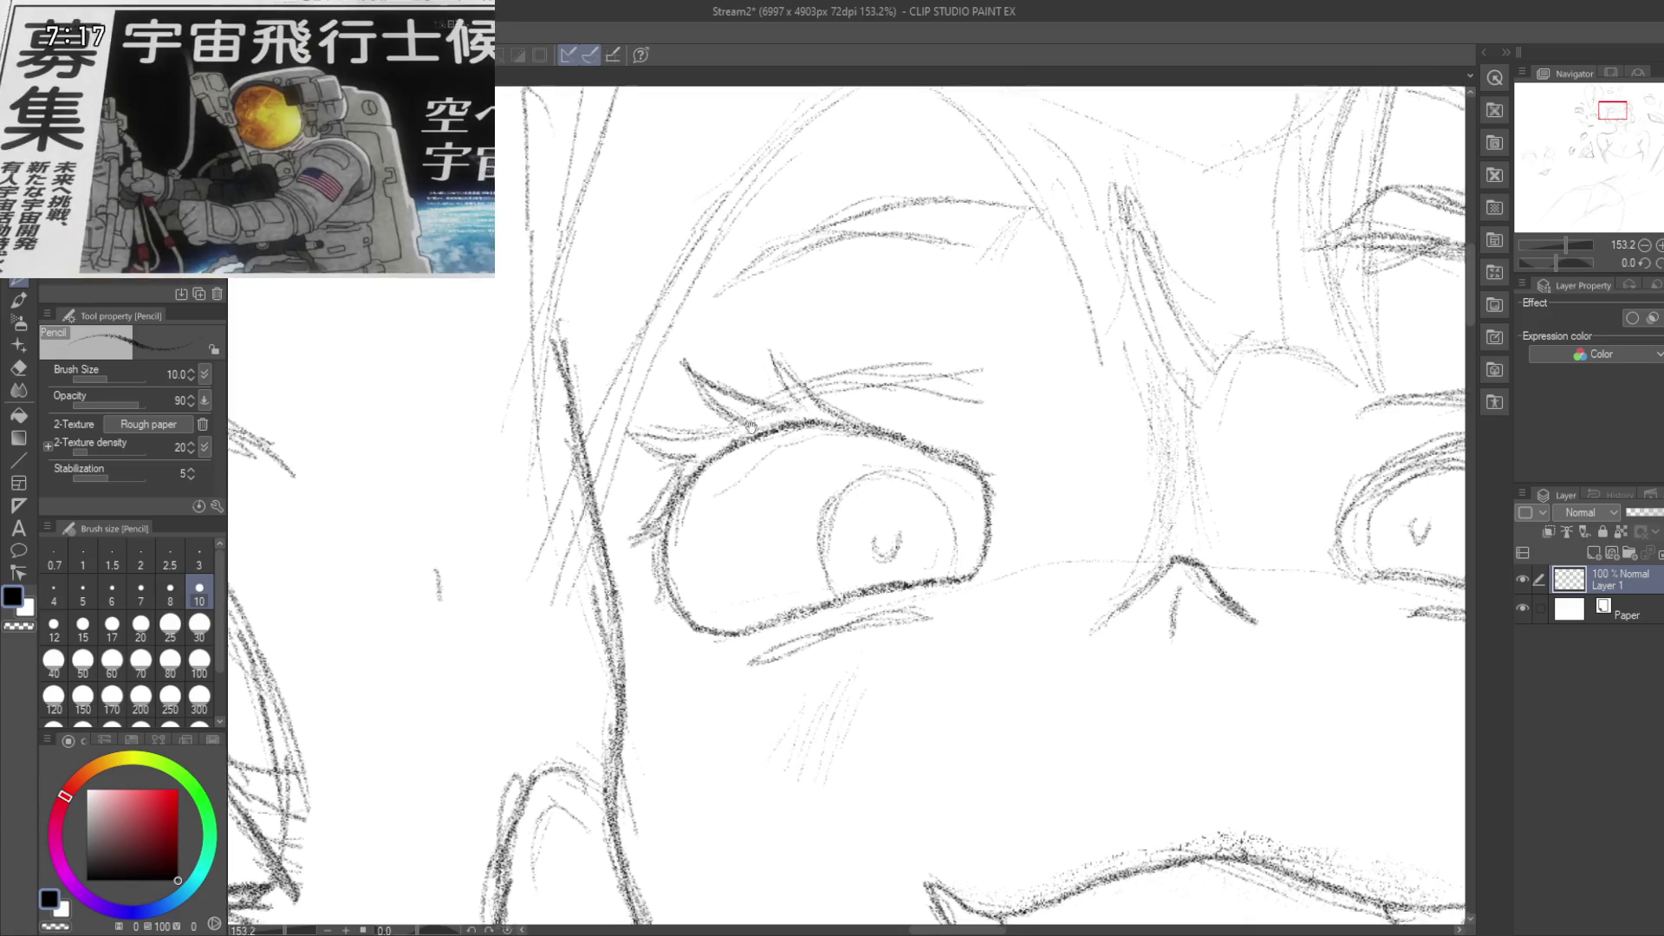
drag(973, 337, 847, 405)
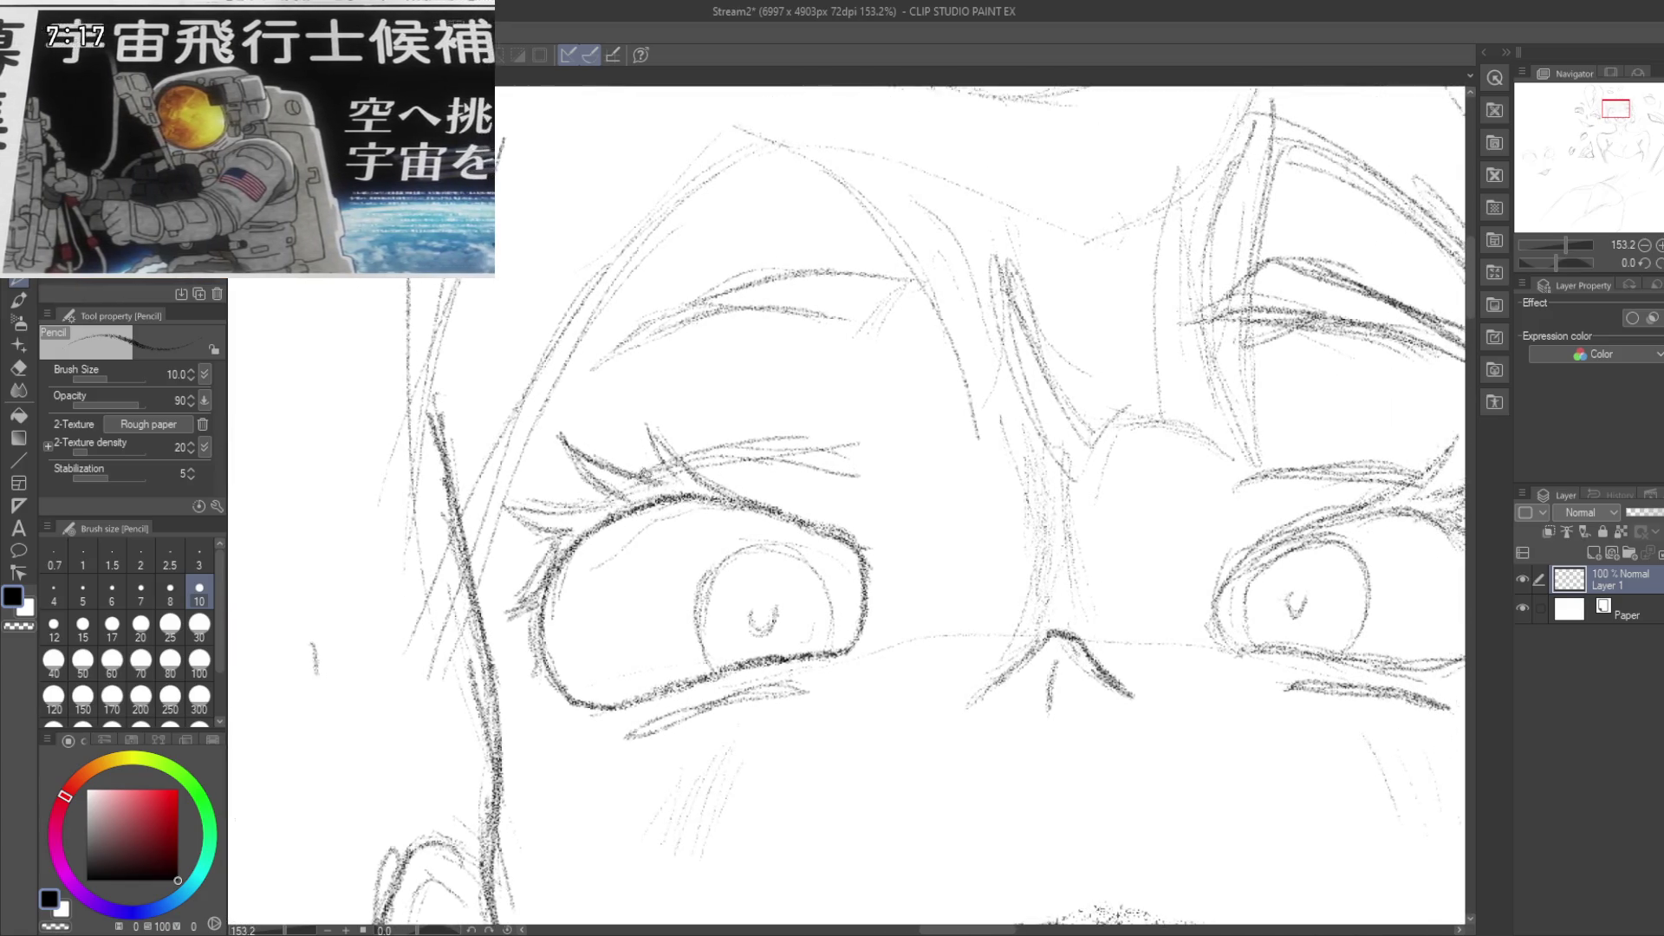
drag(650, 468, 784, 445)
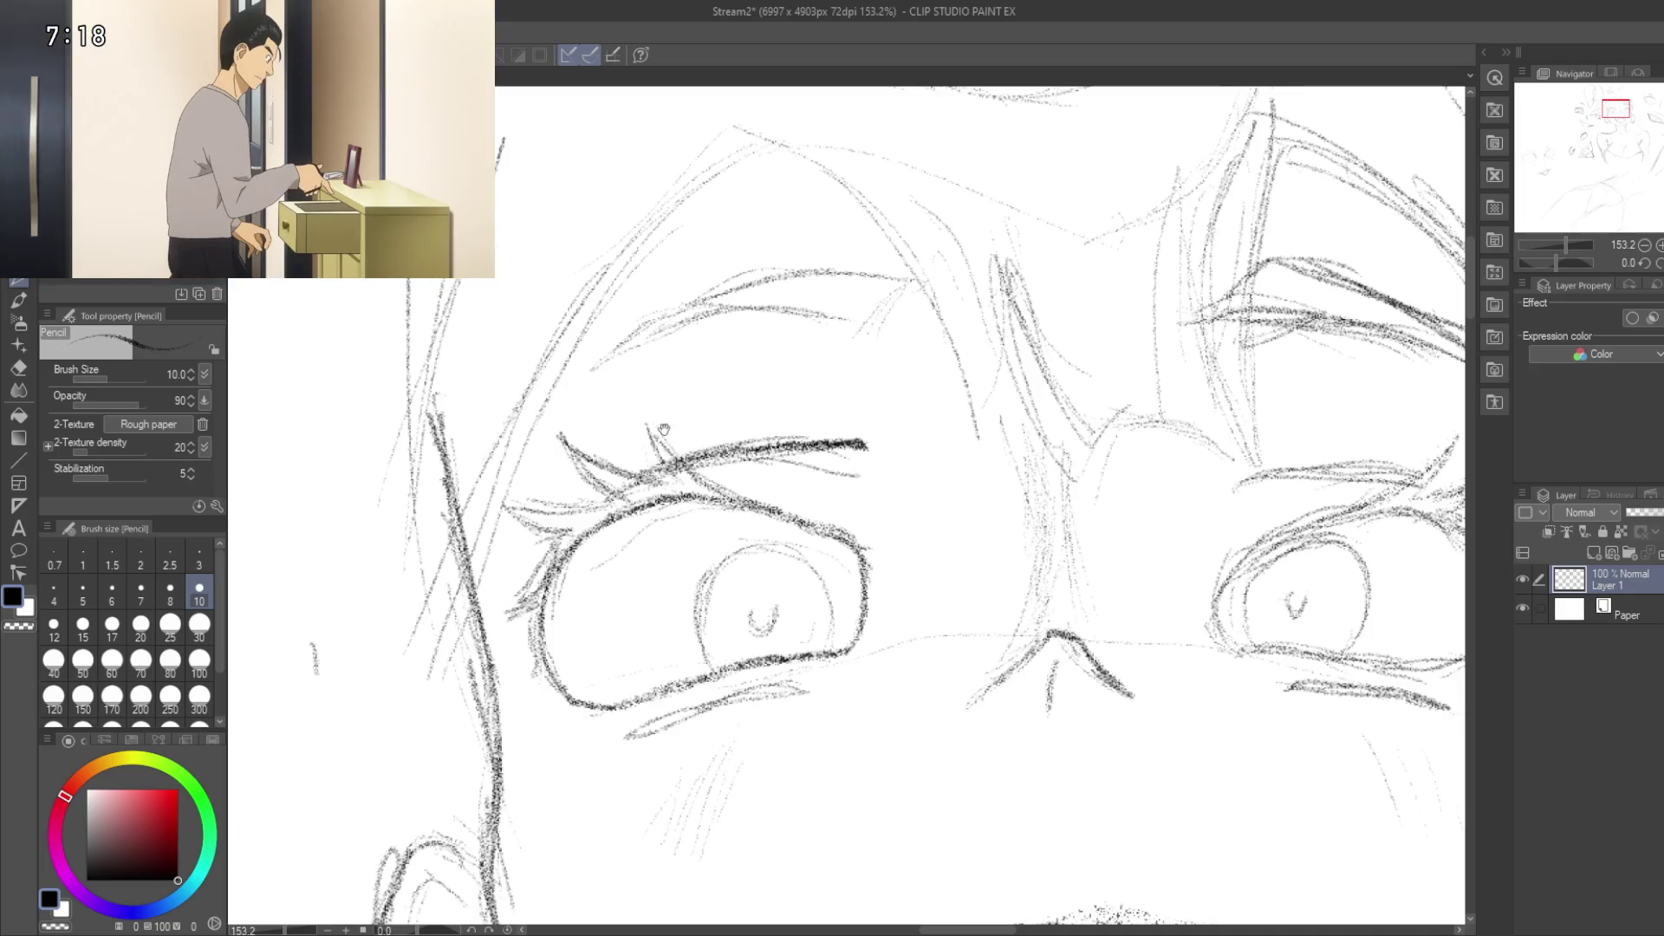
mouse_move(663, 430)
mouse_down()
mouse_move(583, 427)
mouse_move(743, 356)
mouse_move(614, 404)
mouse_up()
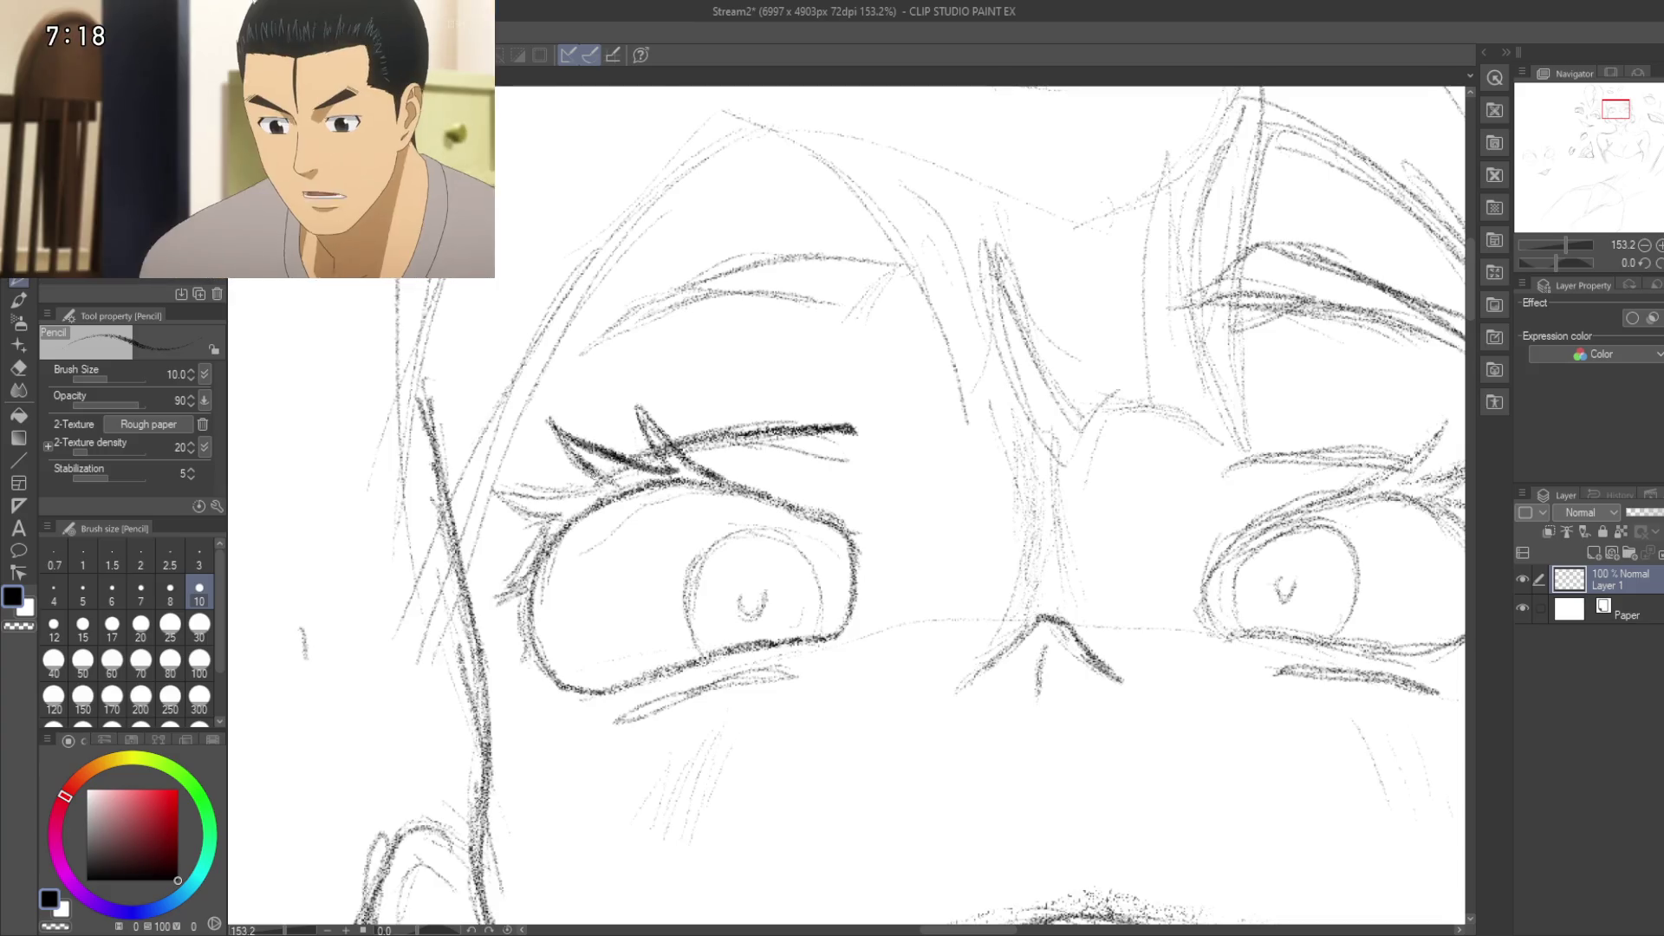
Step: Darken the left eye's upper lid, outer lid strokes and part of its outline
drag(498, 494, 598, 489)
mouse_move(496, 491)
mouse_down()
mouse_move(546, 516)
mouse_move(501, 593)
mouse_up()
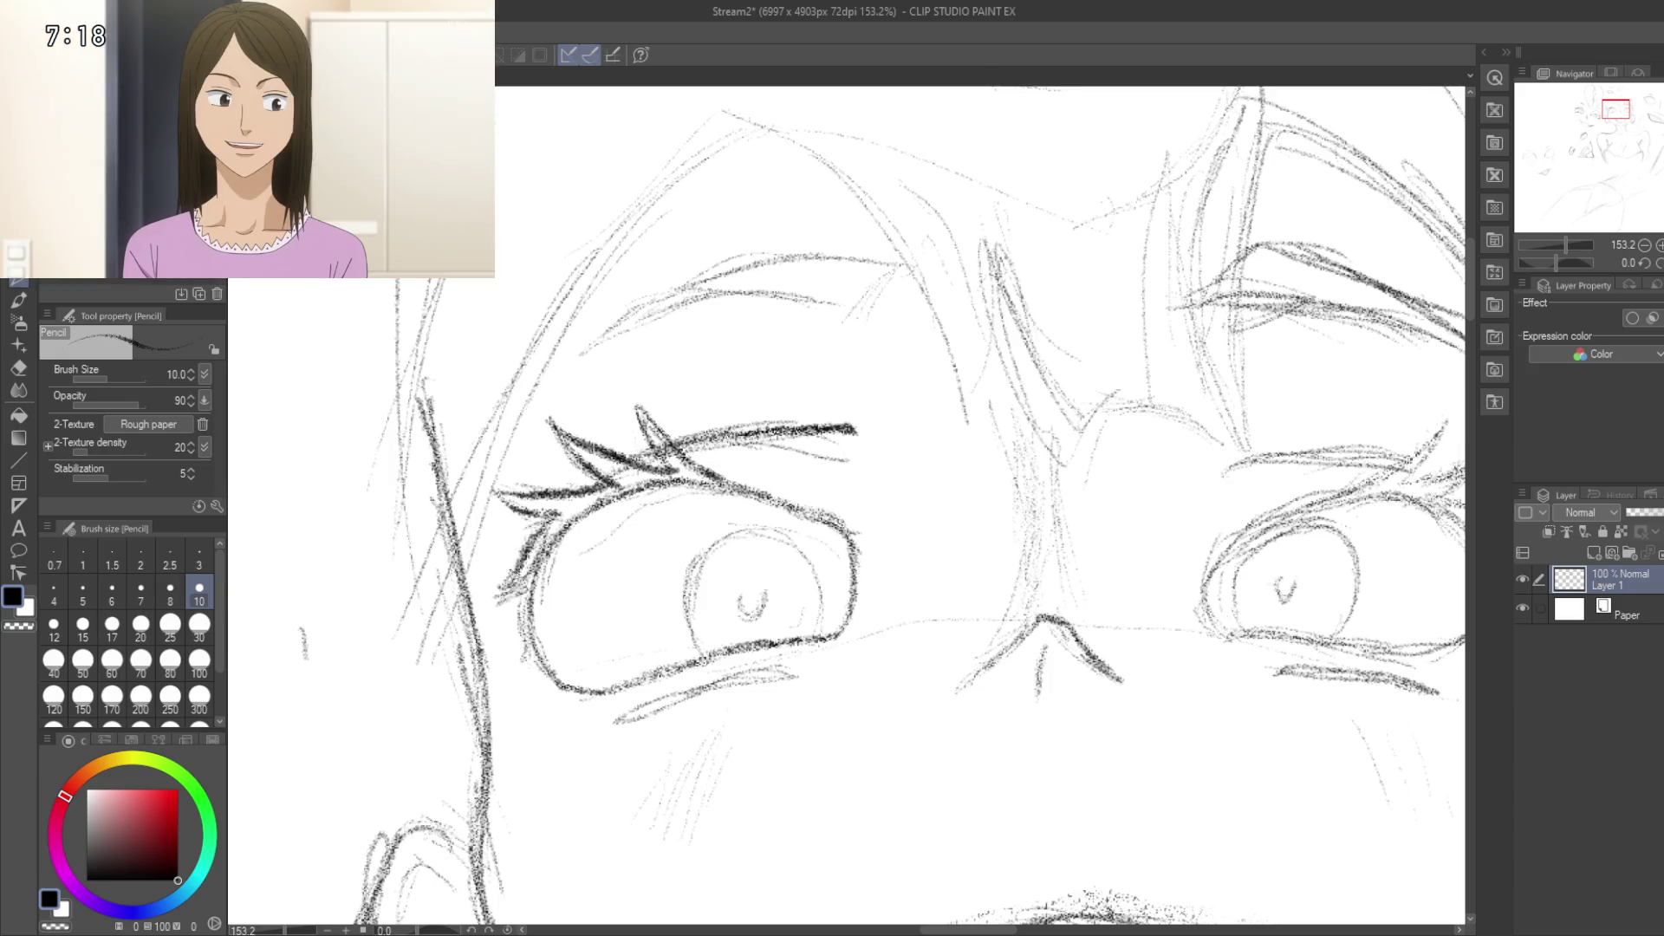
mouse_move(884, 503)
mouse_down()
mouse_move(903, 449)
mouse_move(977, 406)
mouse_up()
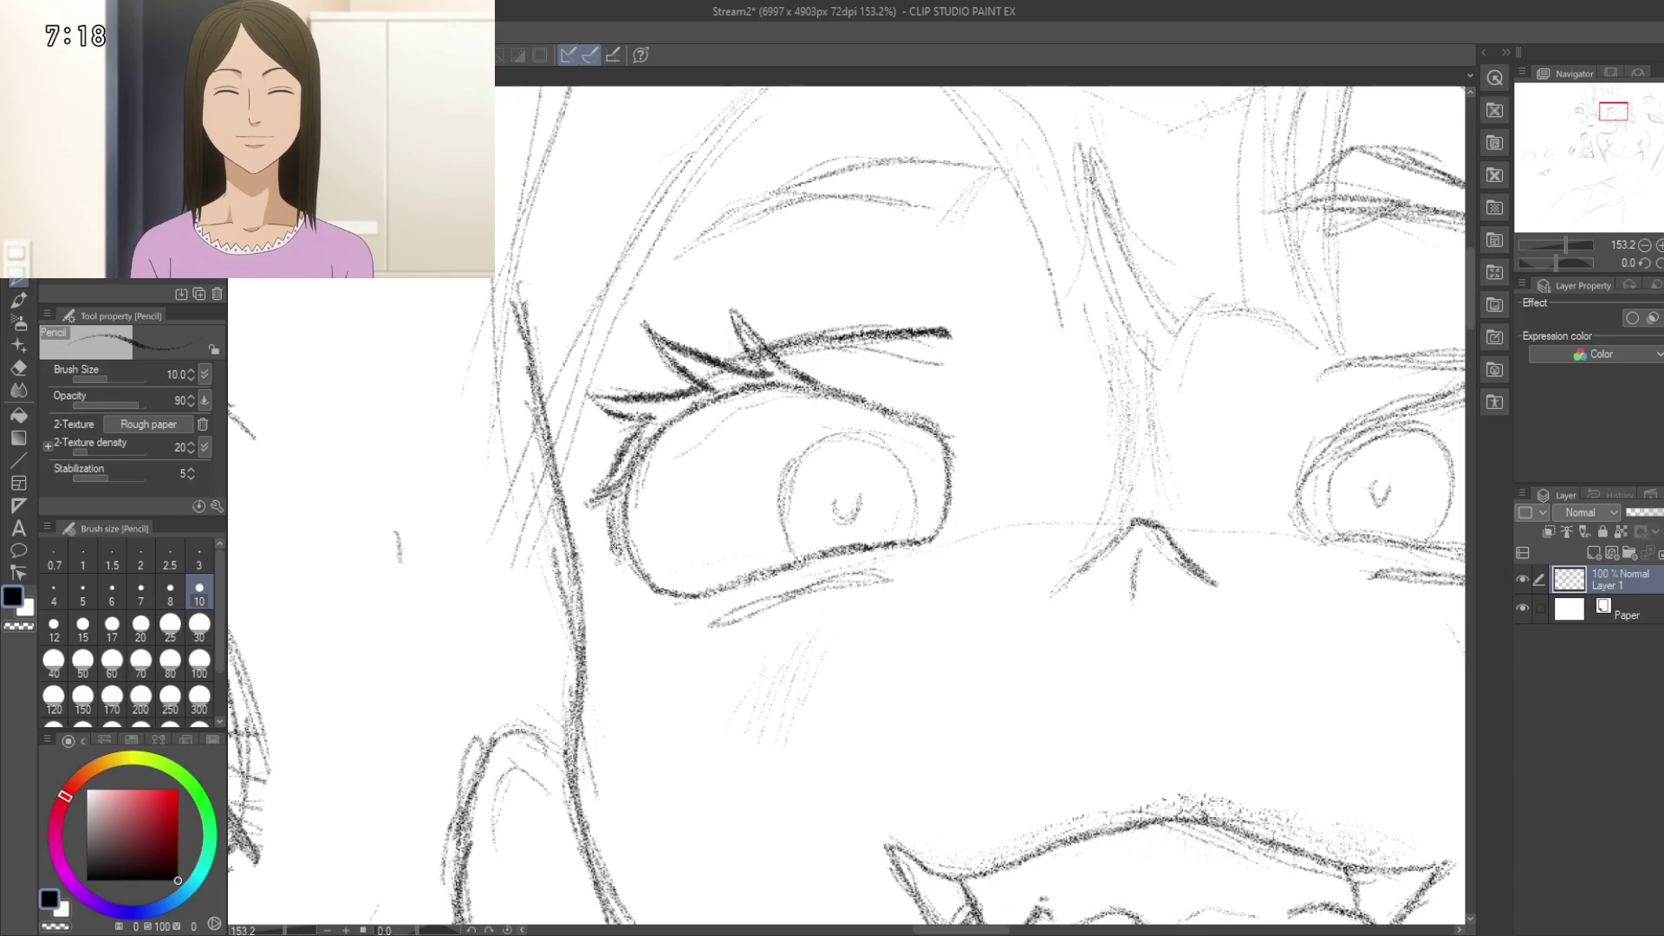
mouse_move(610, 568)
mouse_down()
mouse_move(611, 522)
mouse_move(630, 510)
mouse_up()
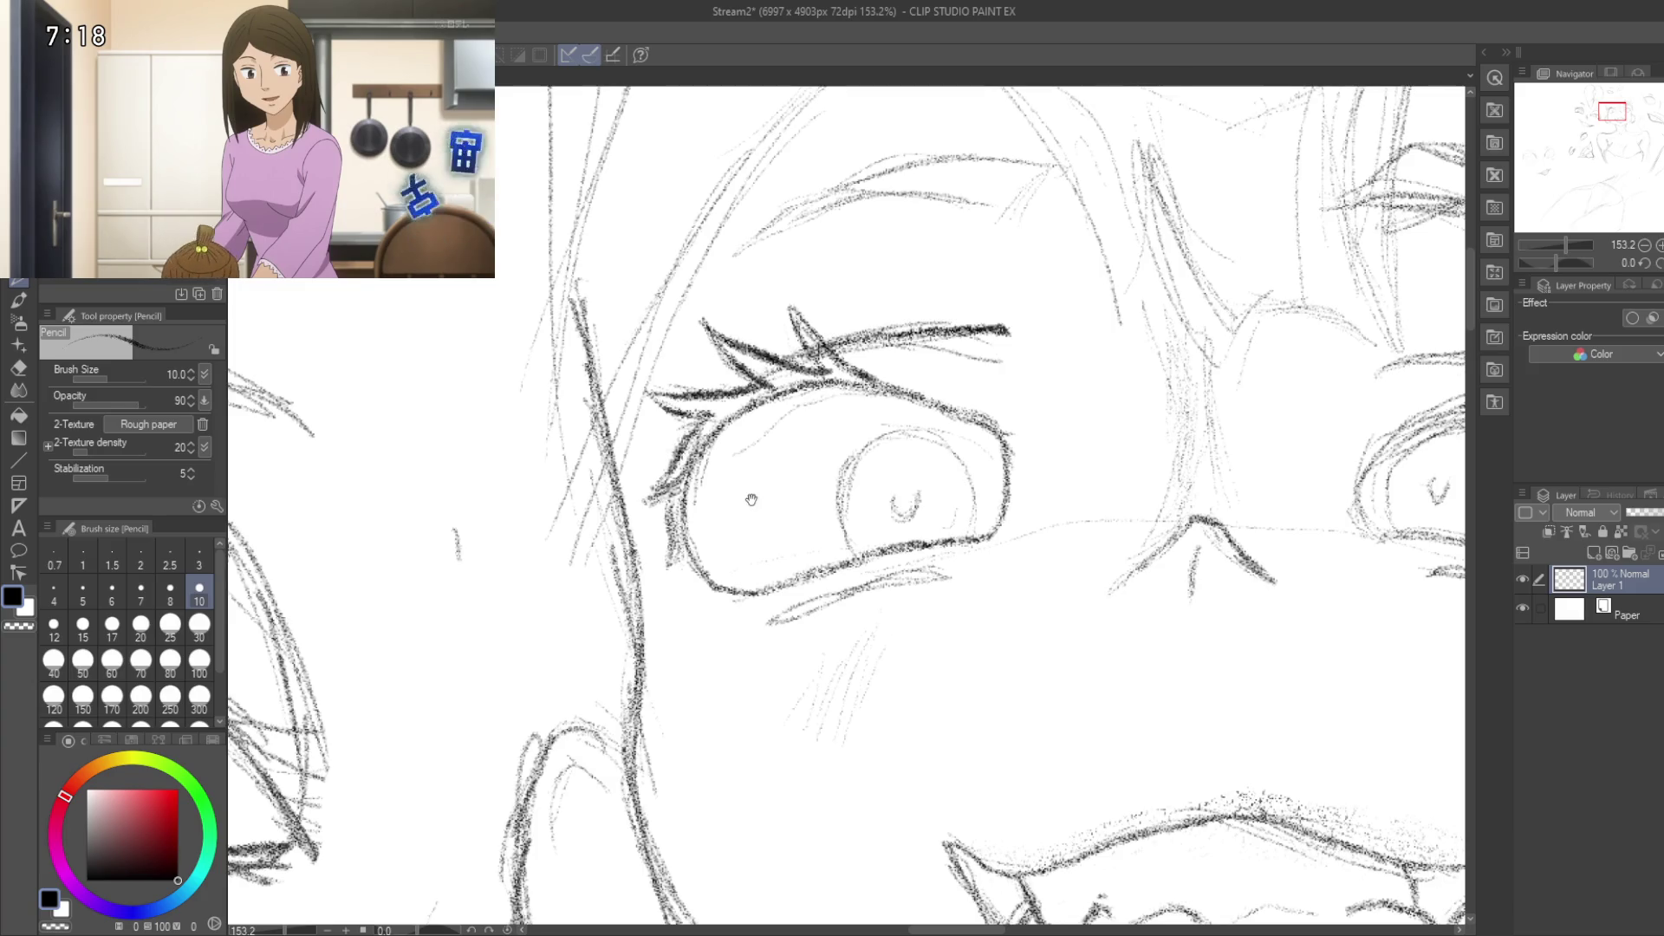
Step: Darken the line beneath the left eye, then check the mouth and right eye
drag(666, 564, 620, 475)
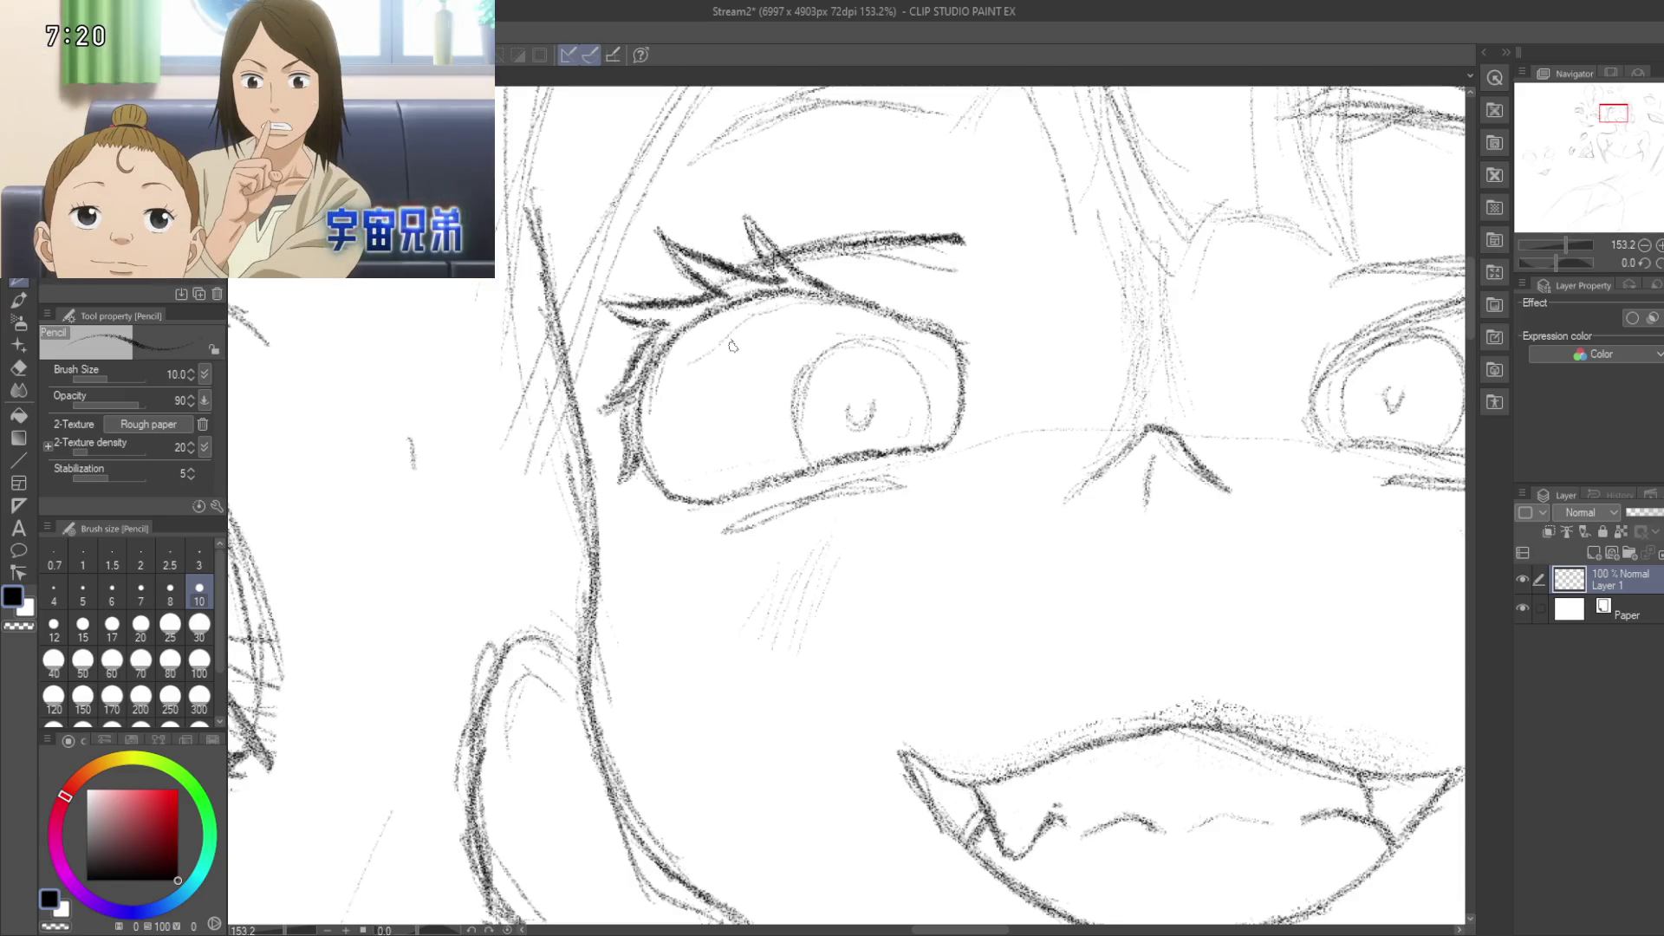
drag(621, 386, 597, 475)
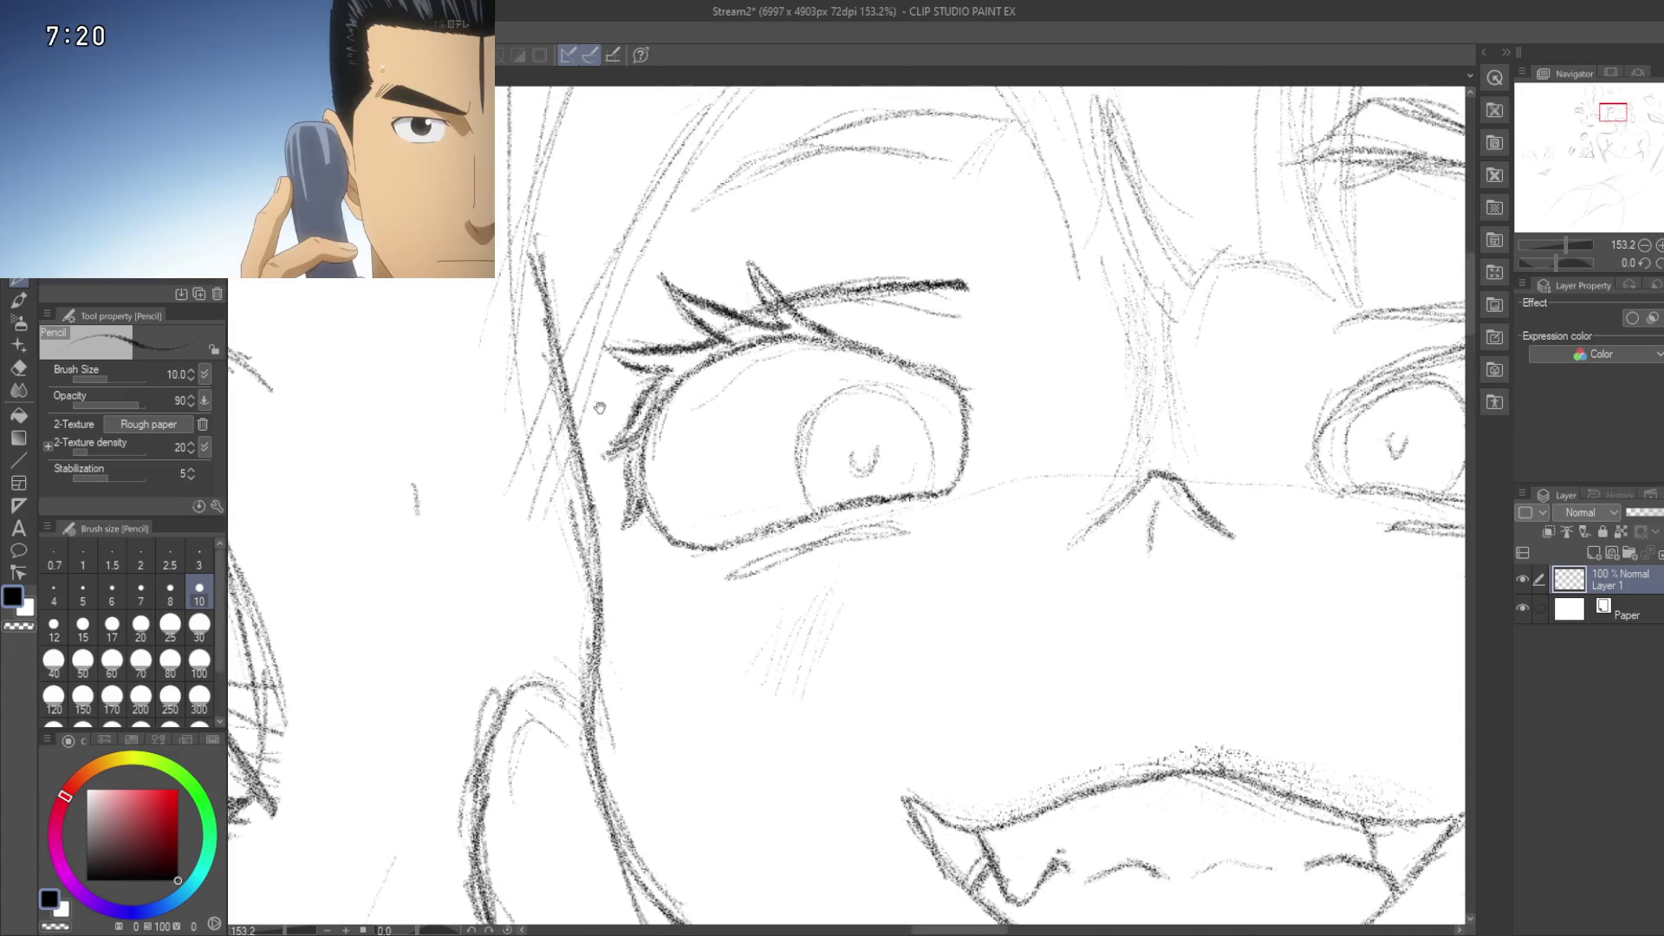
drag(584, 391, 585, 227)
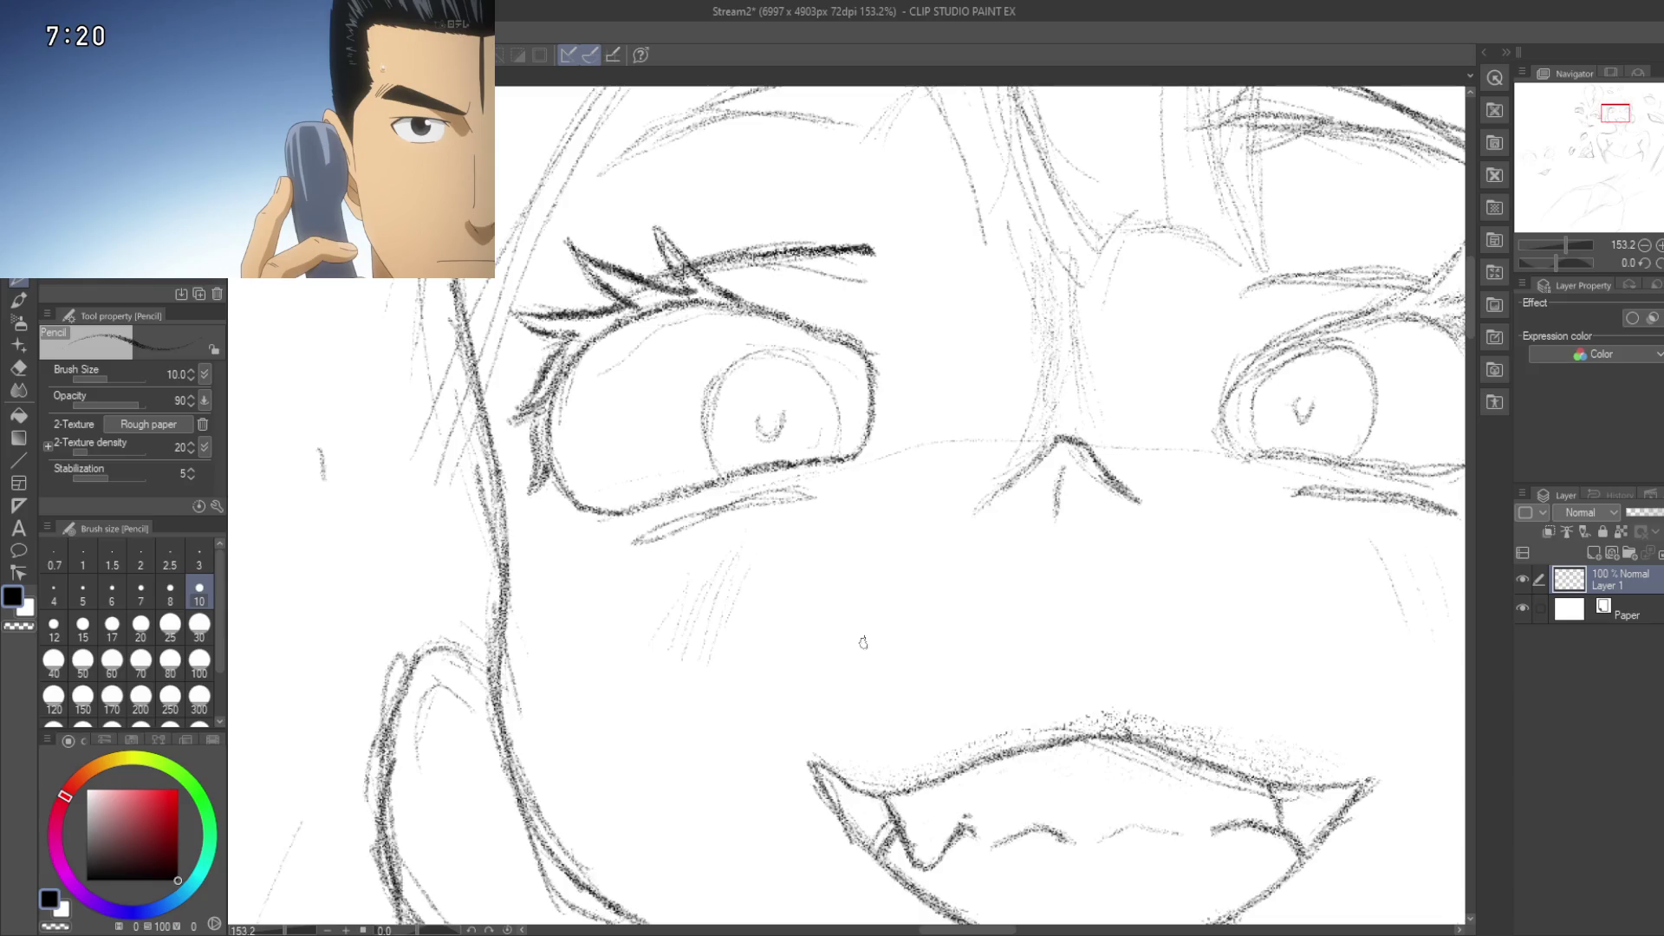
drag(809, 570, 860, 613)
mouse_move(692, 584)
mouse_down()
mouse_move(867, 538)
mouse_move(703, 581)
mouse_up()
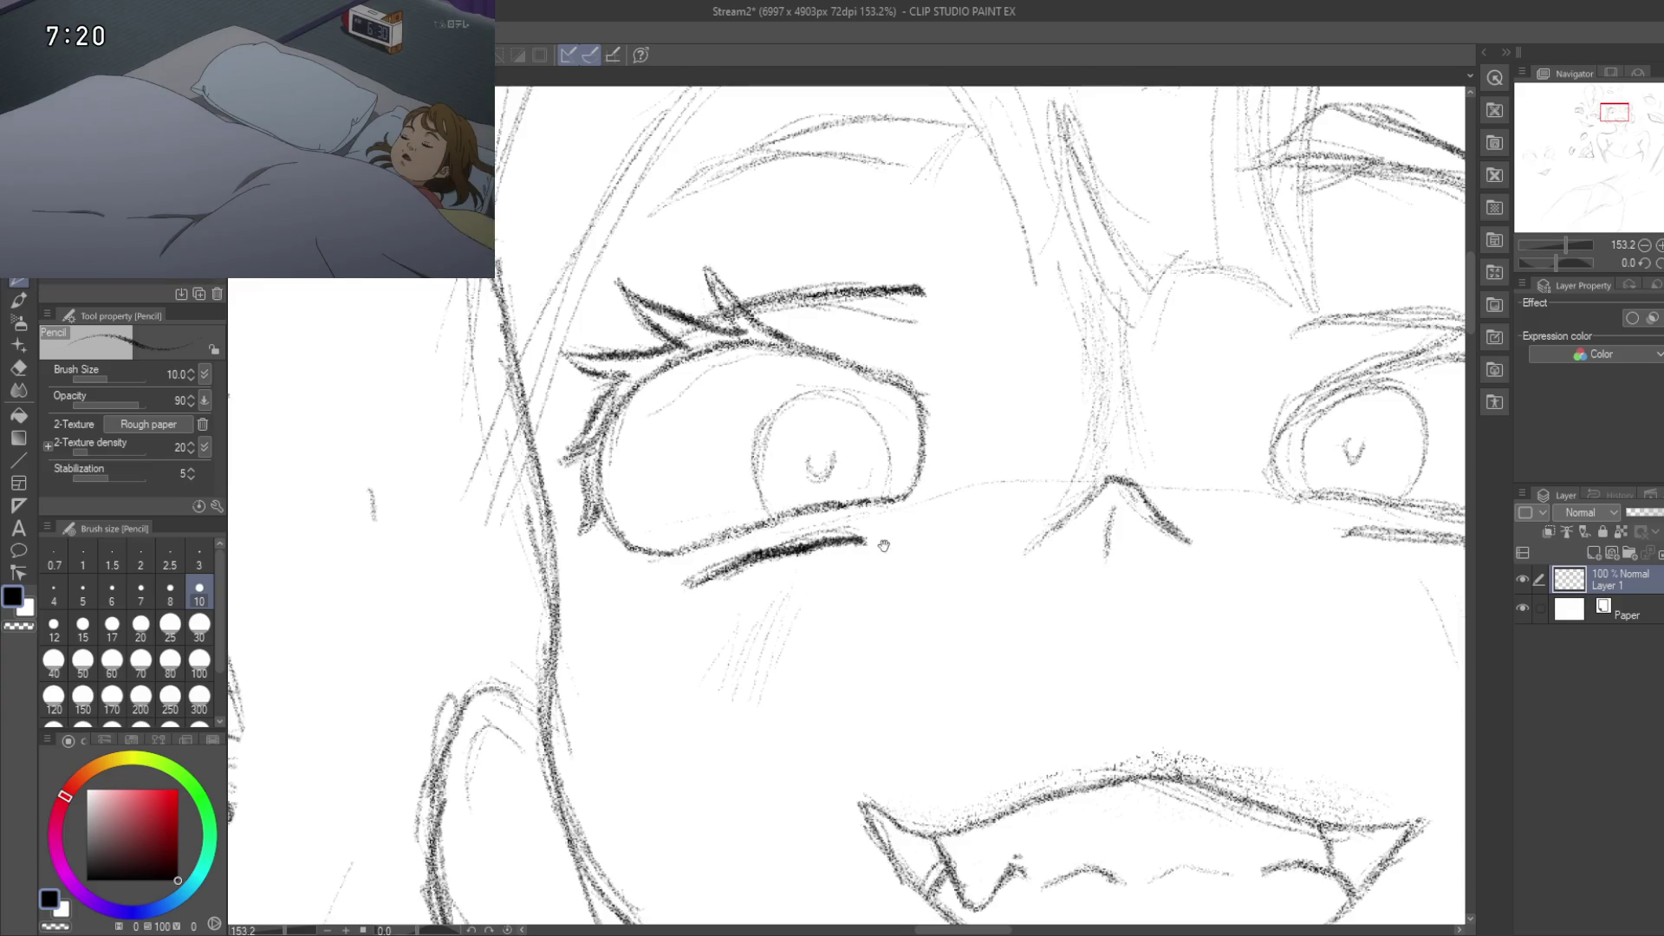
drag(884, 546, 648, 629)
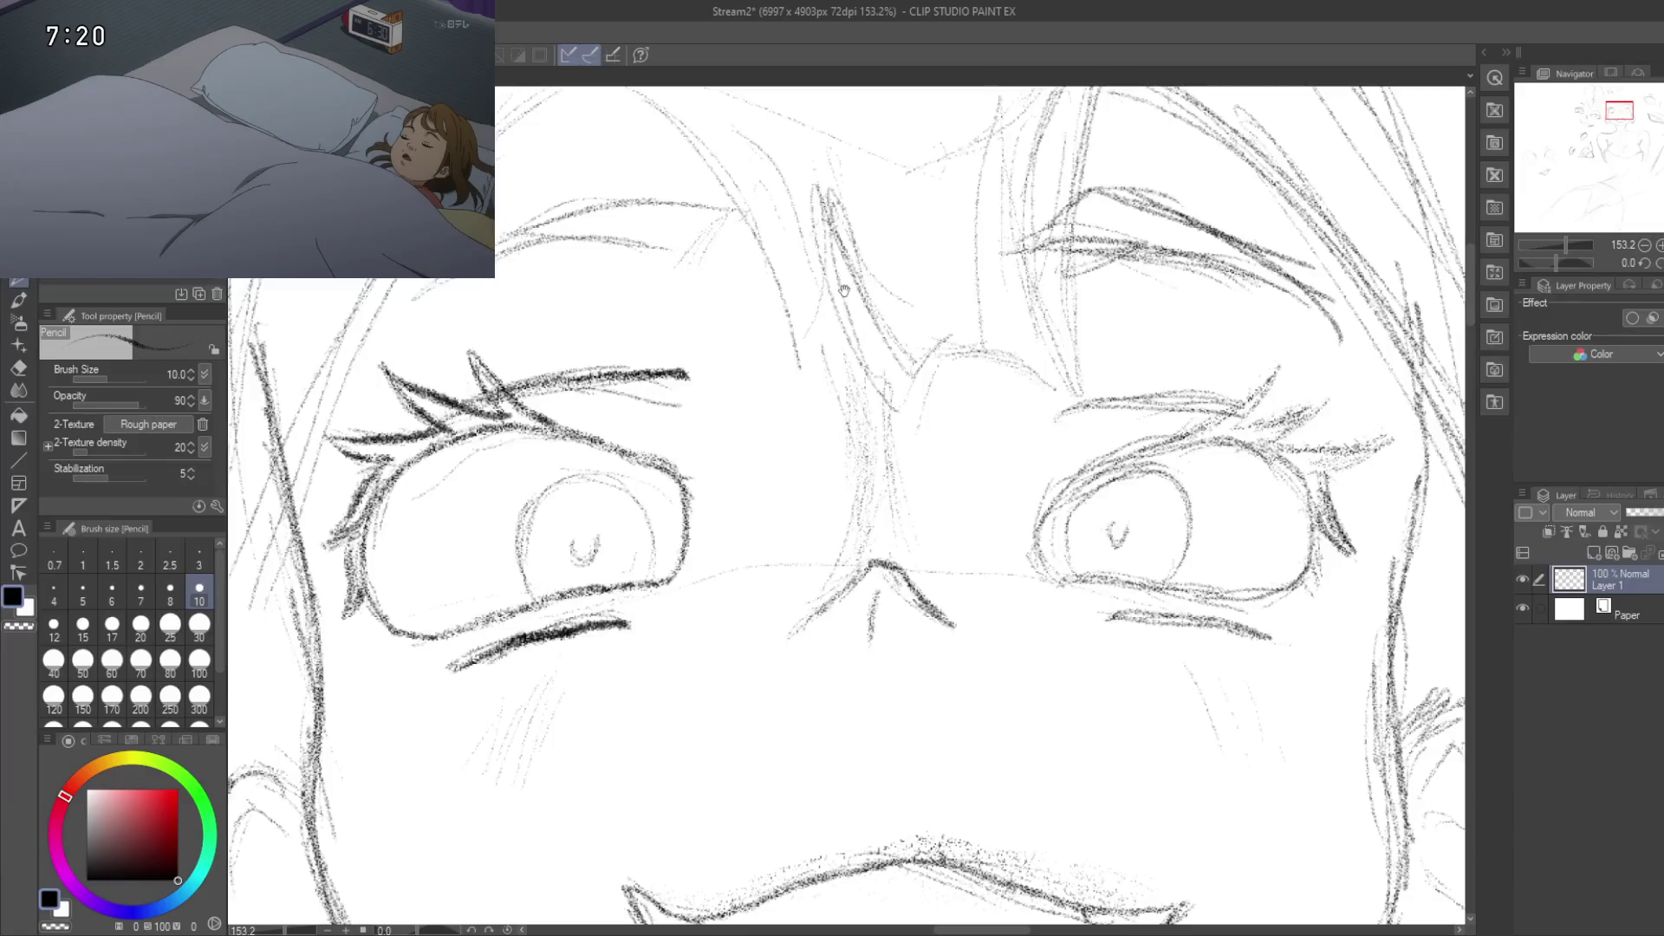
drag(742, 420, 792, 268)
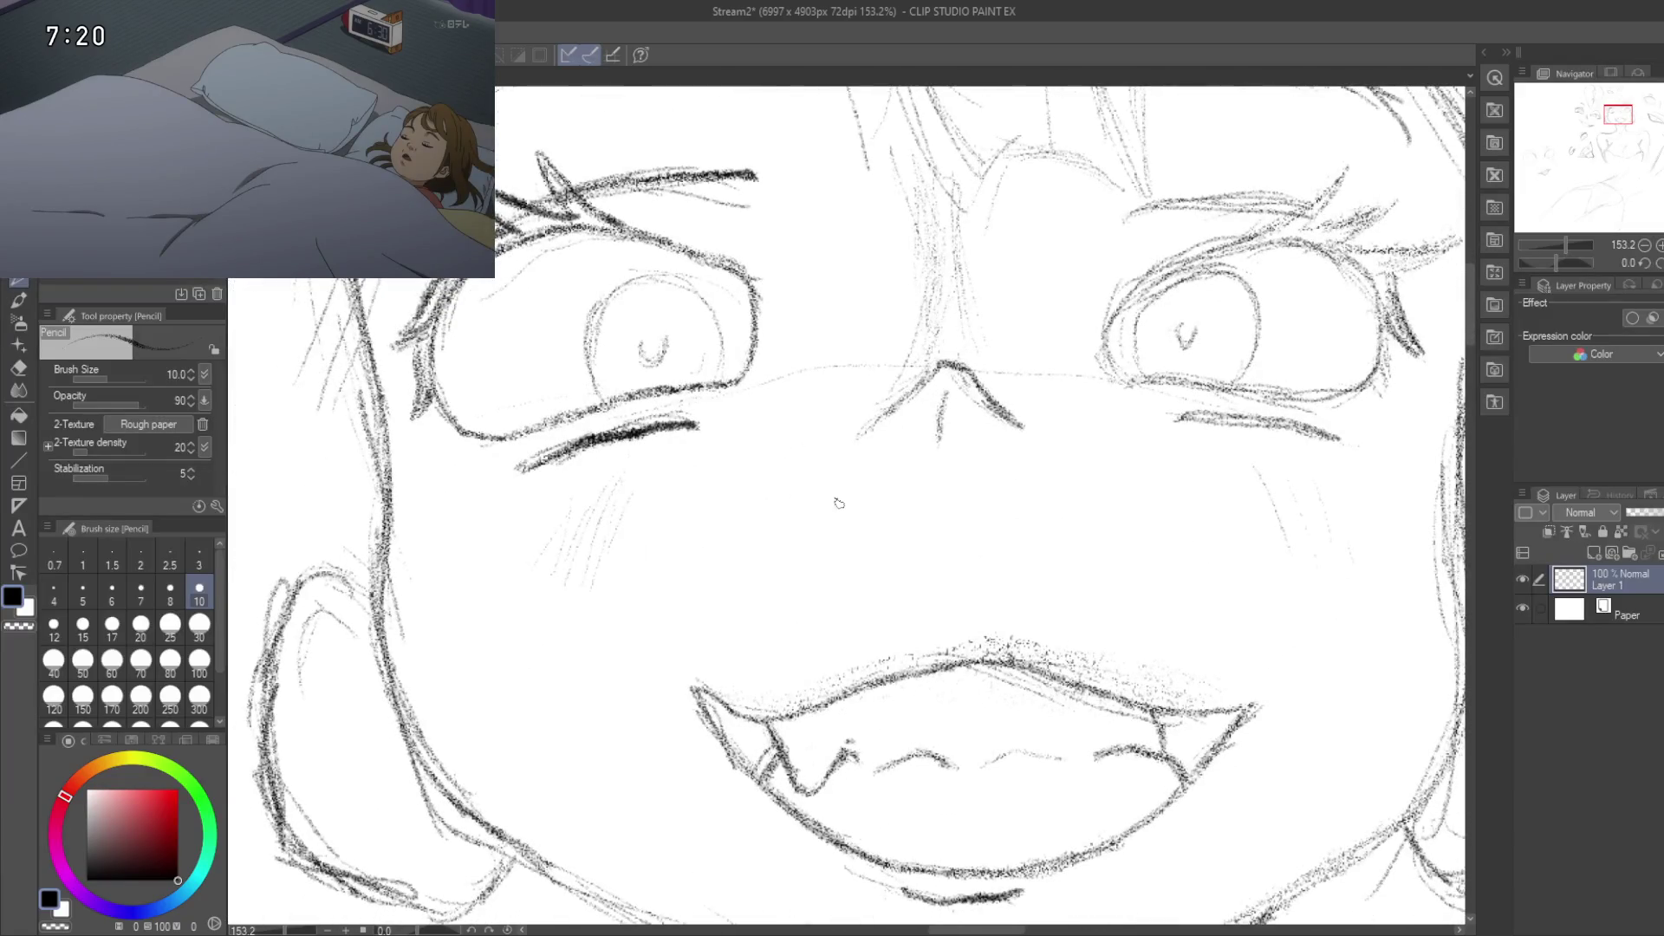
mouse_move(877, 471)
mouse_down()
mouse_move(874, 154)
mouse_move(902, 360)
mouse_move(991, 512)
mouse_move(769, 679)
mouse_up()
mouse_move(892, 540)
mouse_down()
mouse_move(779, 575)
mouse_move(927, 481)
mouse_up()
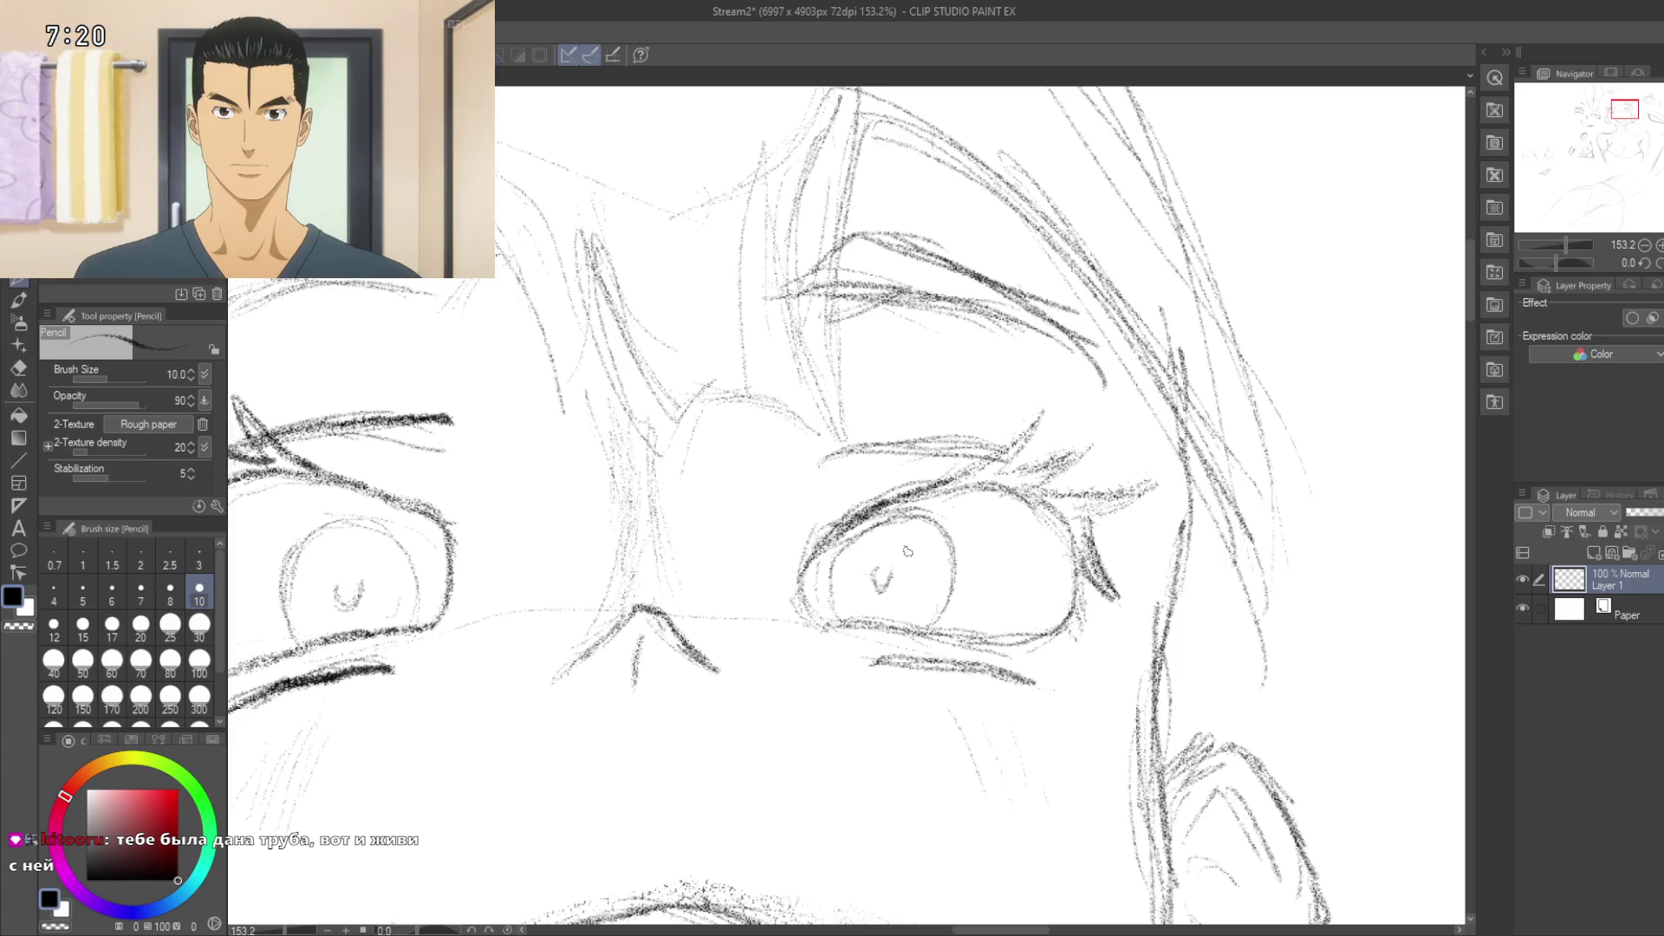
Step: Darken the right eye's upper eyelid line and extend its lower outline rightward
drag(948, 511, 811, 526)
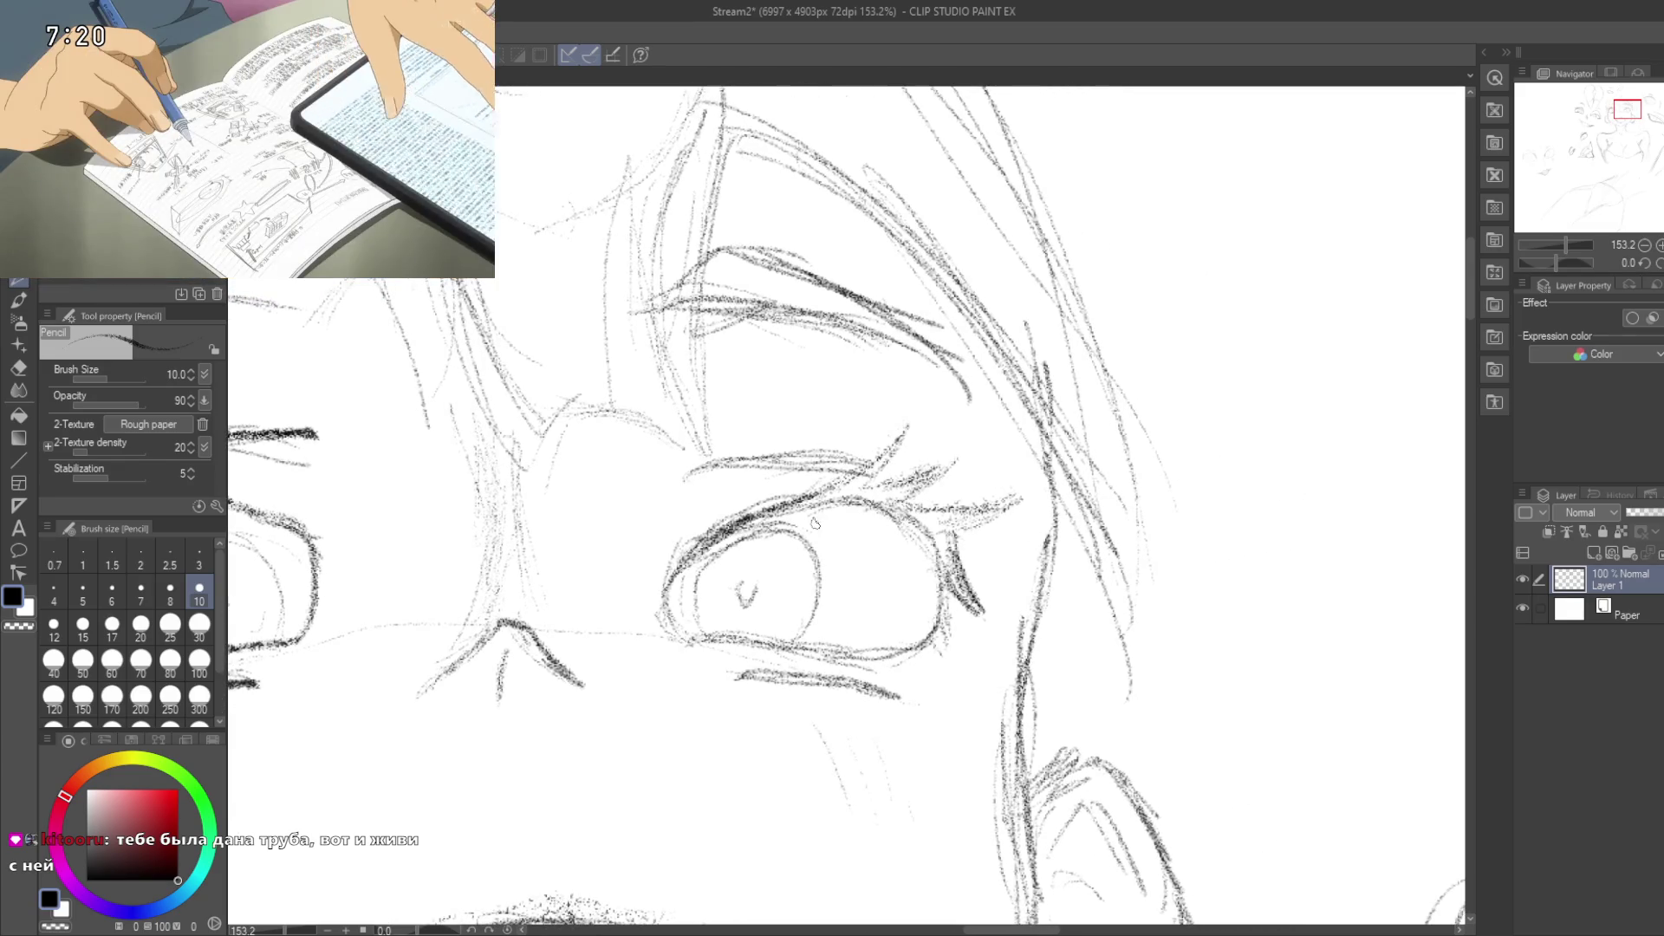
drag(801, 507, 902, 494)
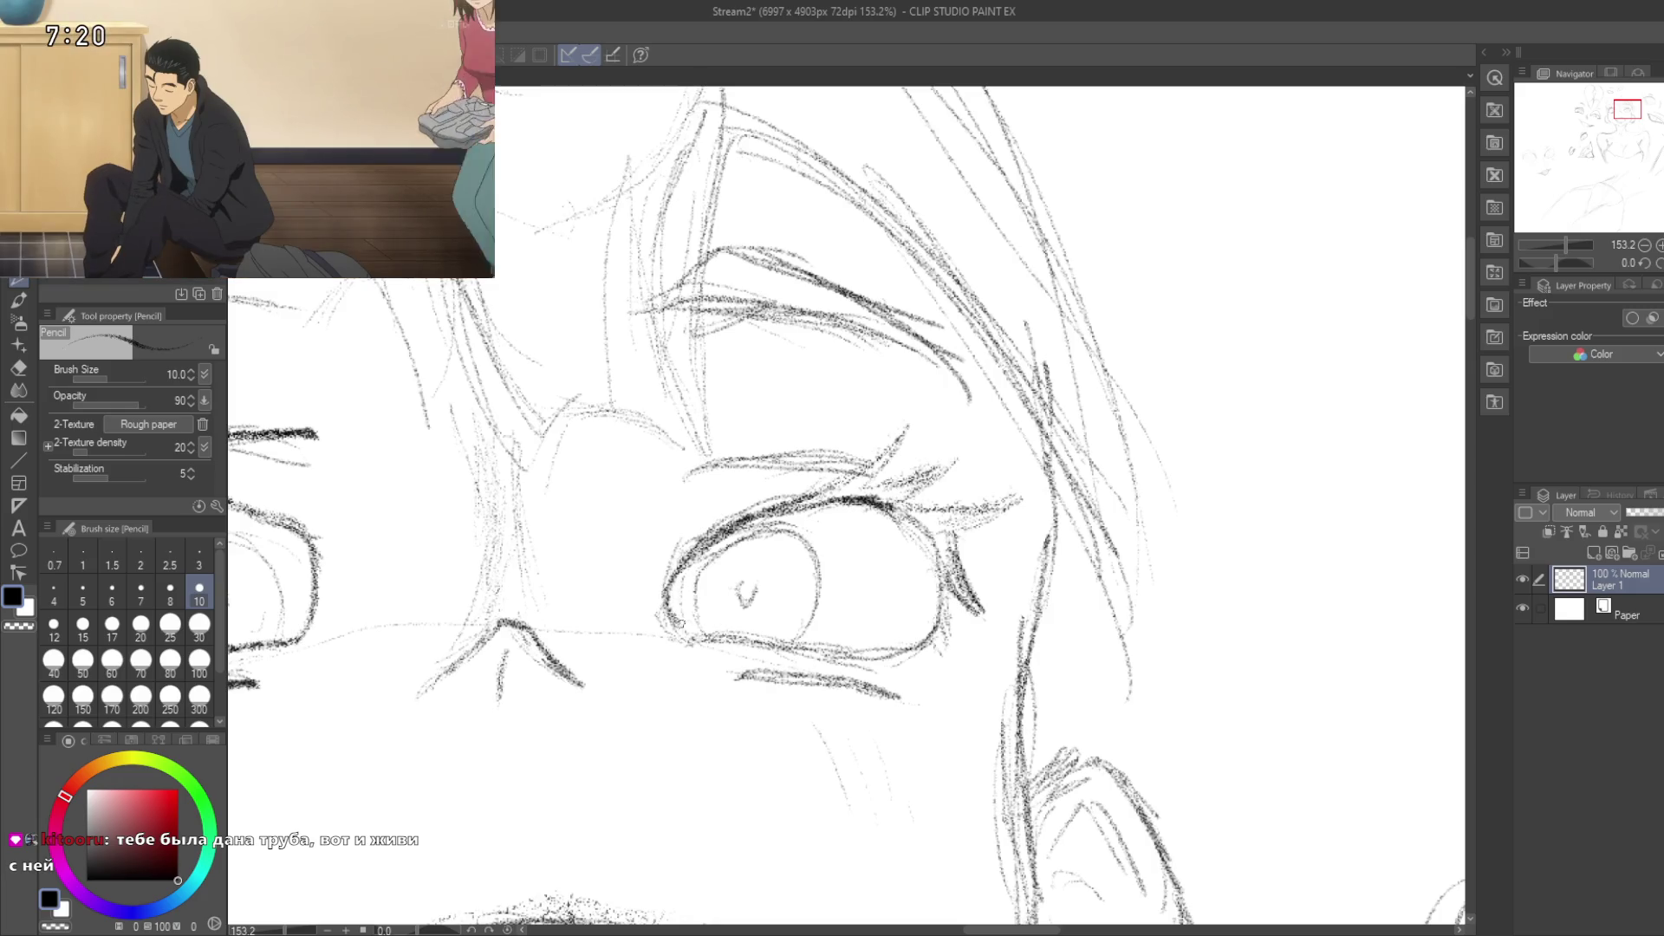
drag(700, 642, 736, 634)
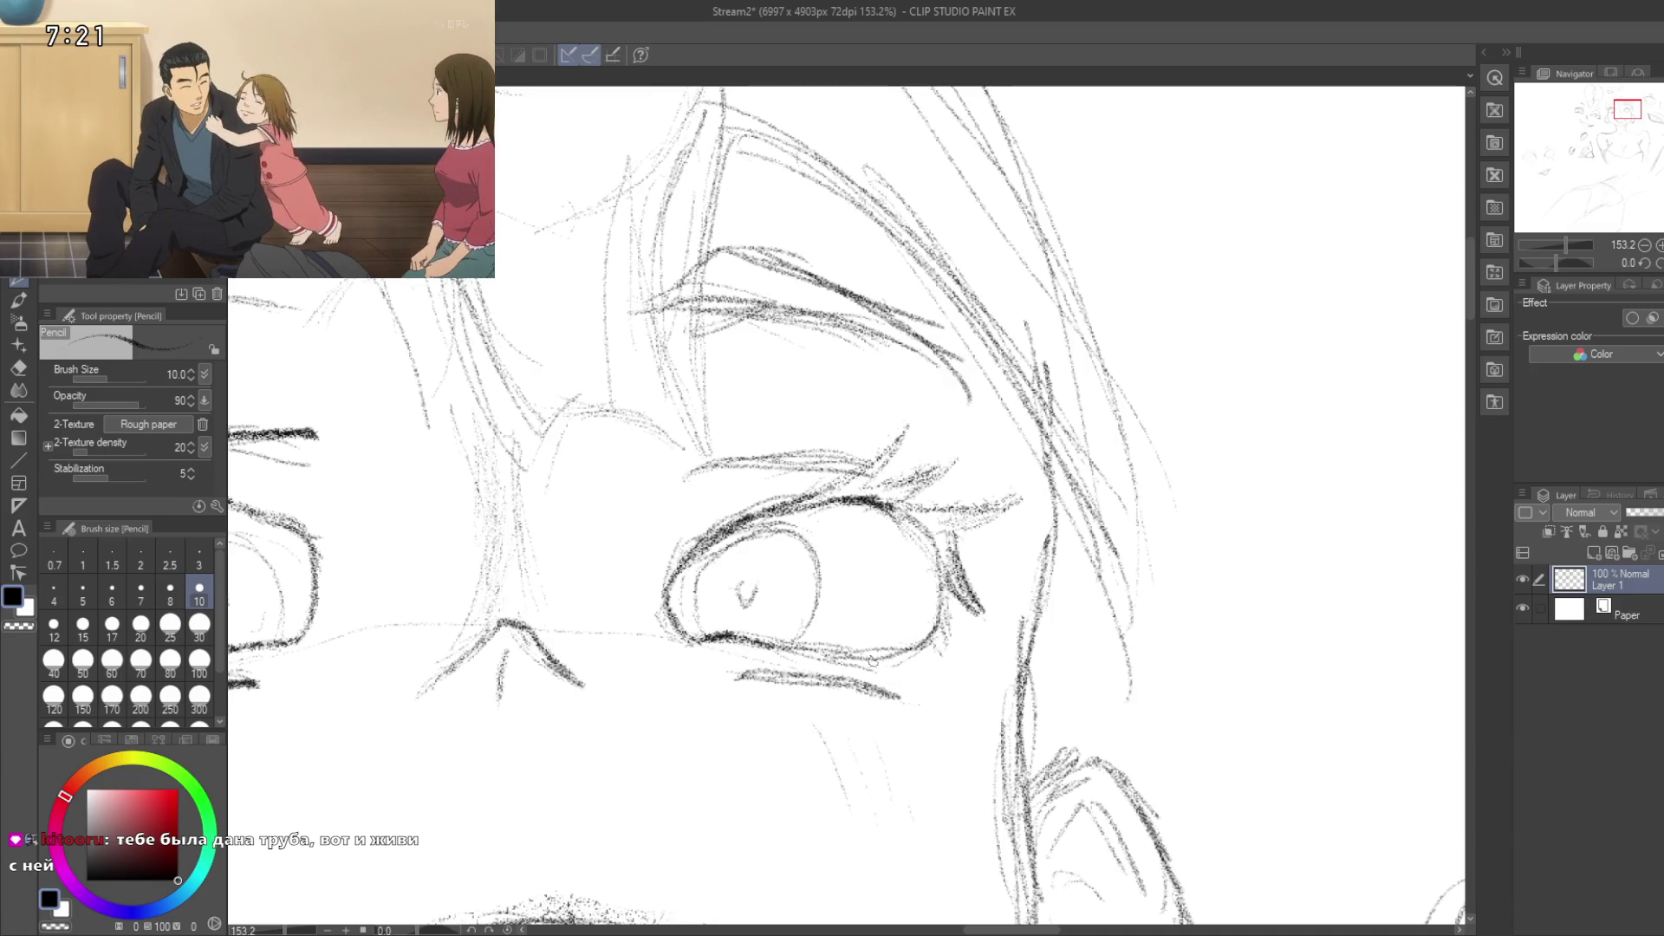
mouse_move(743, 641)
mouse_down()
mouse_move(863, 661)
mouse_move(920, 649)
mouse_move(941, 624)
mouse_up()
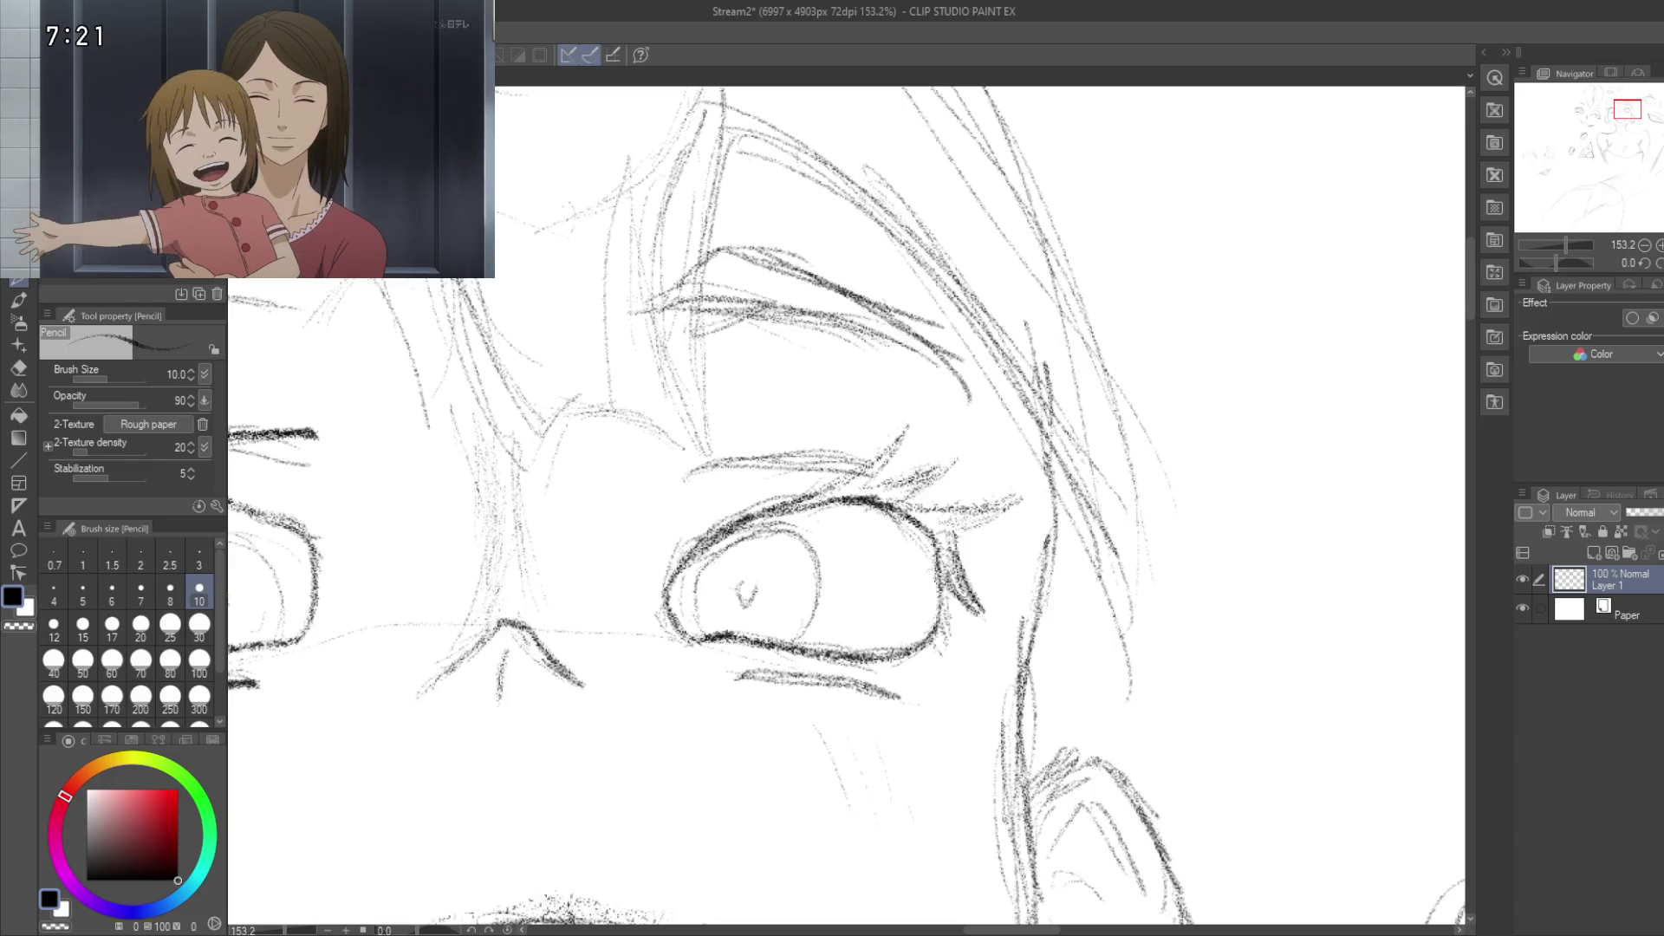
Step: Thicken the right eye's lash stroke and shrink the pencil to size 5
mouse_move(826, 535)
mouse_down()
mouse_move(931, 559)
mouse_move(743, 488)
mouse_move(672, 566)
mouse_move(680, 583)
mouse_move(711, 555)
mouse_up()
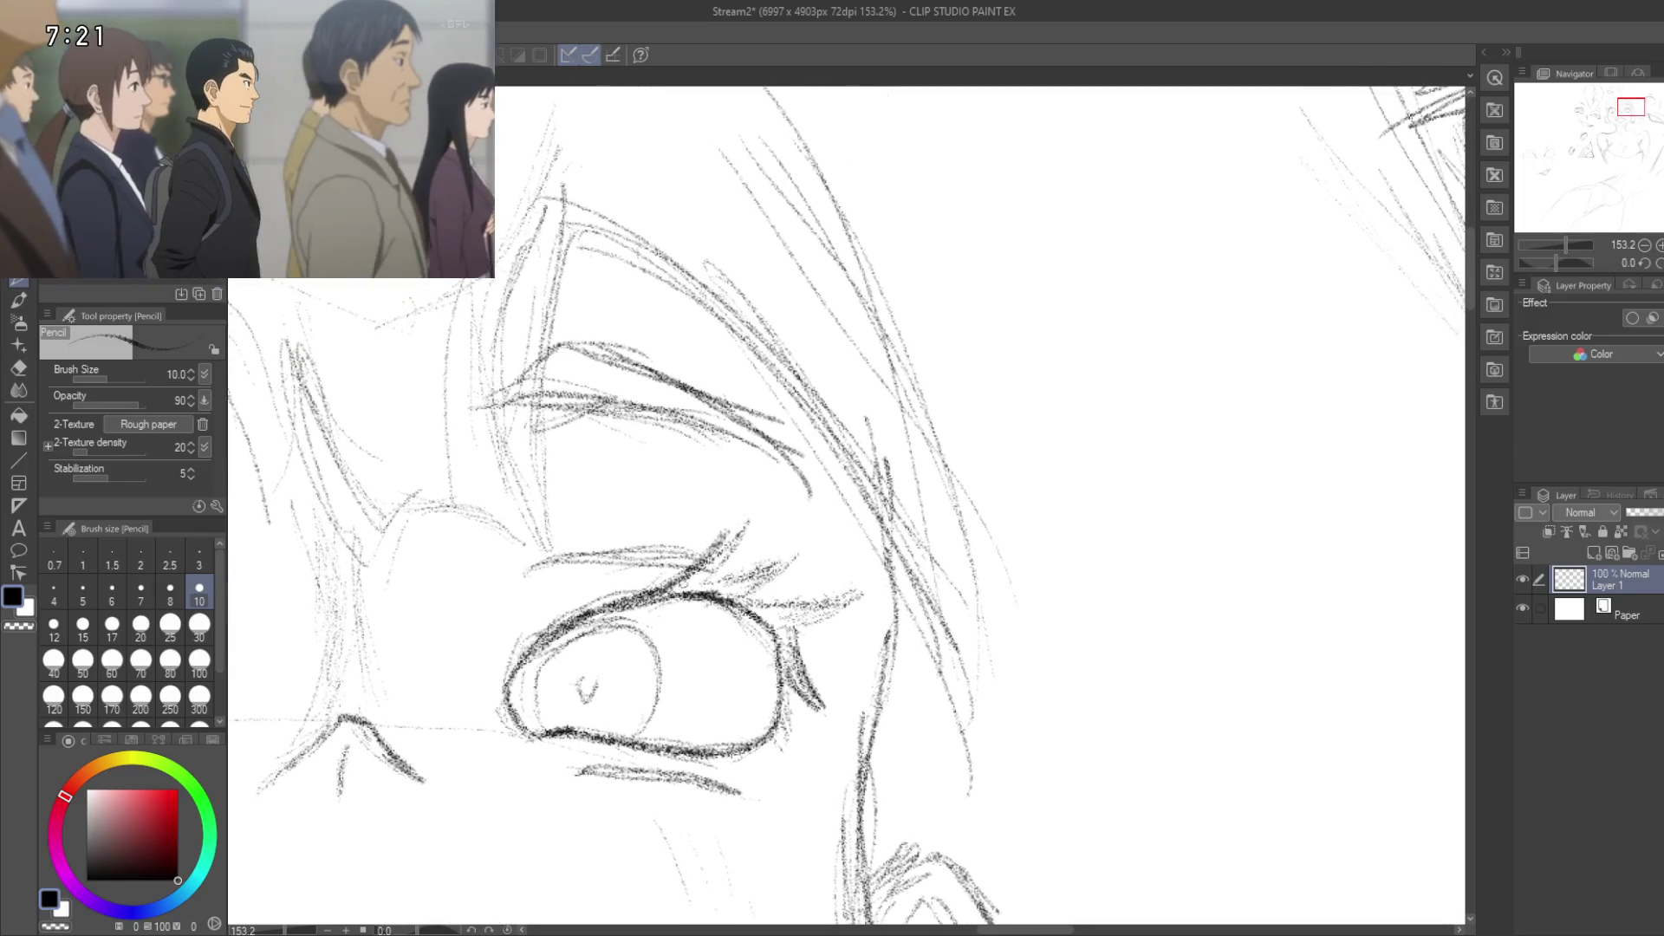
mouse_move(687, 579)
mouse_down()
mouse_move(749, 520)
mouse_move(717, 573)
mouse_move(806, 545)
mouse_move(741, 598)
mouse_up()
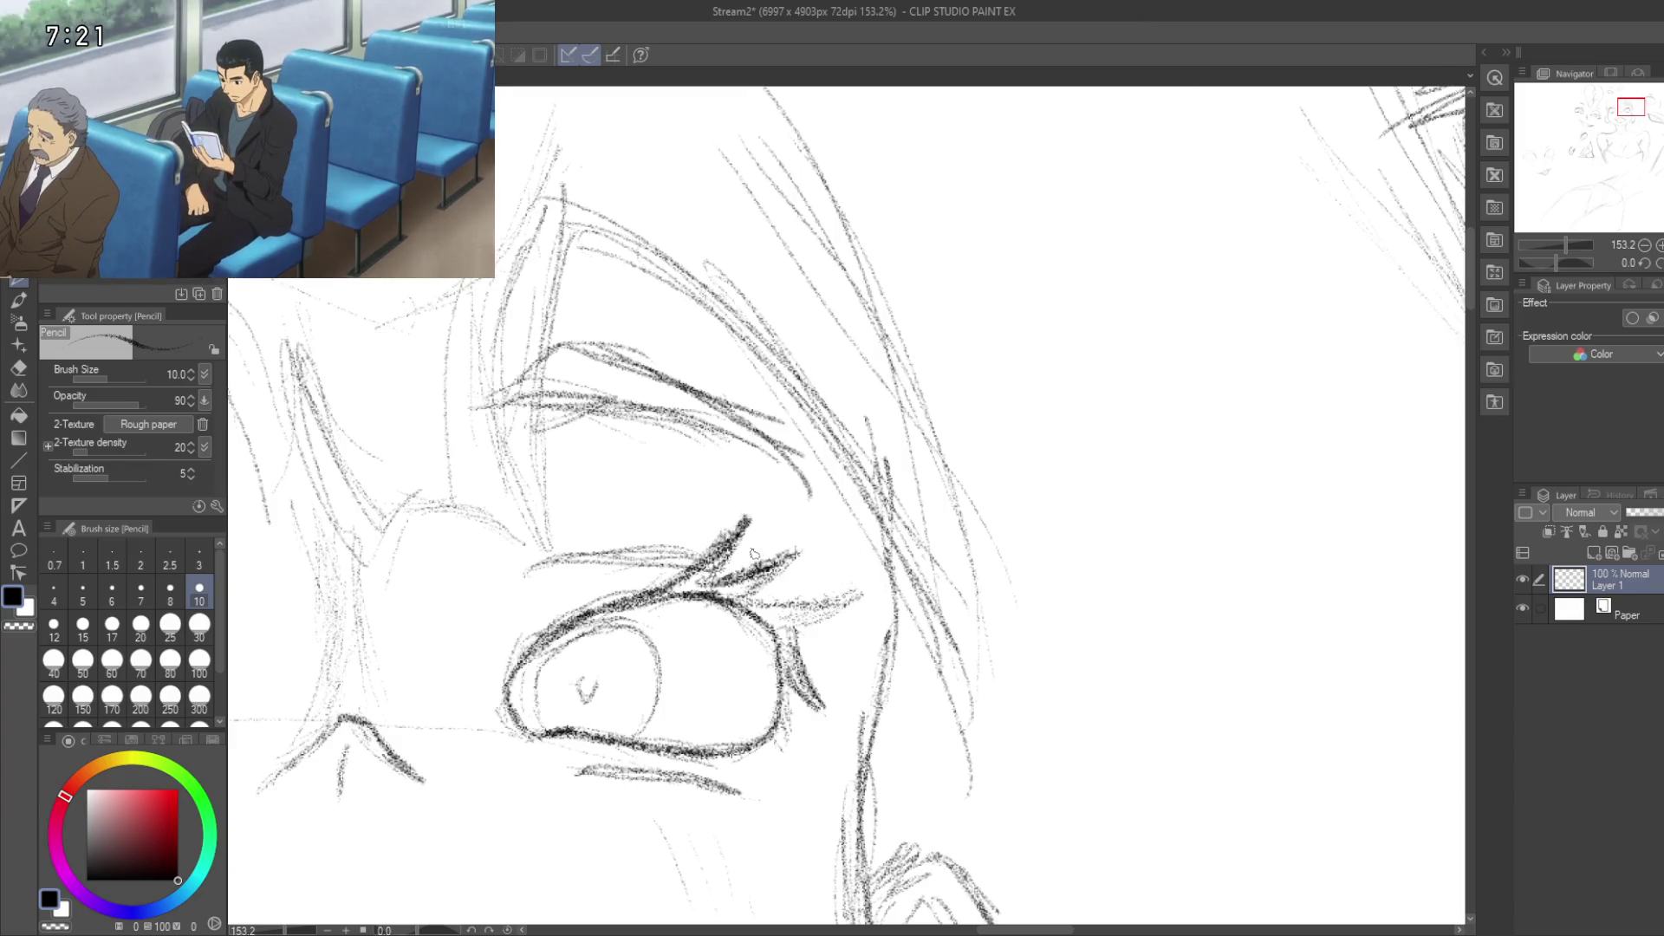
key(bracketleft)
key(bracketleft)
key(bracketleft)
key(bracketleft)
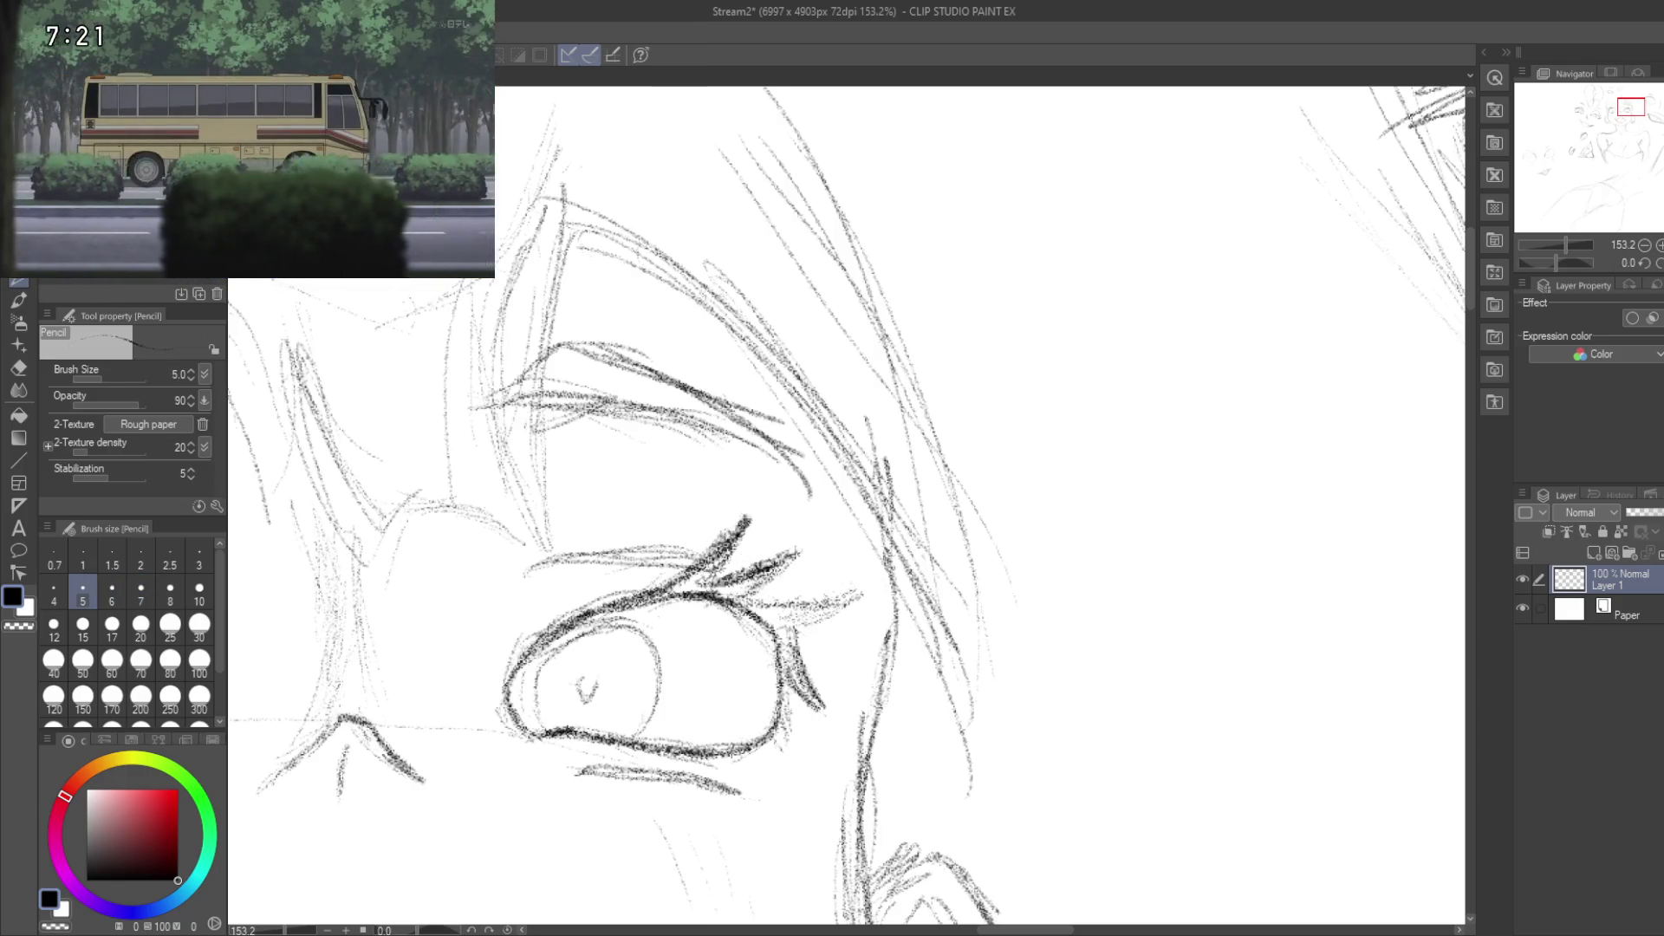
Step: Sketch the right eye's lashes and darken its upper lid and lower lashes
drag(736, 602, 780, 570)
drag(740, 600, 793, 557)
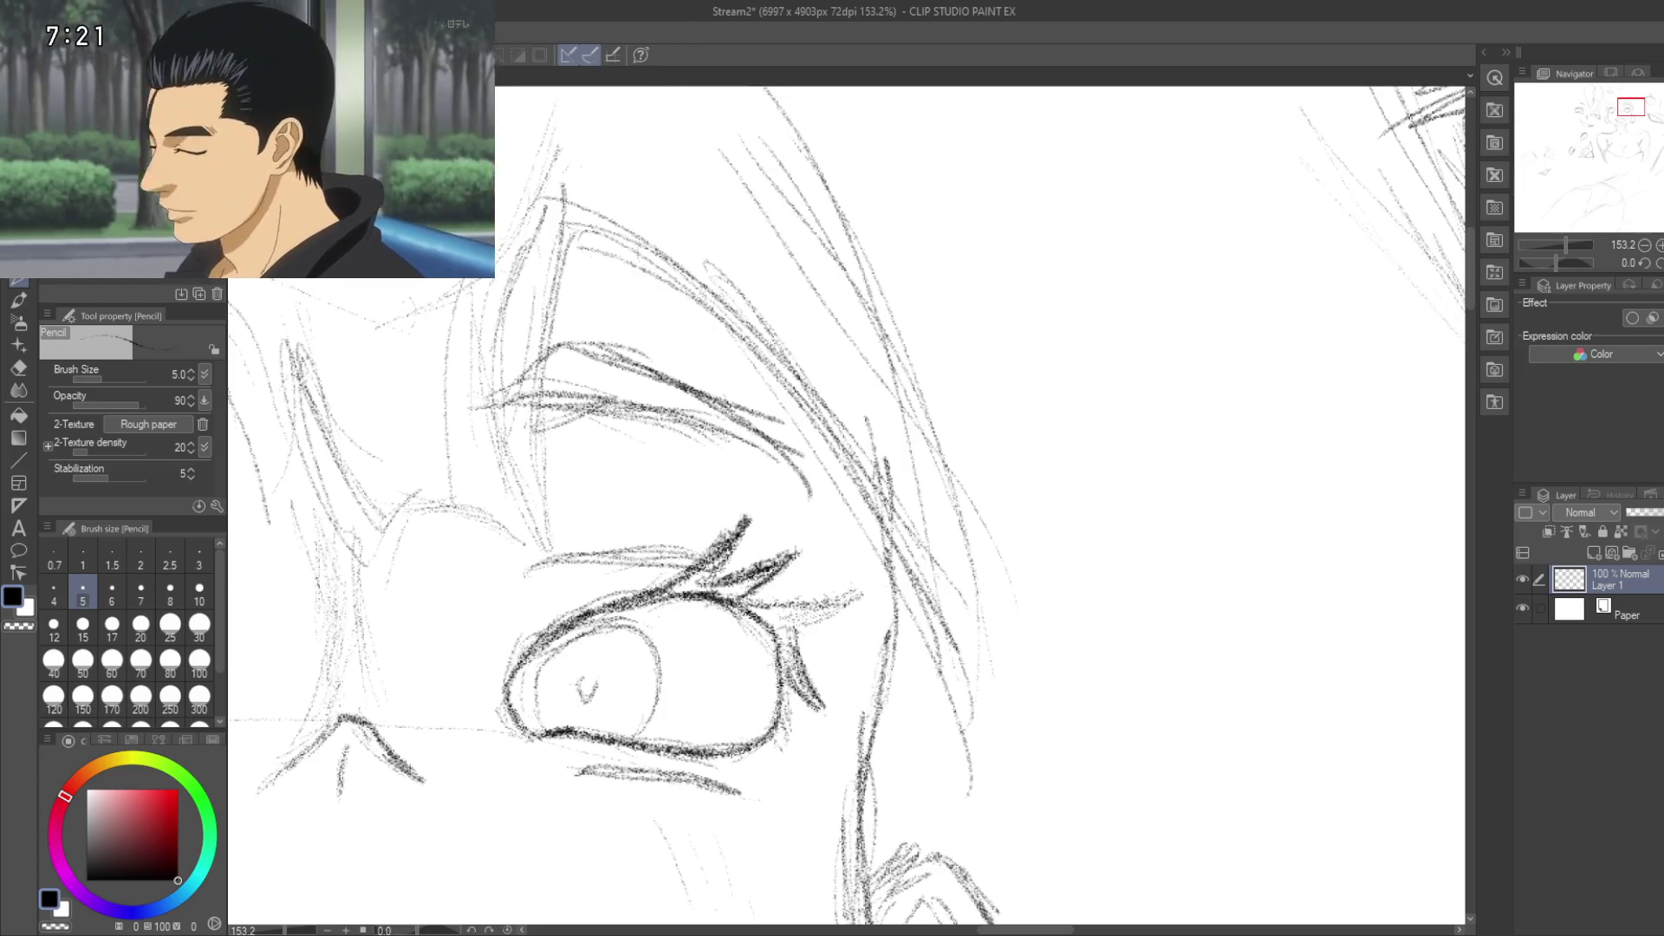
drag(762, 611, 859, 596)
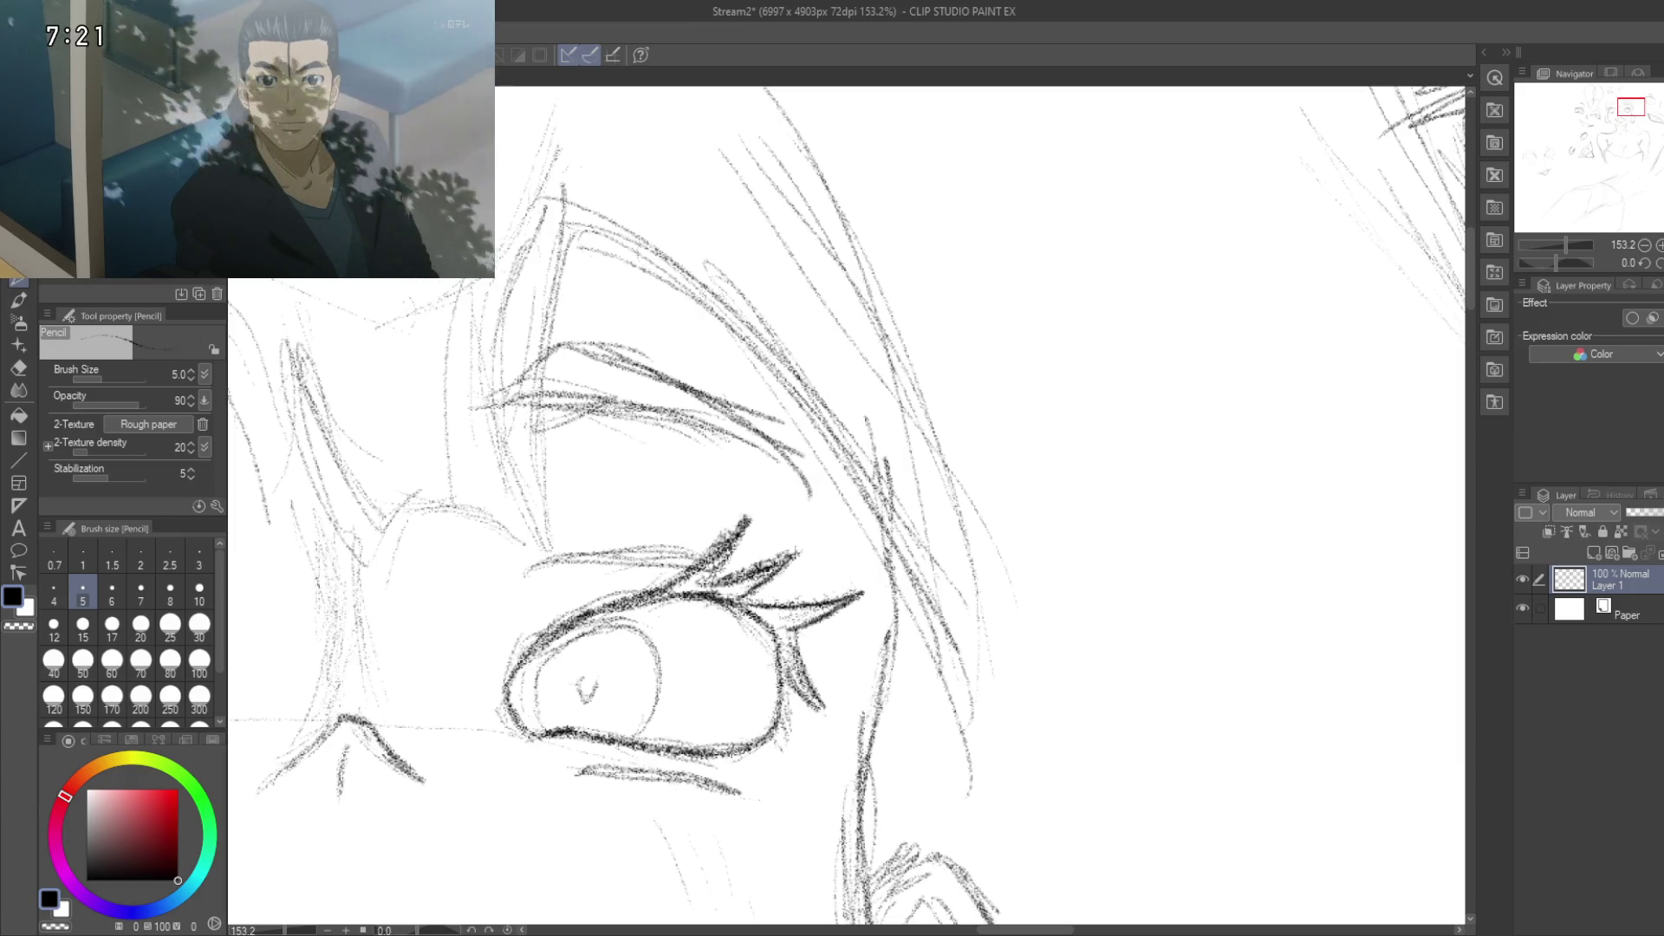
drag(780, 637, 801, 624)
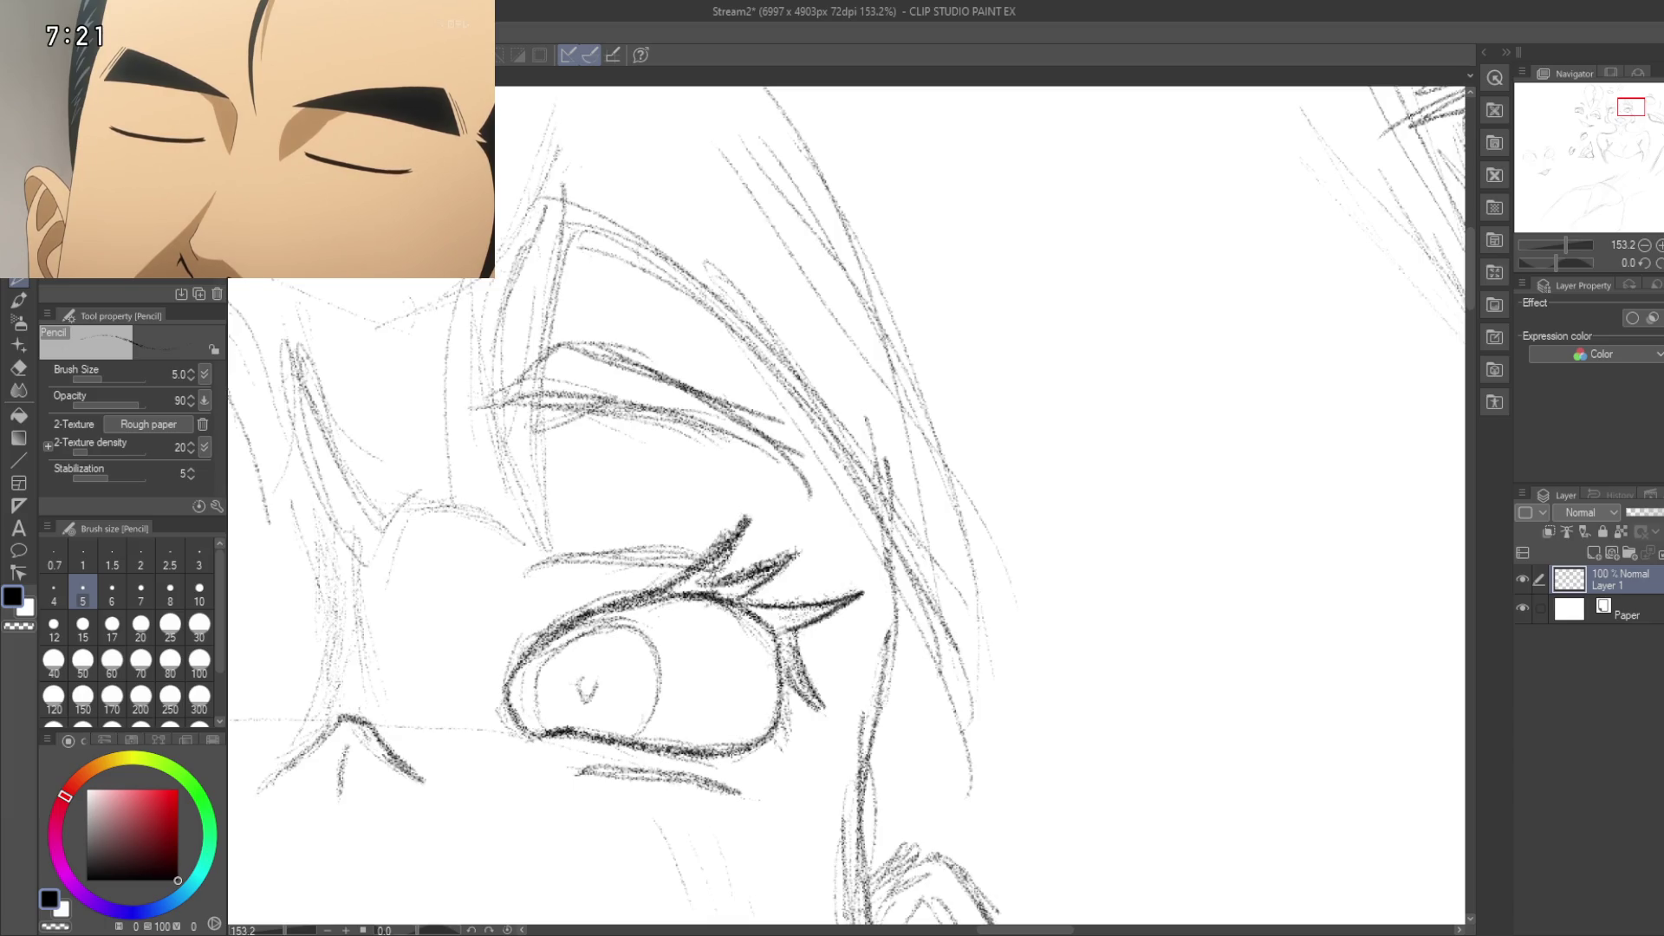
drag(796, 646, 825, 704)
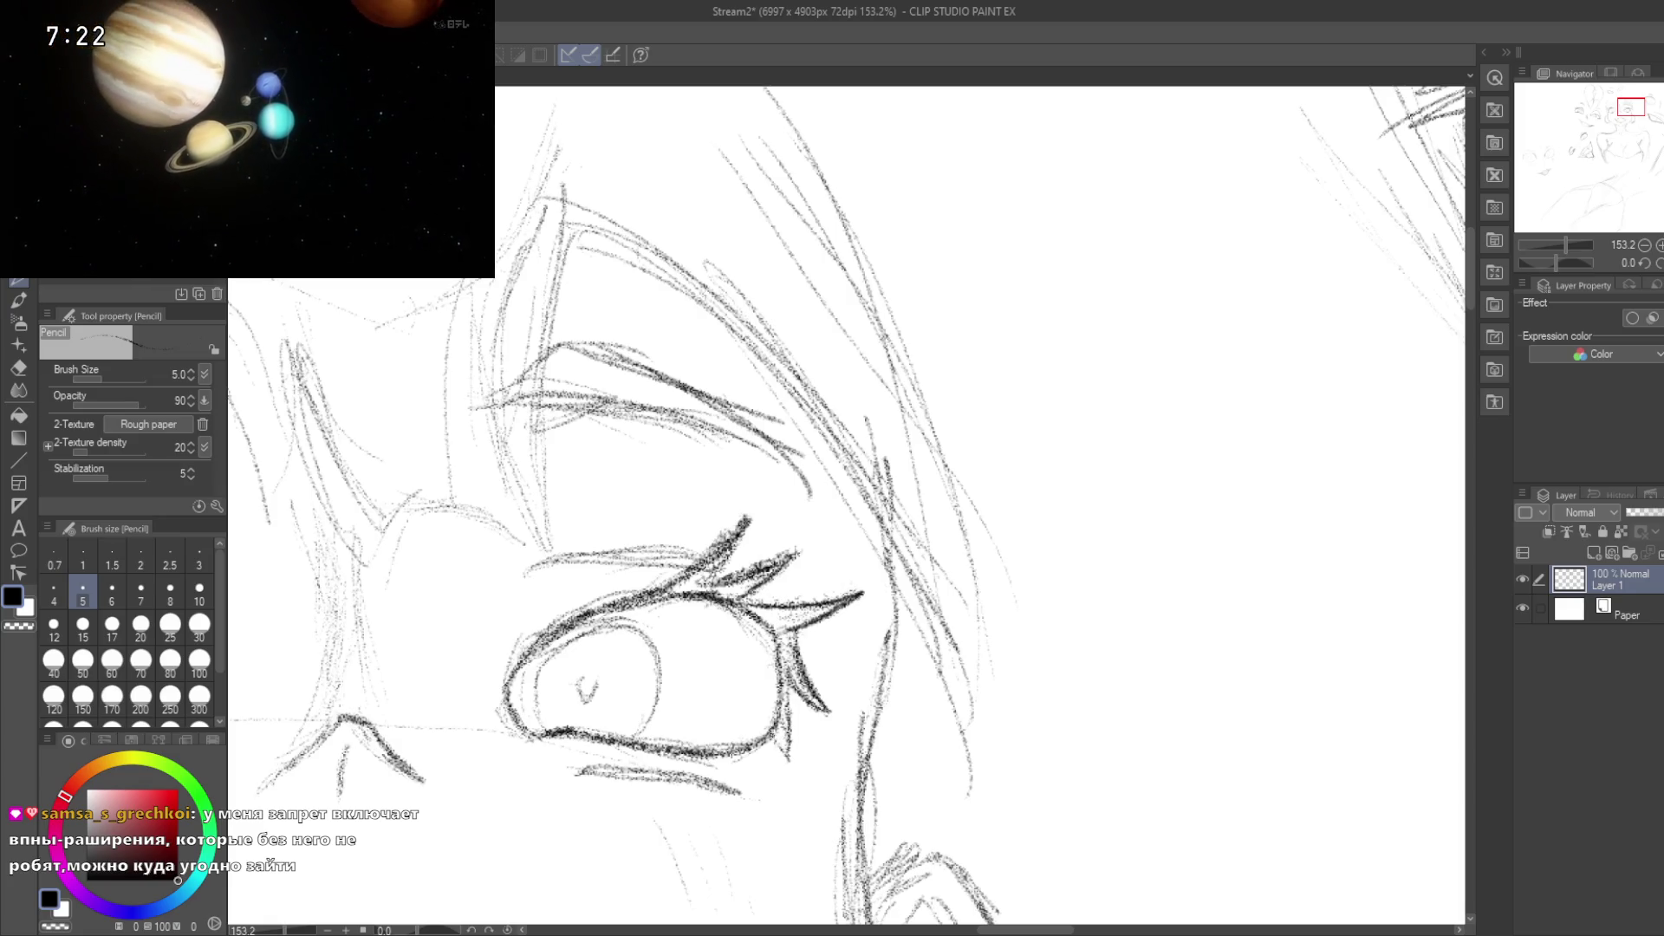
Step: Shade the right eye's pupil, then zoom out to the whole sketch sheet
mouse_move(373, 539)
mouse_down()
mouse_move(433, 534)
mouse_move(815, 375)
mouse_move(750, 508)
mouse_up()
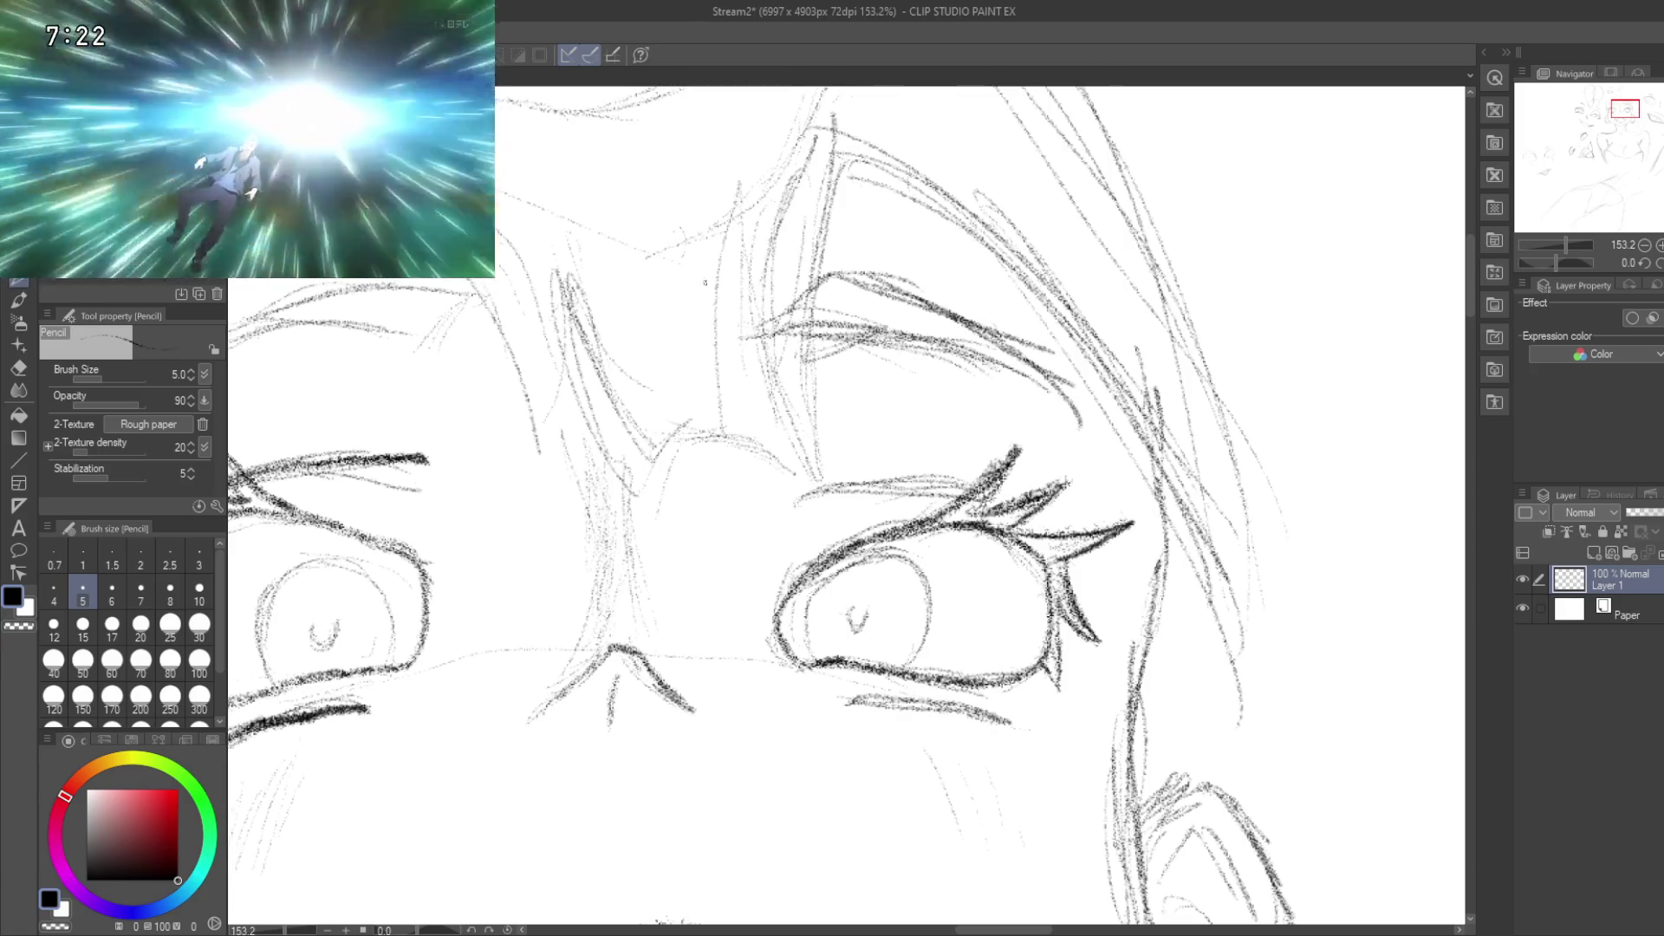
mouse_move(753, 444)
mouse_down()
mouse_move(802, 351)
mouse_move(721, 375)
mouse_up()
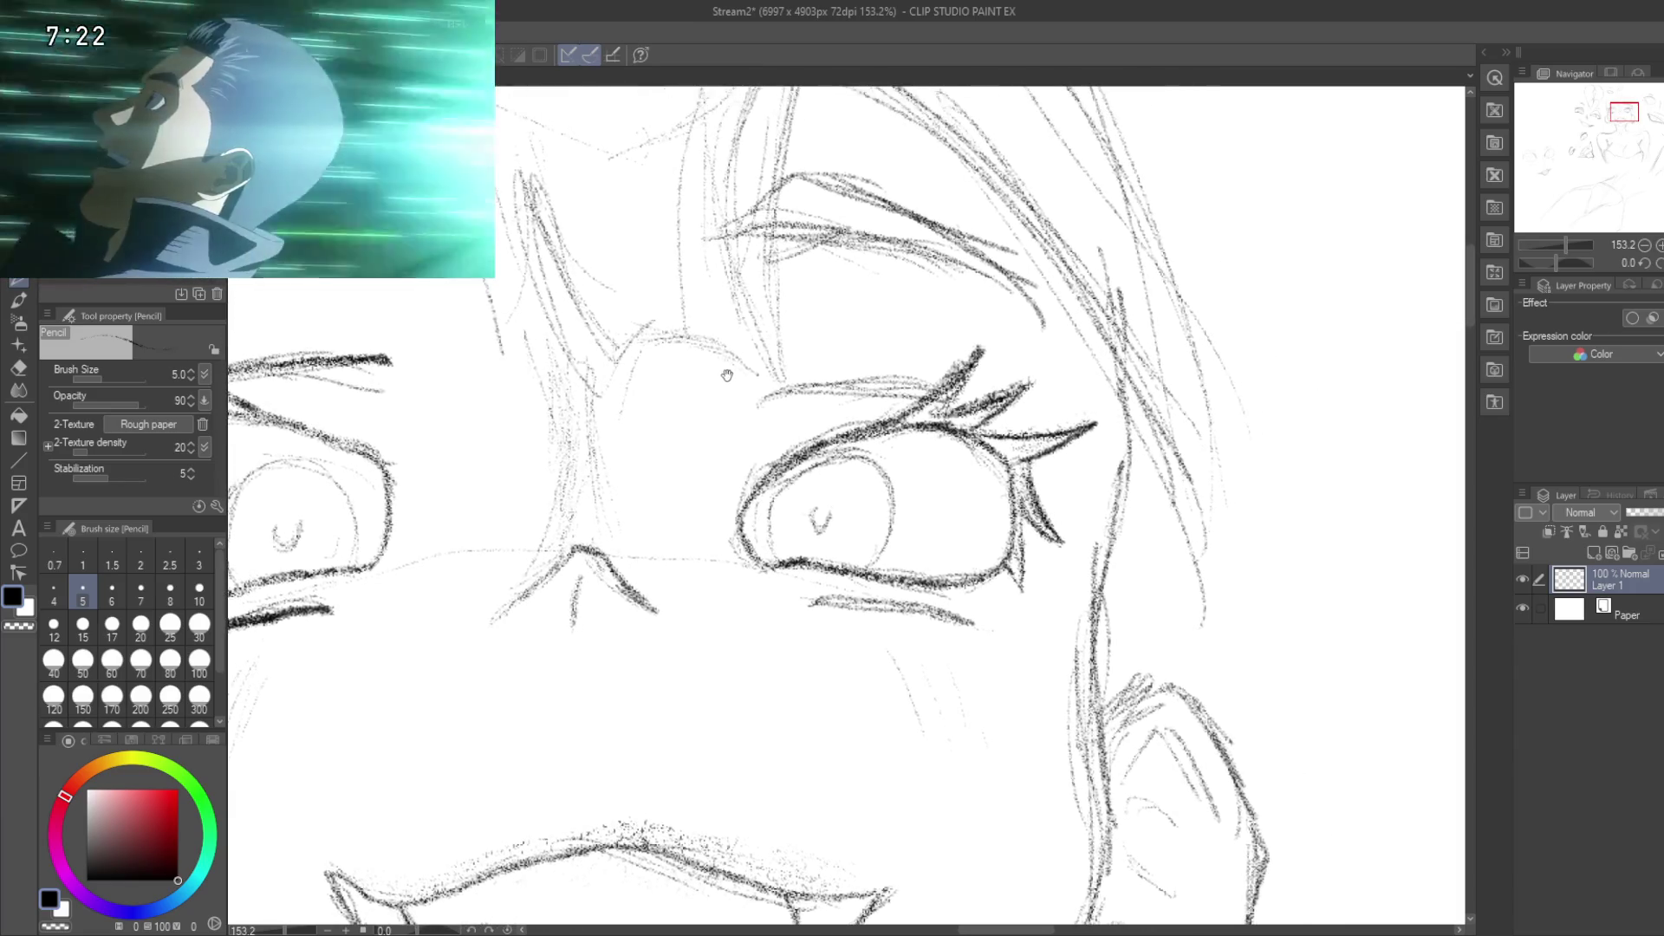
mouse_move(815, 299)
mouse_down()
mouse_move(721, 261)
mouse_move(710, 332)
mouse_move(659, 358)
mouse_up()
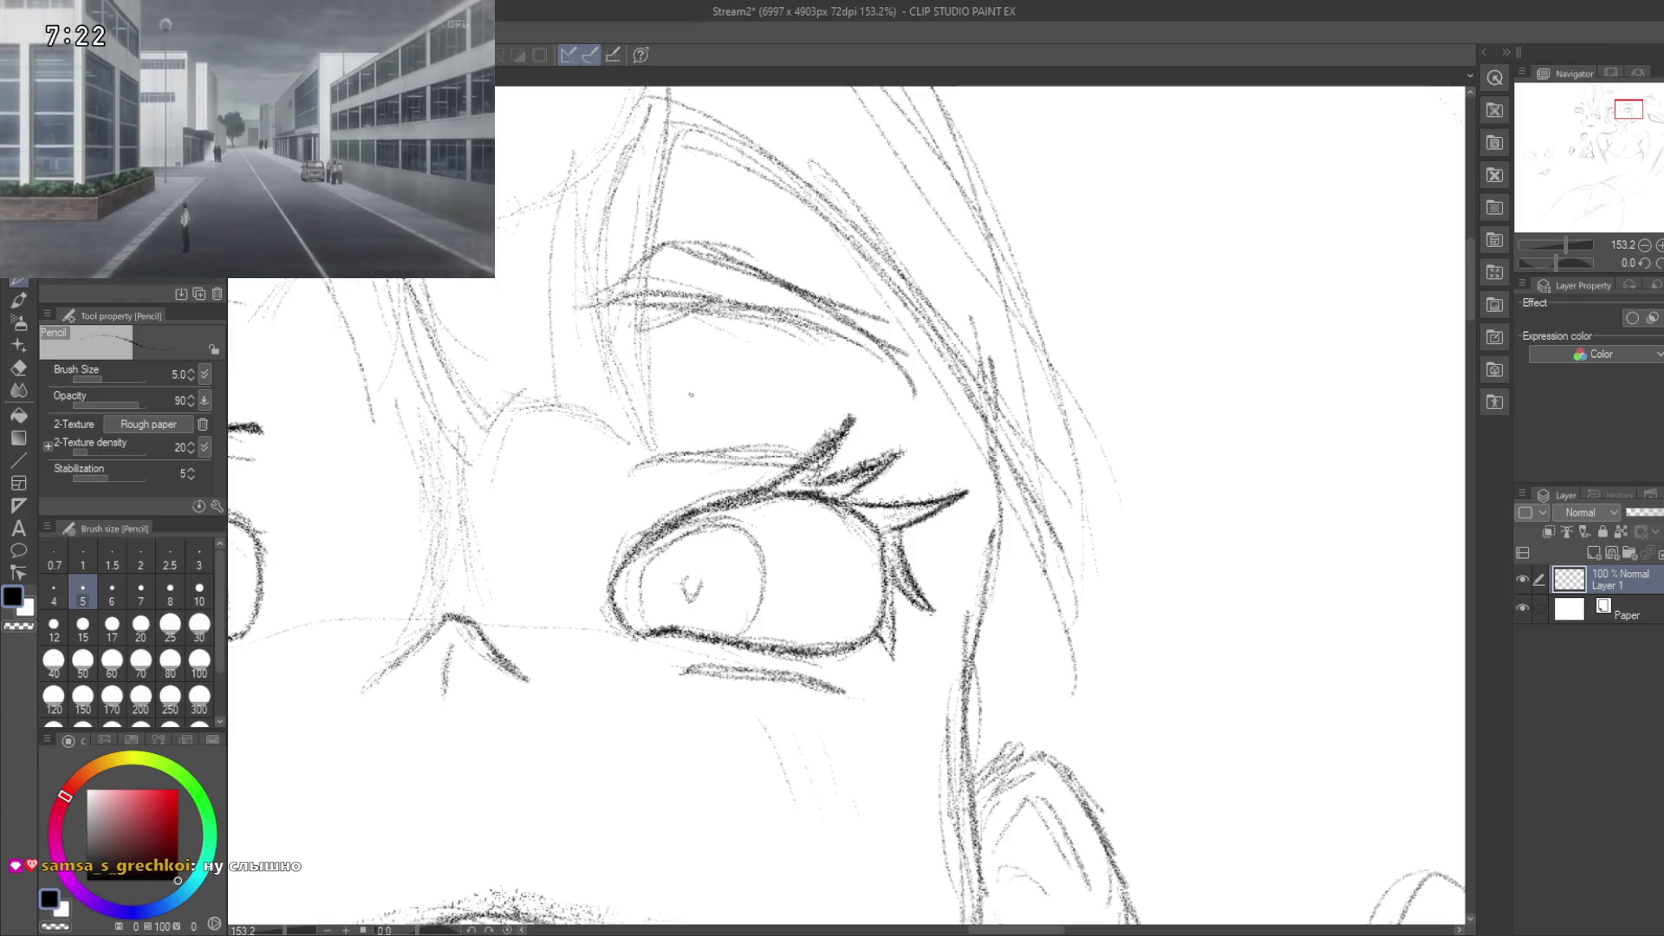
mouse_move(661, 436)
mouse_down()
mouse_move(780, 390)
mouse_move(915, 387)
mouse_move(751, 388)
mouse_move(716, 432)
mouse_up()
mouse_move(668, 318)
mouse_down()
mouse_move(662, 383)
mouse_move(697, 333)
mouse_move(752, 318)
mouse_move(719, 305)
mouse_move(650, 362)
mouse_up()
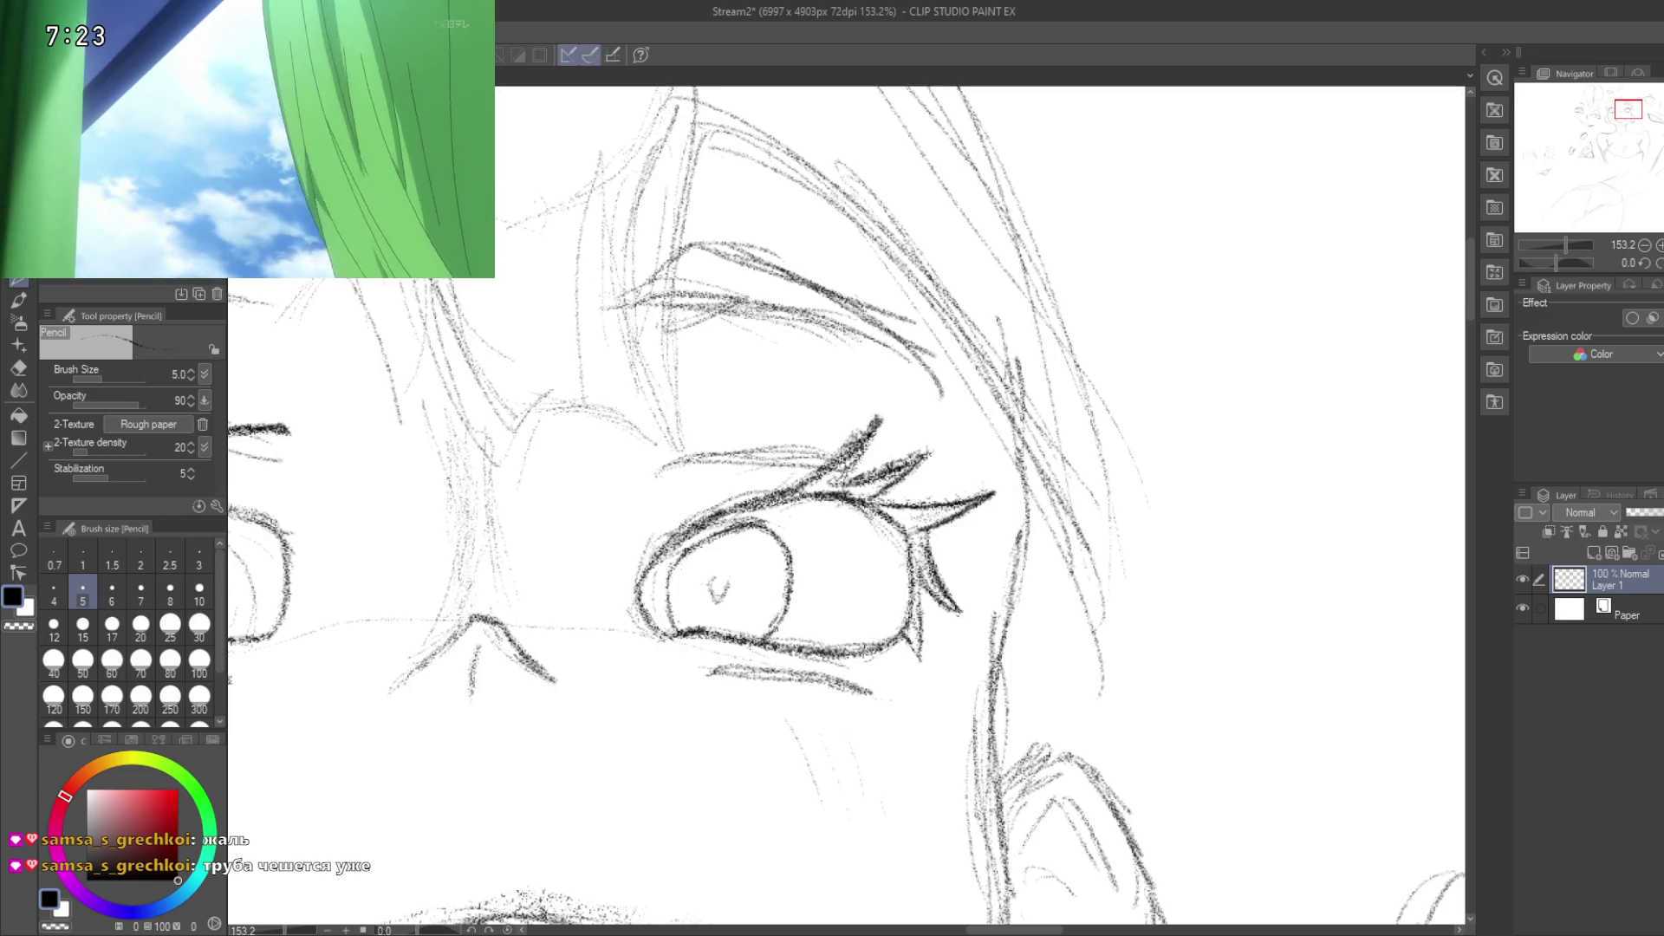
drag(777, 627, 858, 590)
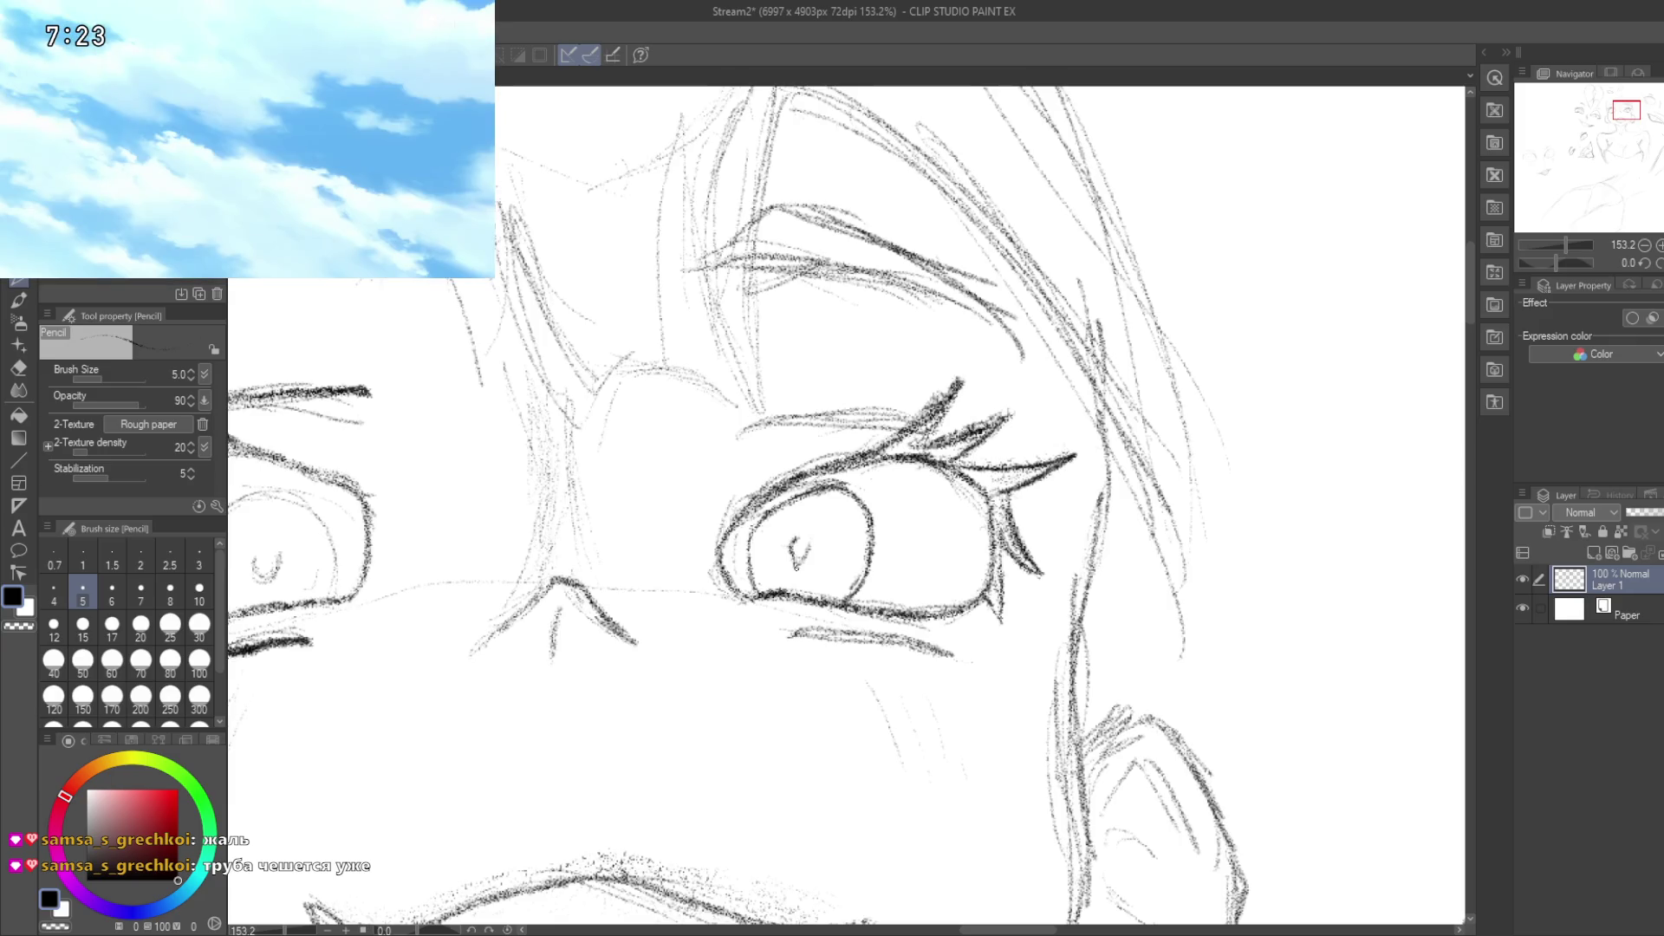
mouse_move(794, 561)
mouse_down()
mouse_move(810, 570)
mouse_move(796, 566)
mouse_up()
scroll(726, 501, down, 4)
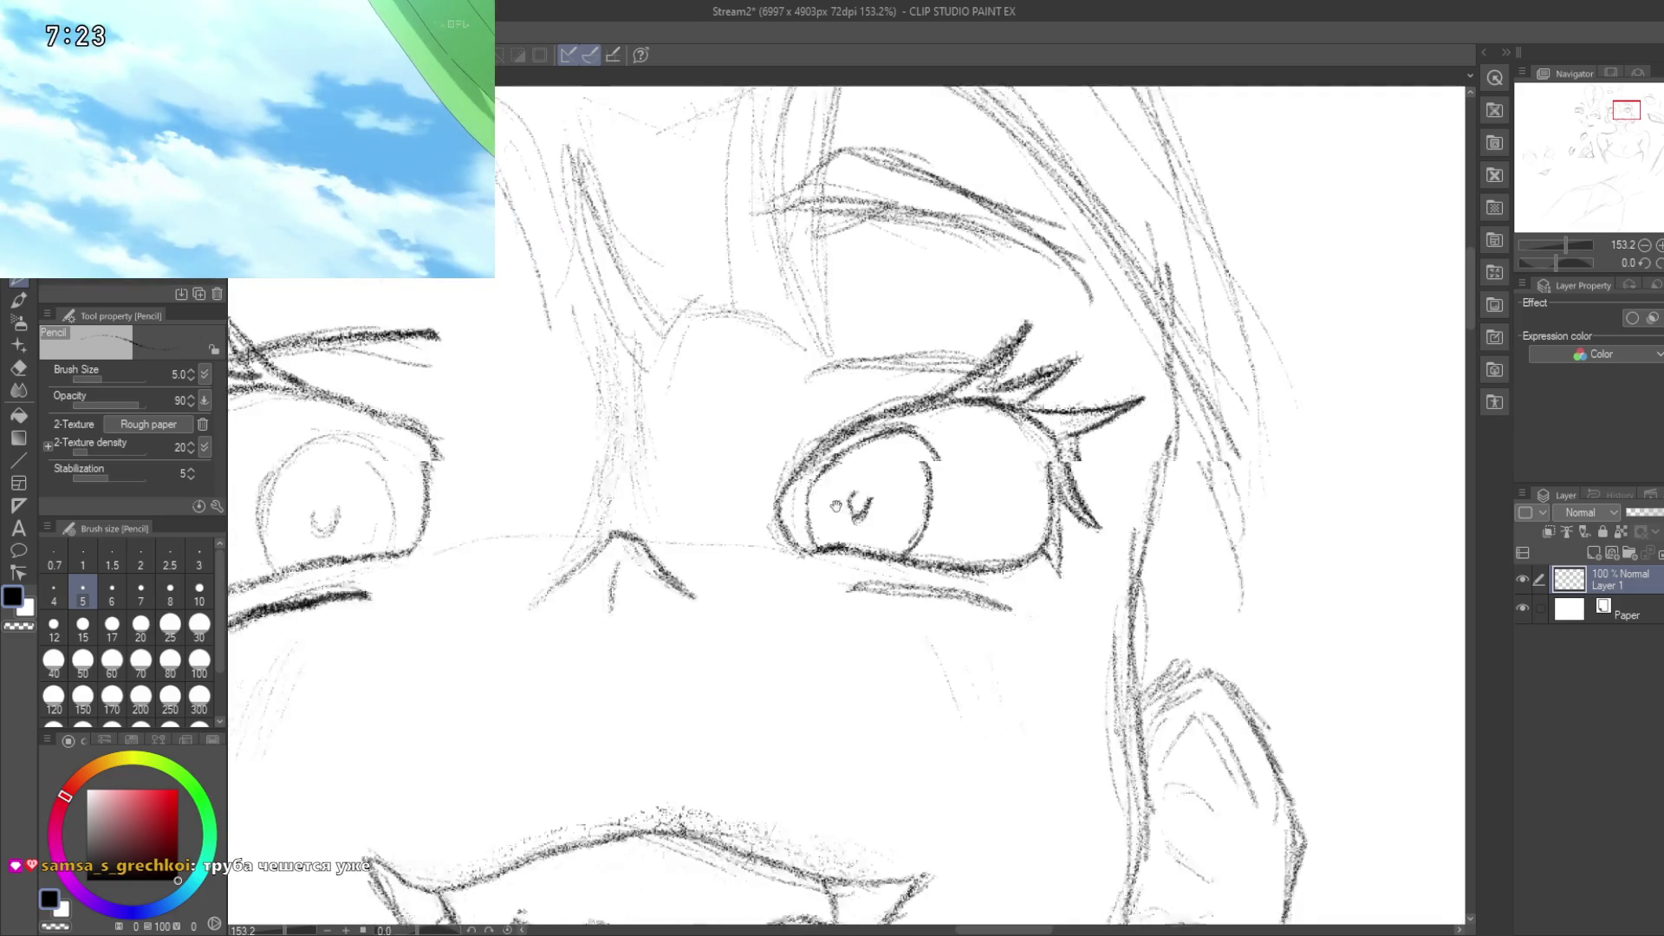
scroll(727, 502, down, 4)
drag(666, 547, 774, 391)
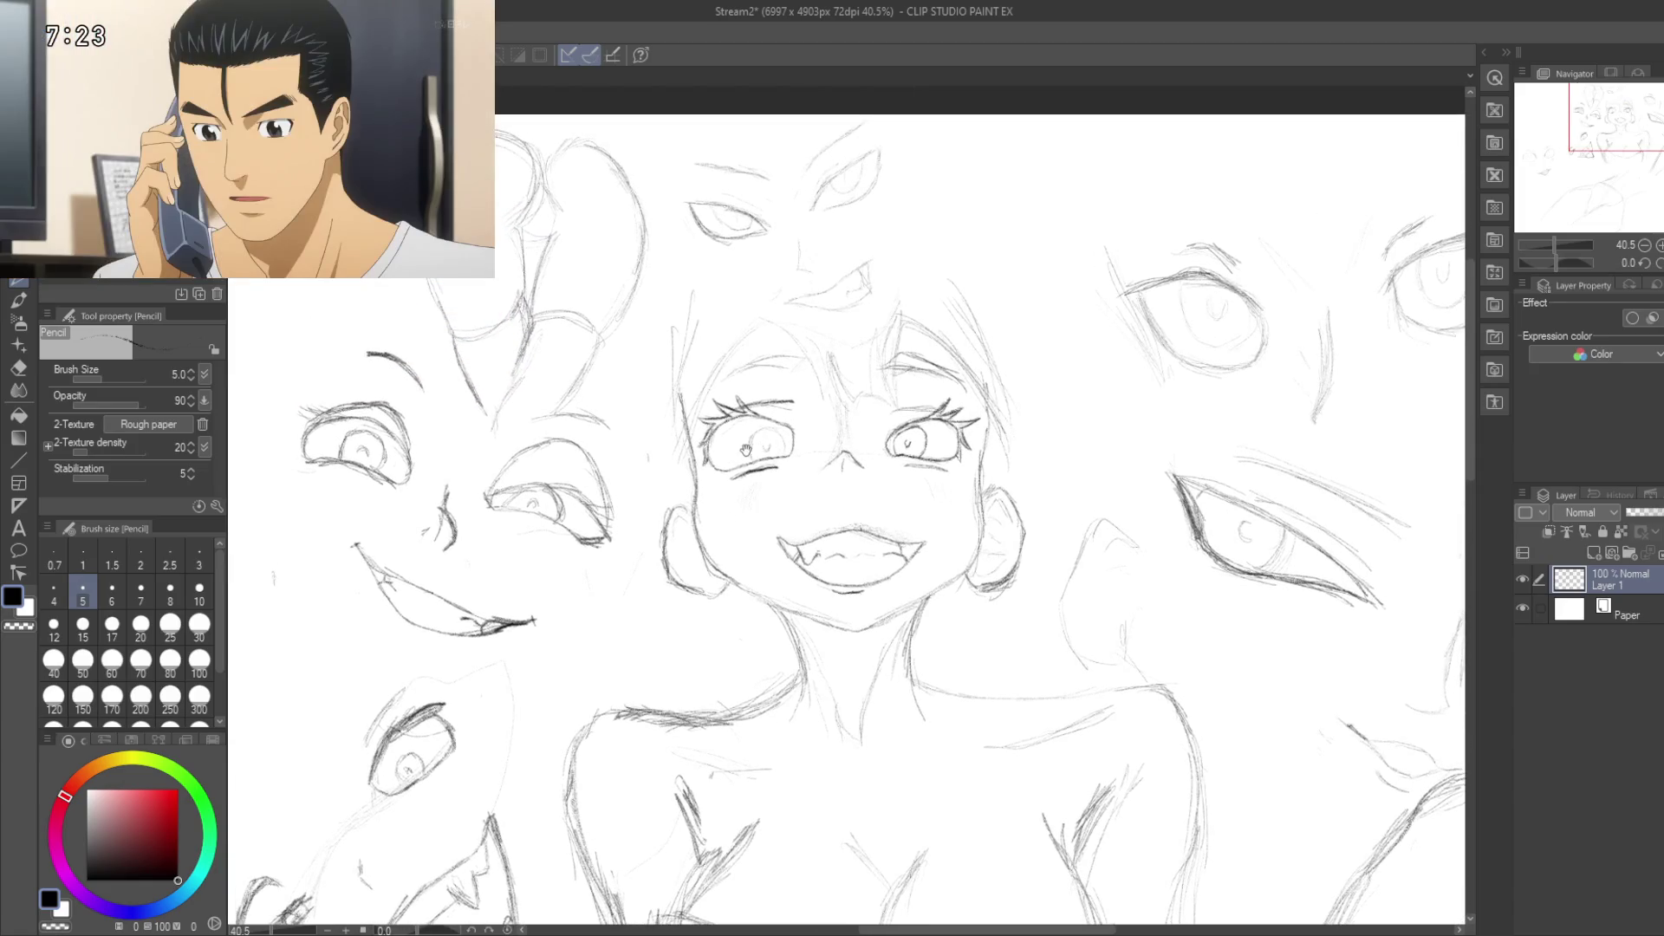
Step: Zoom to 217% and darken the left eye's outer outline, upper eyelid and pupil mark
scroll(805, 421, up, 5)
scroll(805, 421, up, 4)
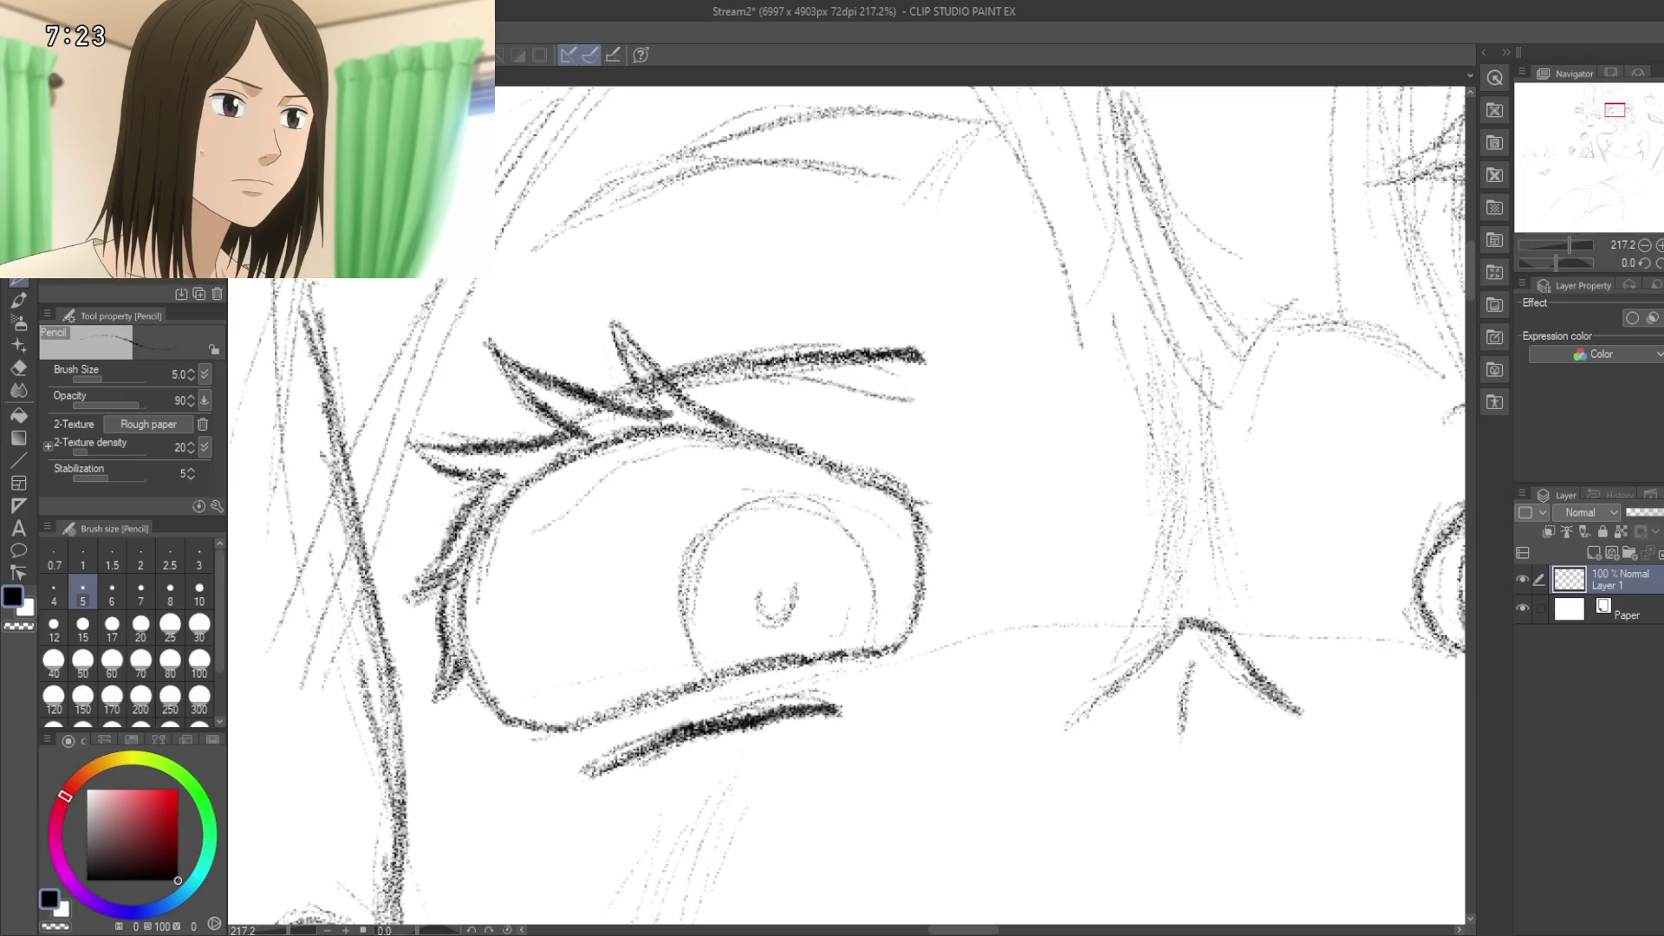
drag(458, 664, 433, 700)
mouse_move(678, 559)
mouse_down()
mouse_move(347, 611)
mouse_move(457, 593)
mouse_move(497, 543)
mouse_move(593, 587)
mouse_up()
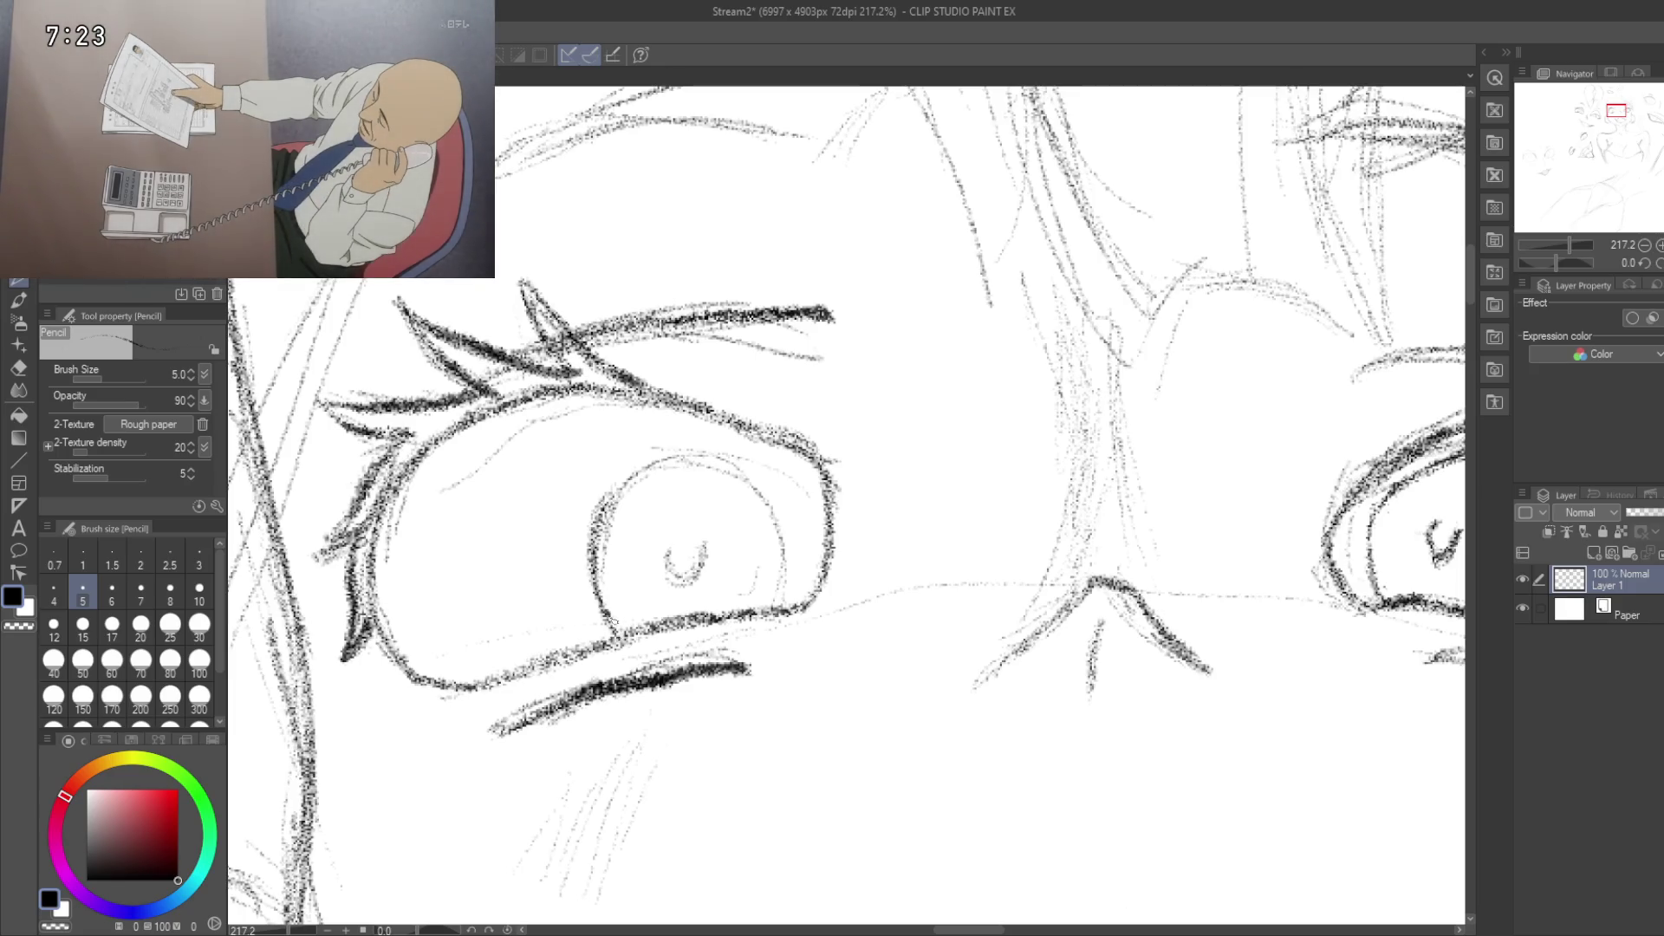
drag(717, 443, 630, 526)
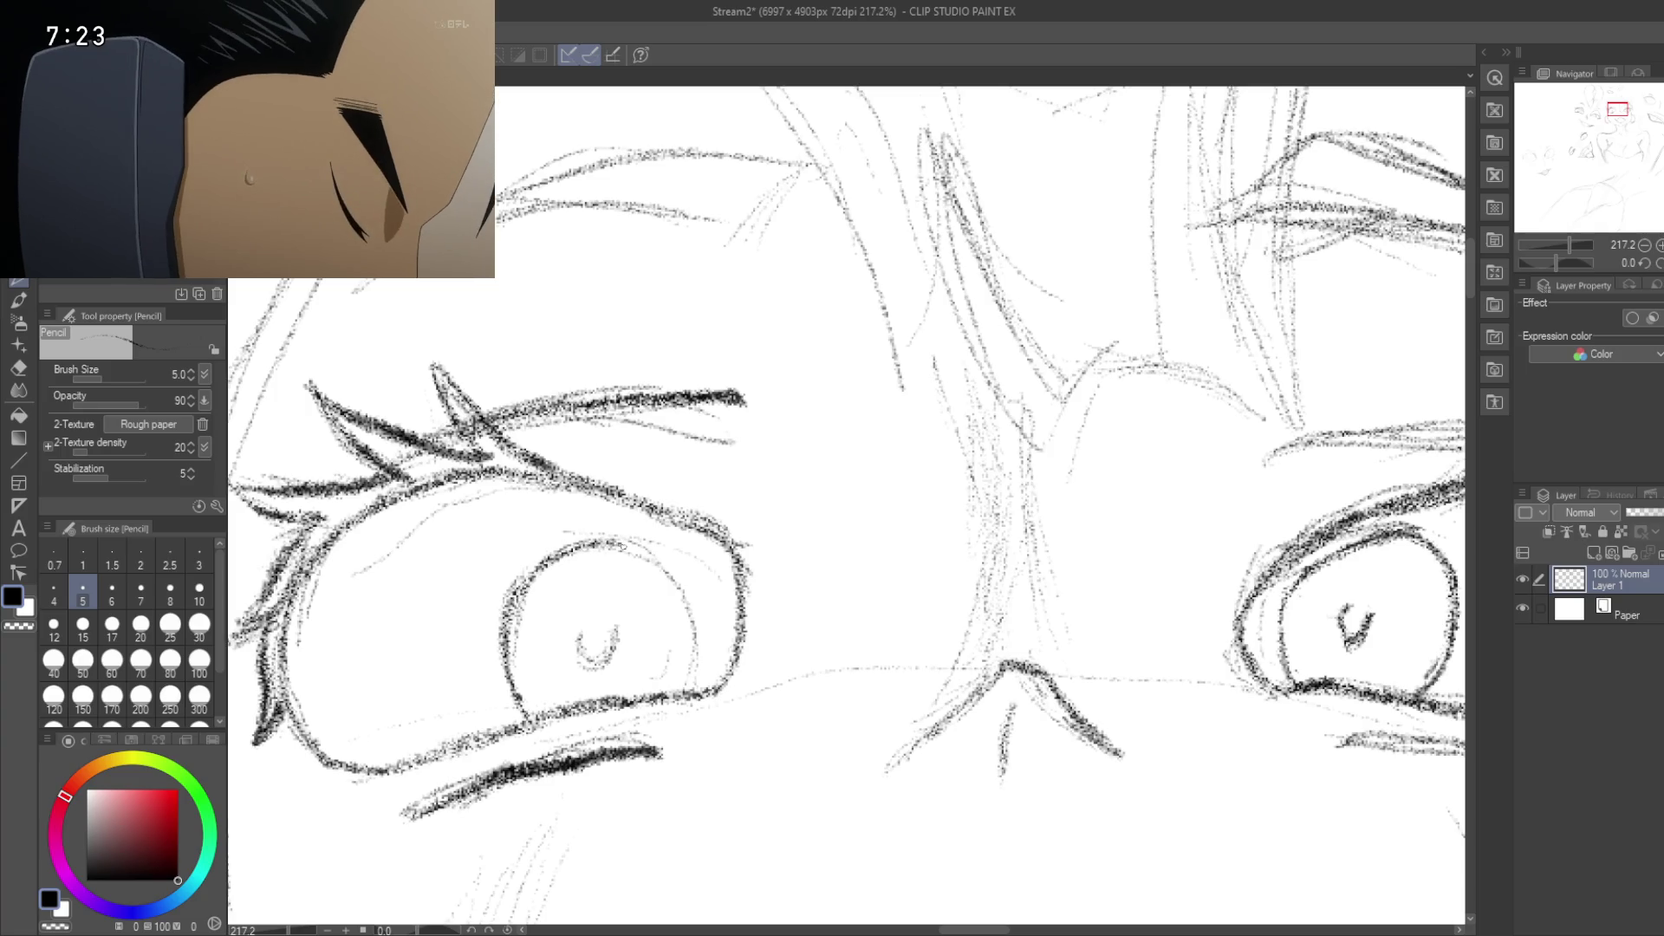
drag(611, 546, 660, 562)
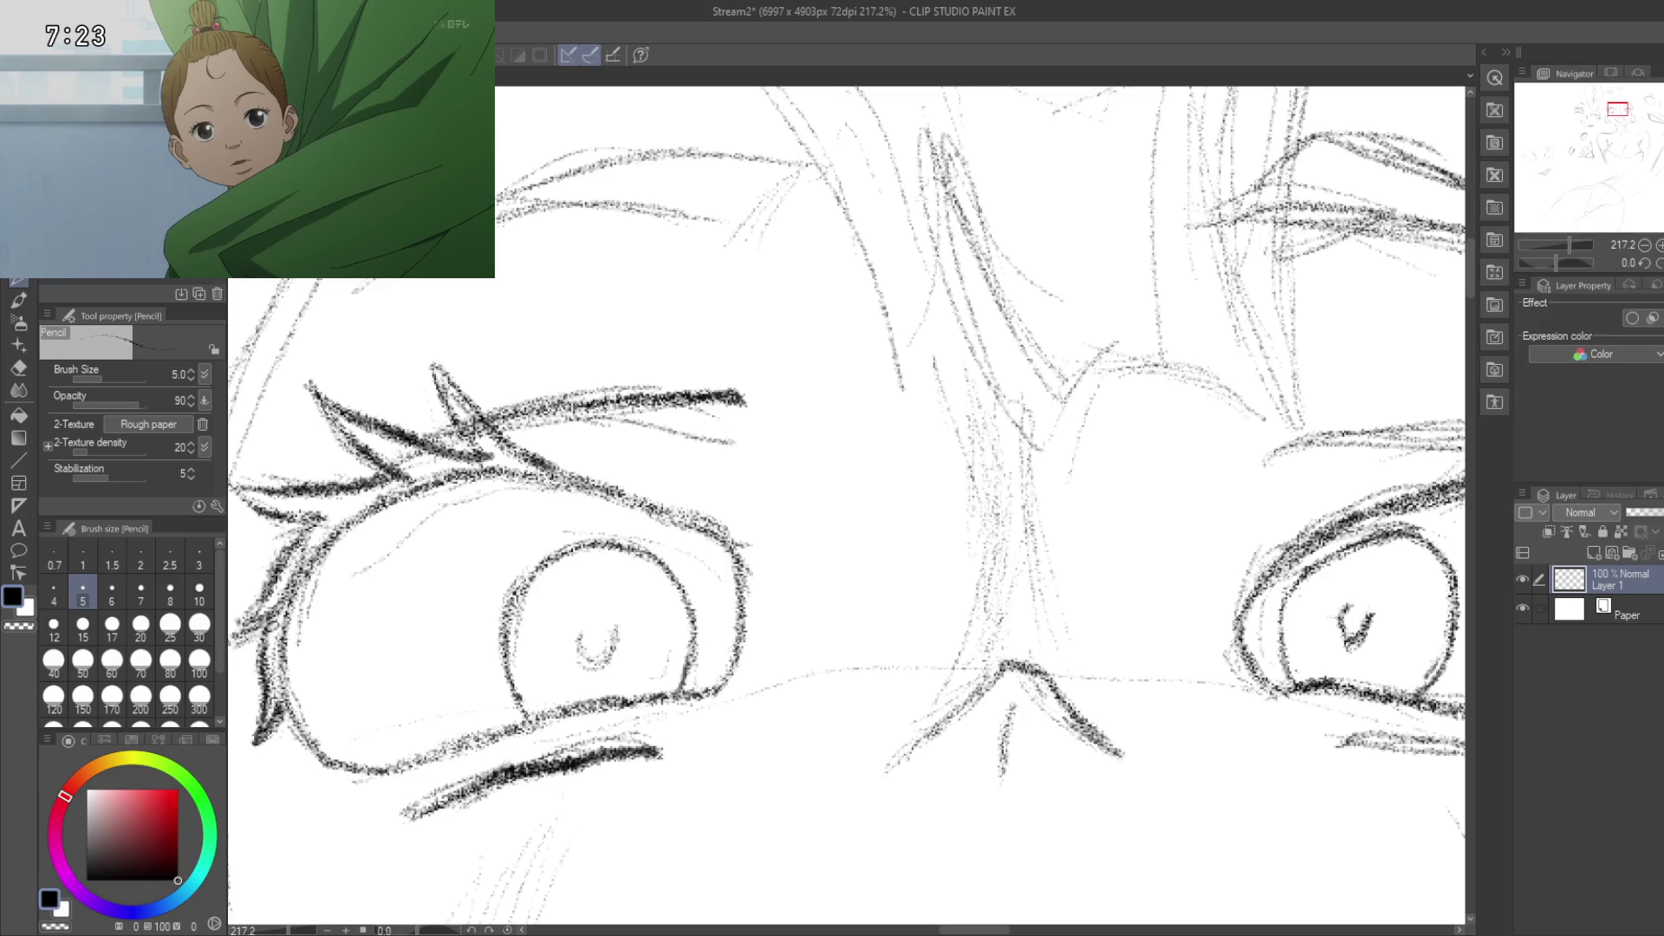
mouse_move(581, 628)
mouse_down()
mouse_move(593, 645)
mouse_move(593, 626)
mouse_up()
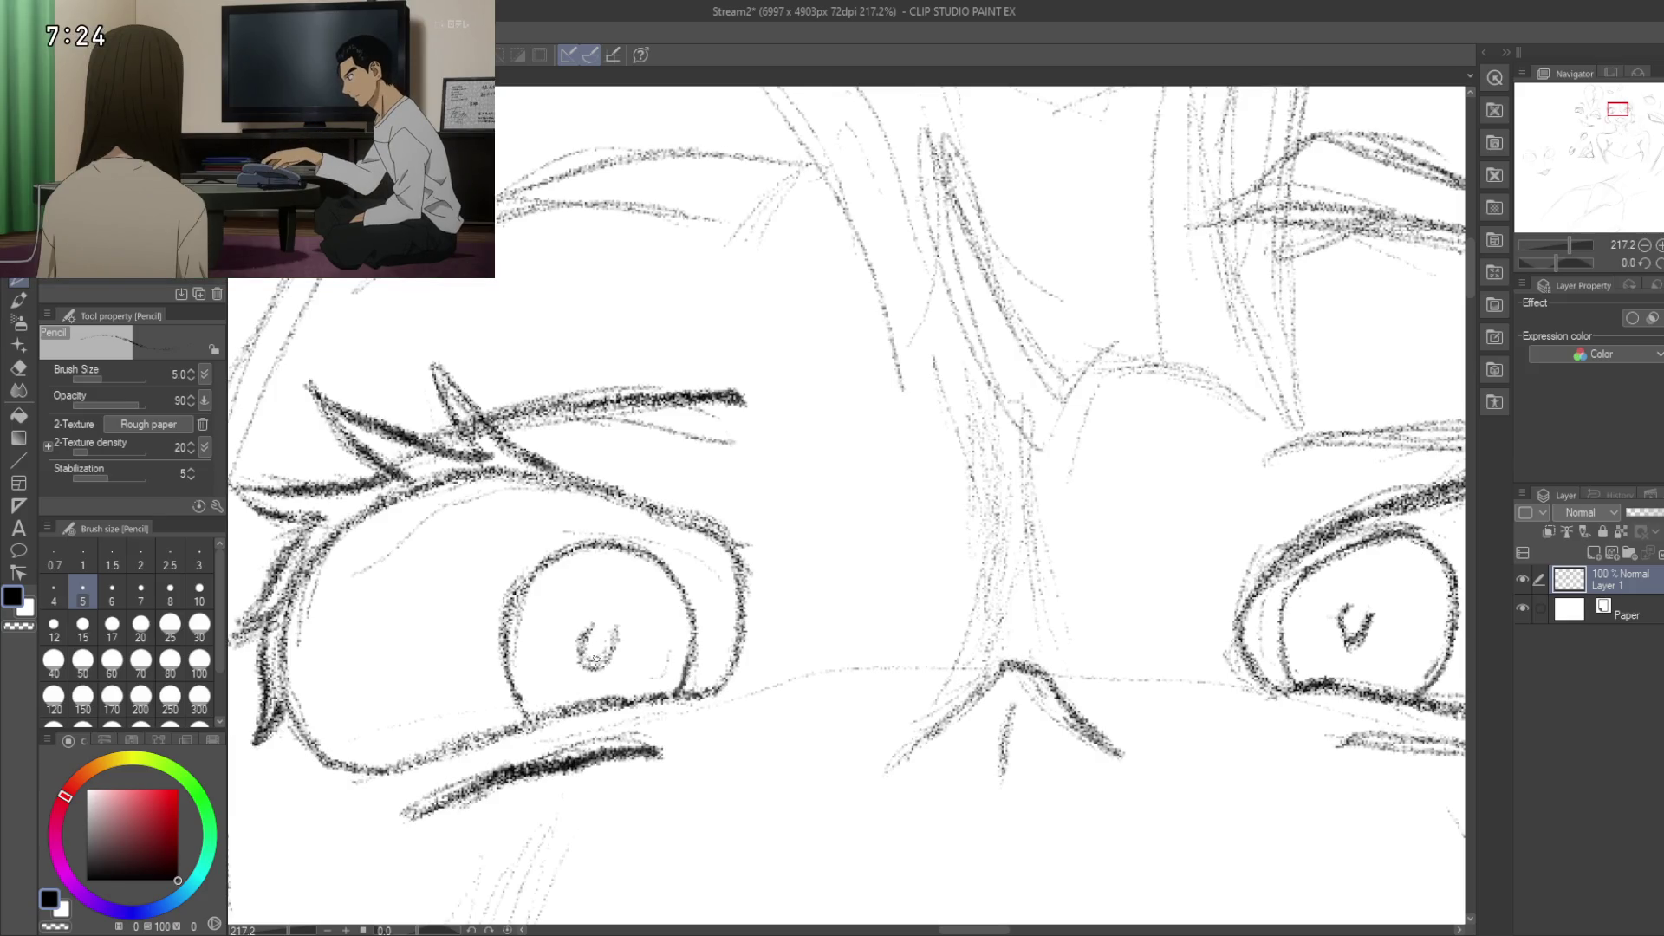
scroll(691, 535, down, 5)
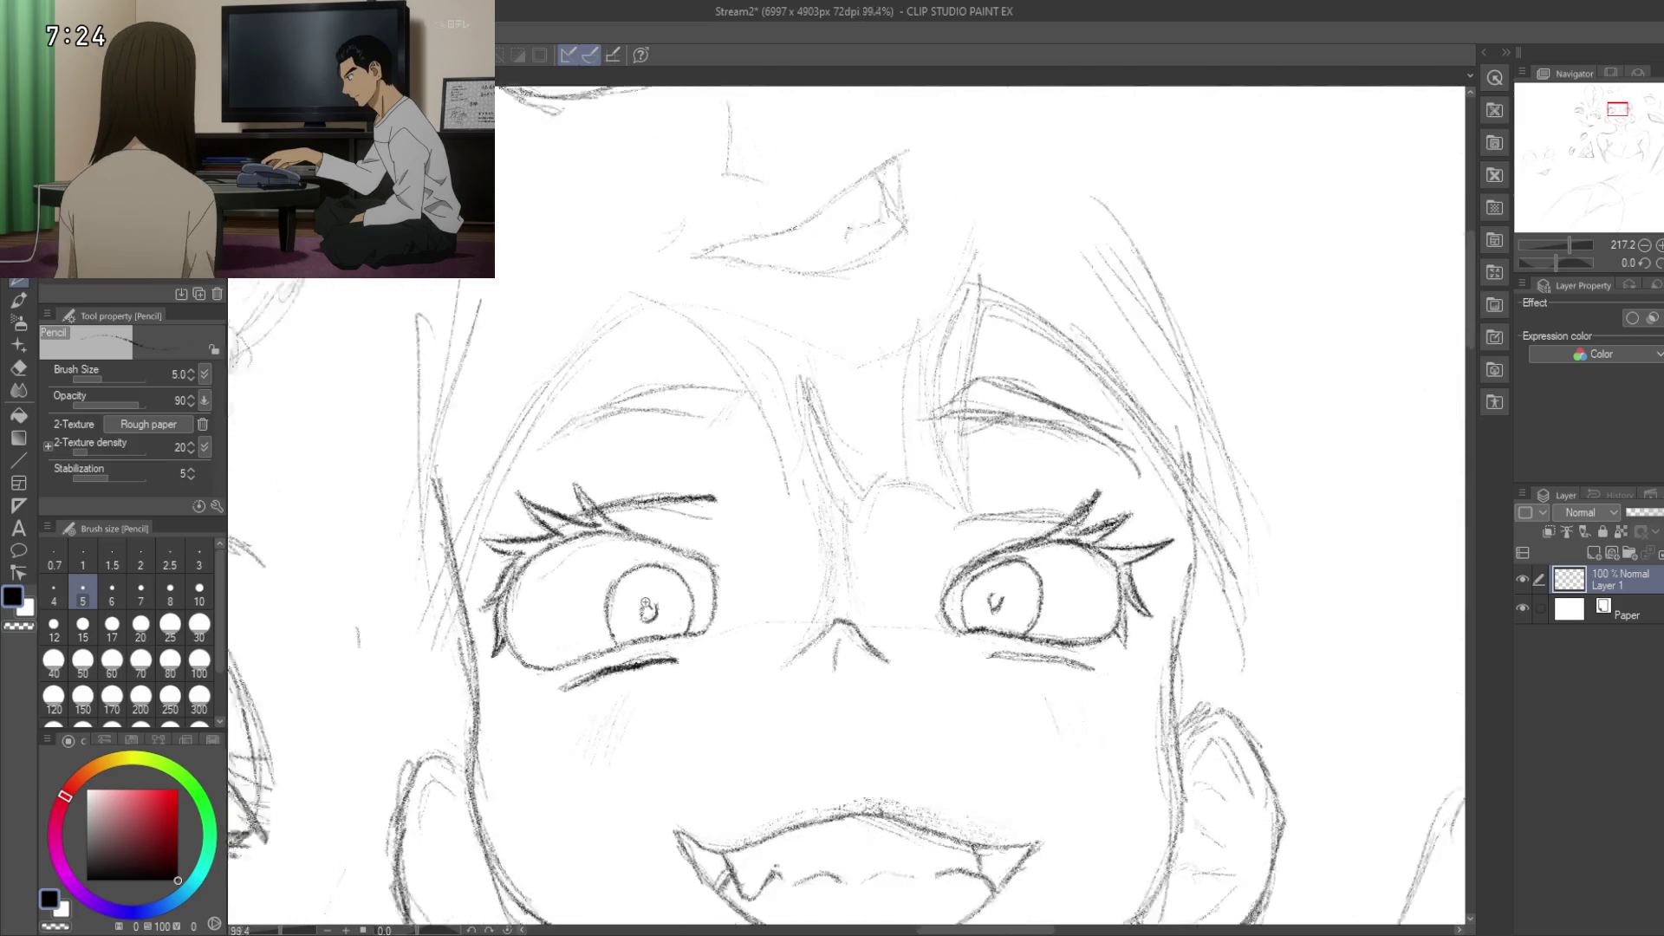
Step: Zoom to the right eye and add an accent stroke at its upper eyelid's end
scroll(685, 608, up, 5)
scroll(685, 608, down, 5)
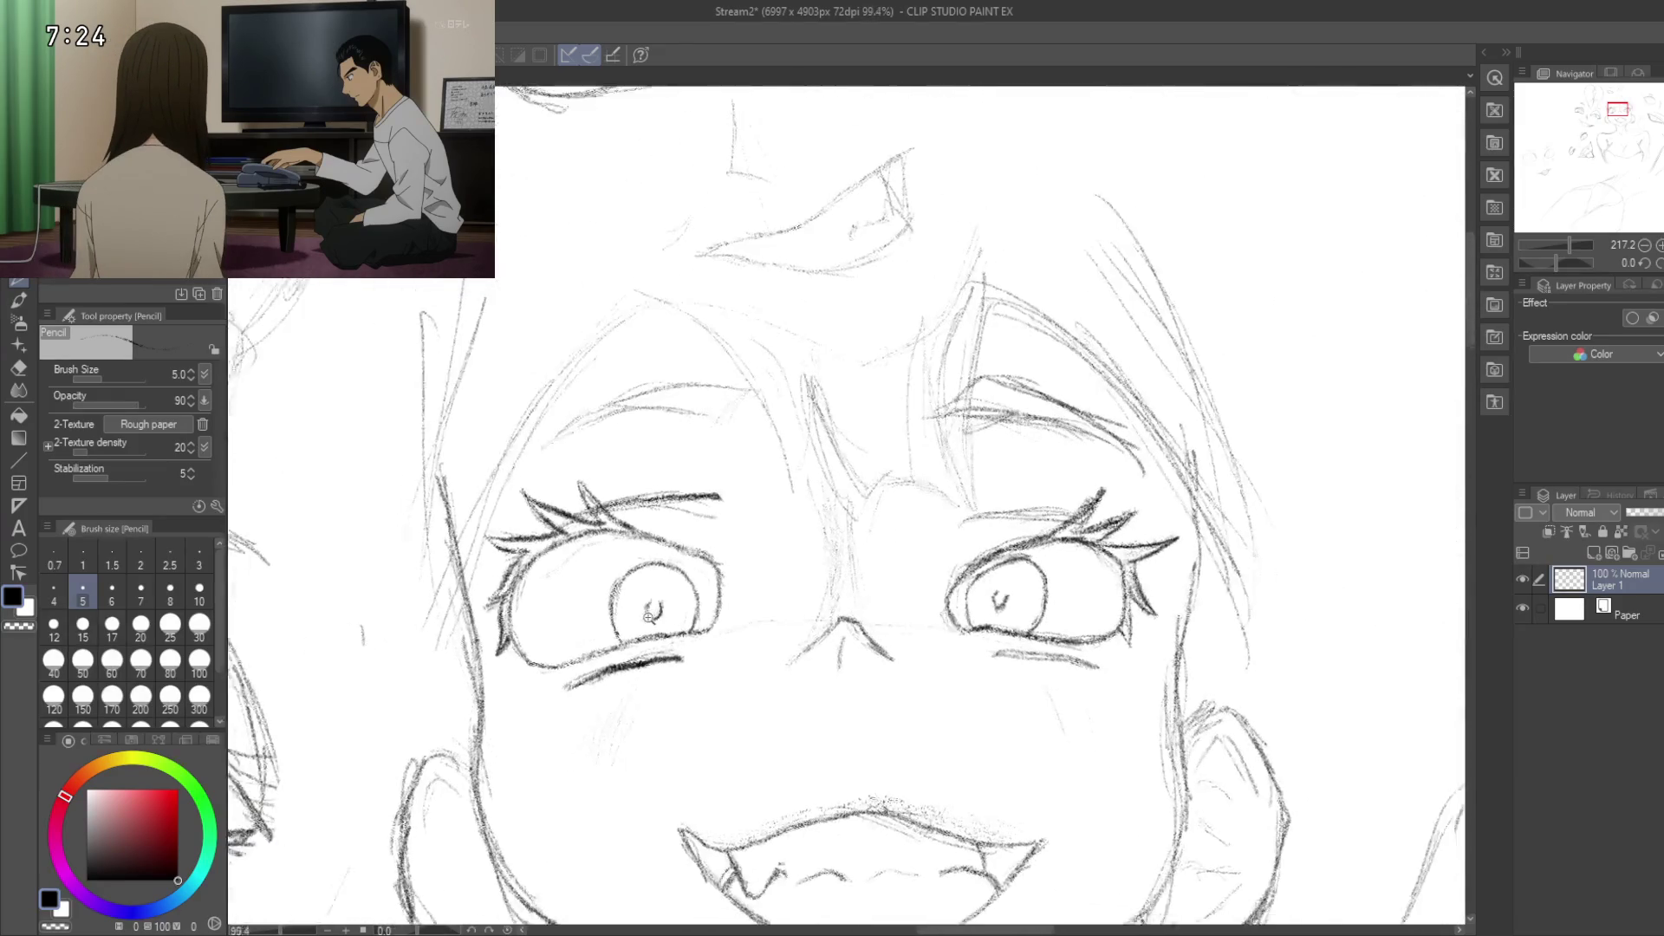
scroll(656, 661, up, 3)
scroll(656, 662, up, 3)
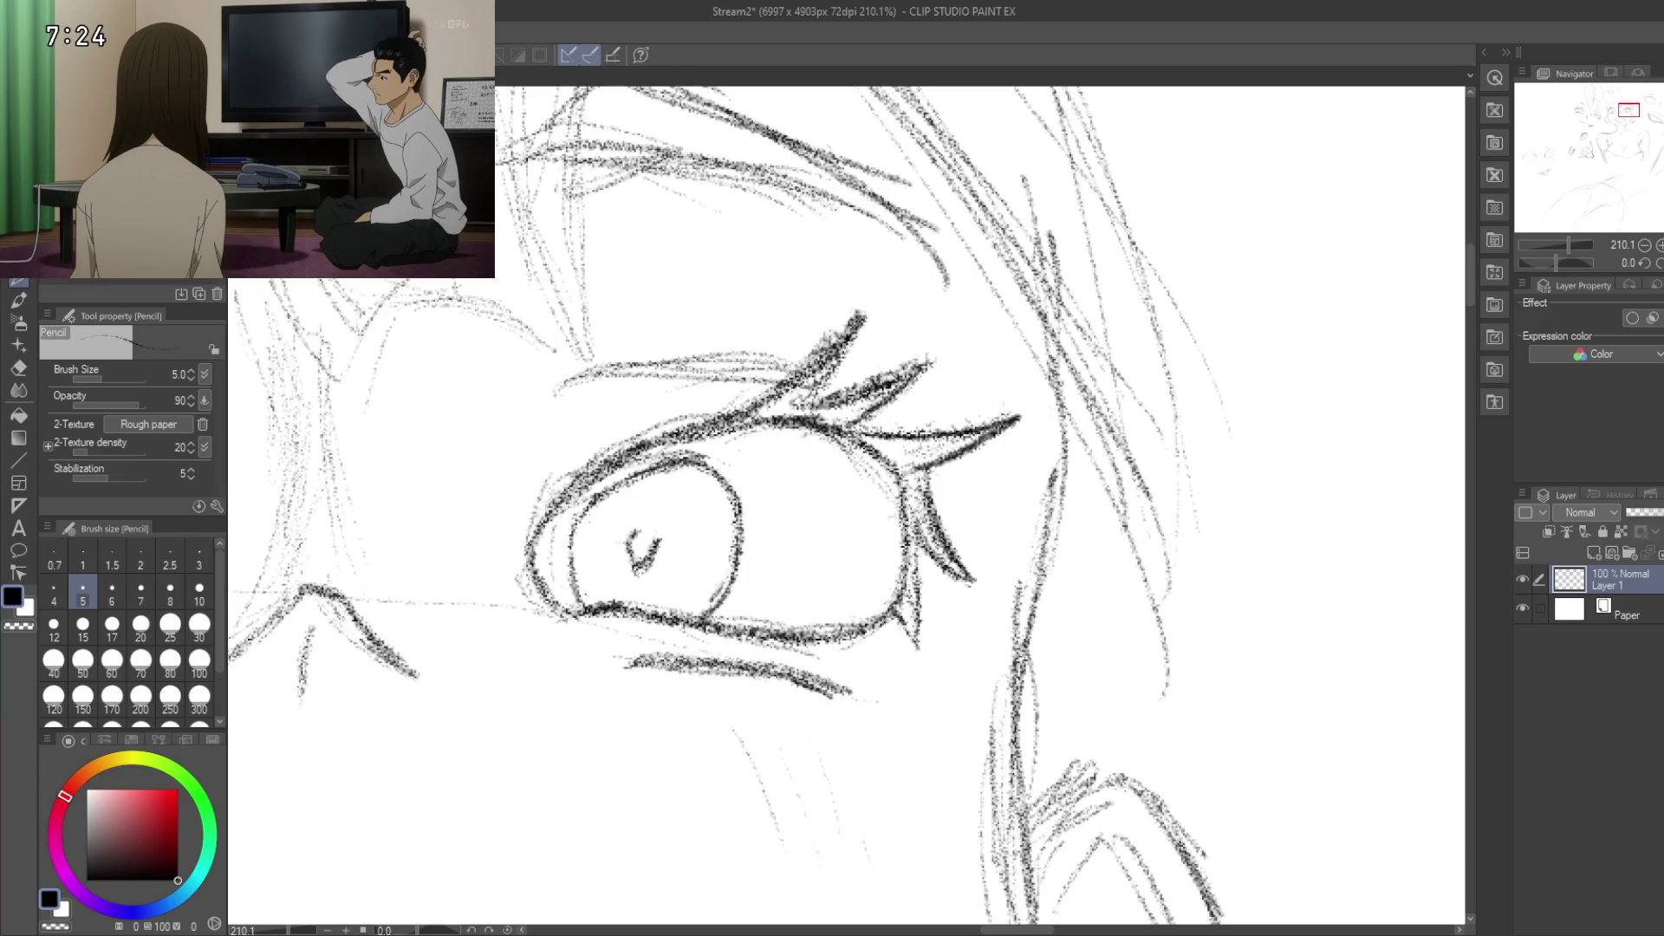
scroll(651, 606, down, 5)
scroll(698, 547, up, 2)
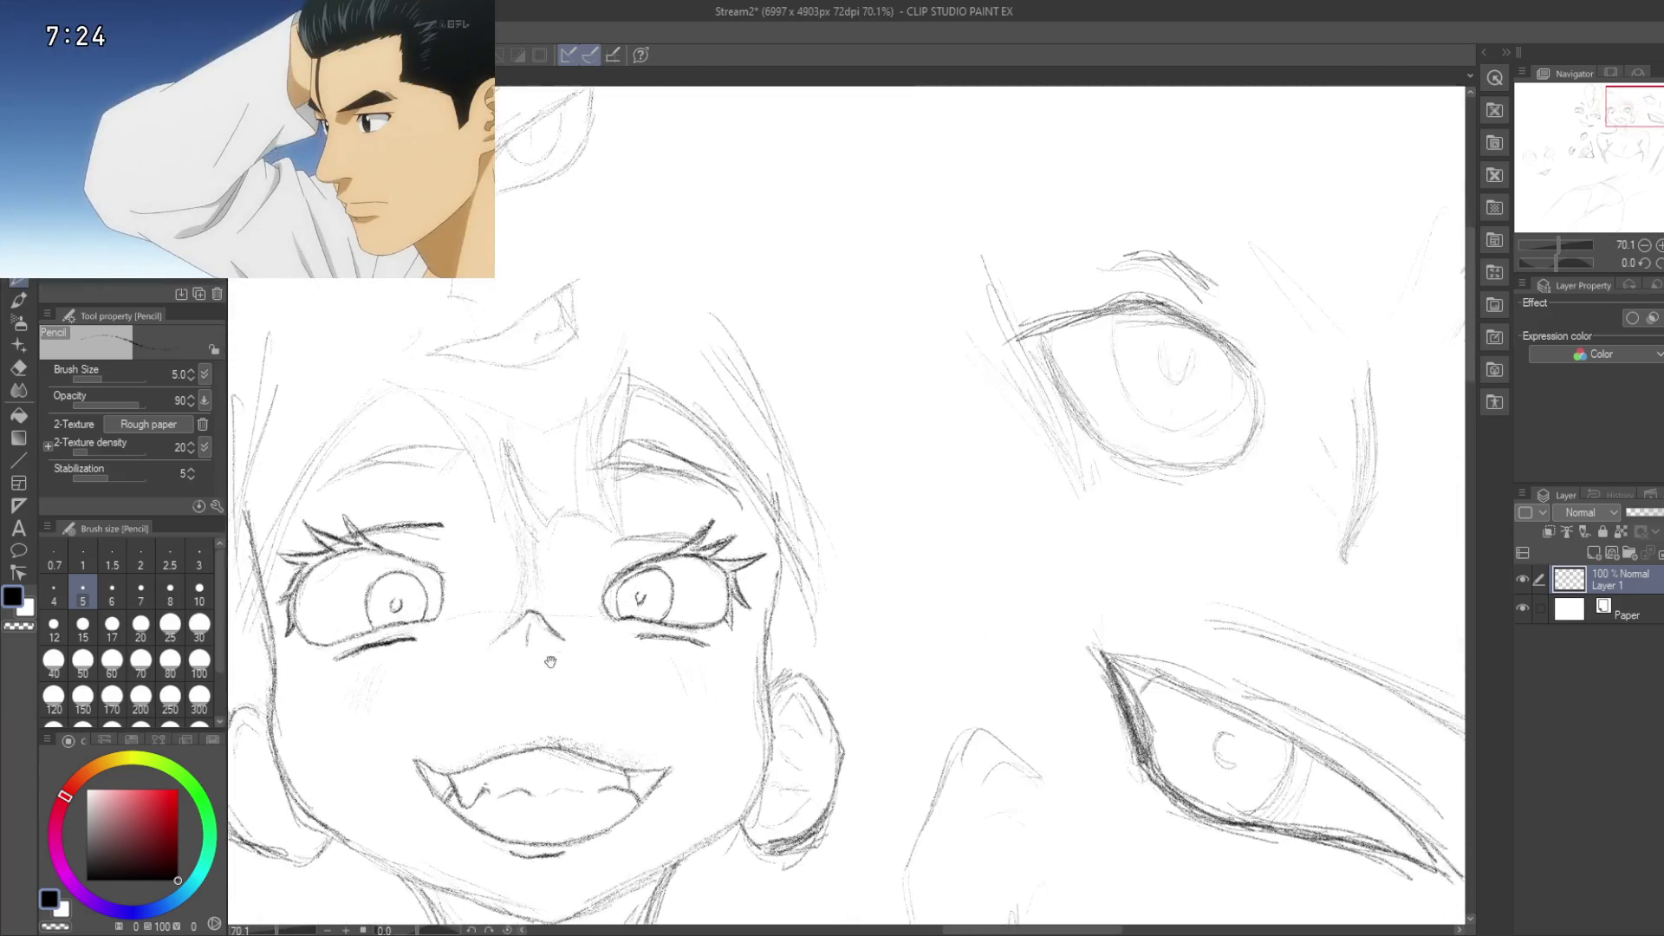
drag(698, 547, 709, 663)
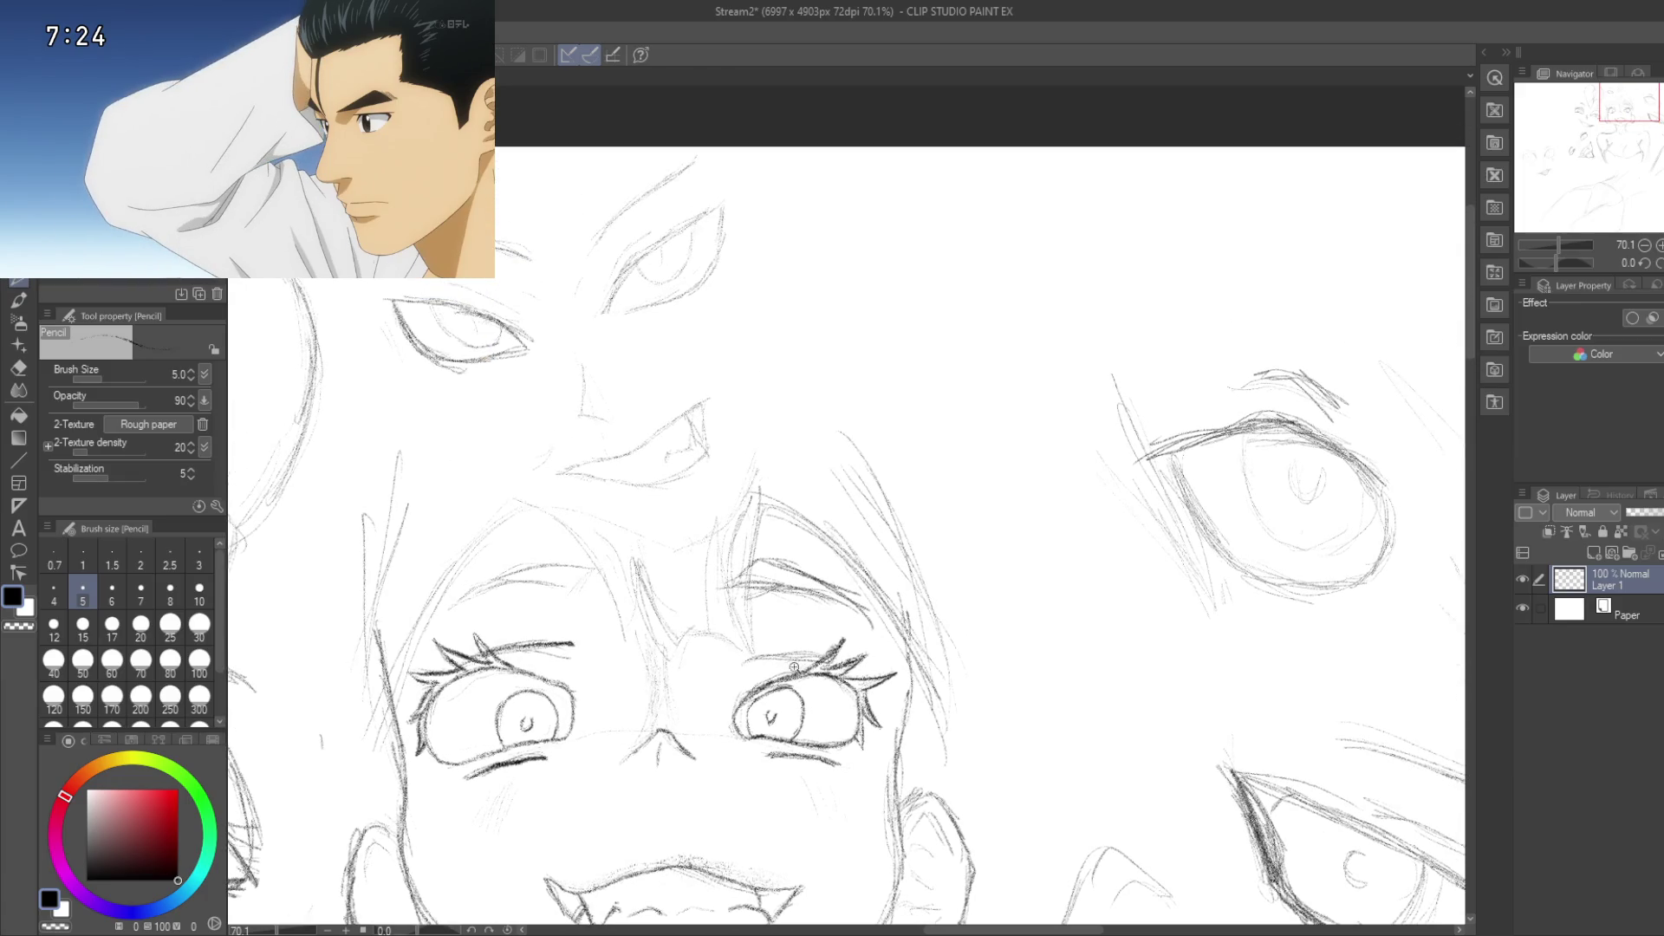
scroll(749, 661, up, 4)
drag(743, 663, 889, 642)
Step: Briefly toggle the eraser near the left eyebrow, return to the pencil, and zoom out
scroll(737, 557, down, 6)
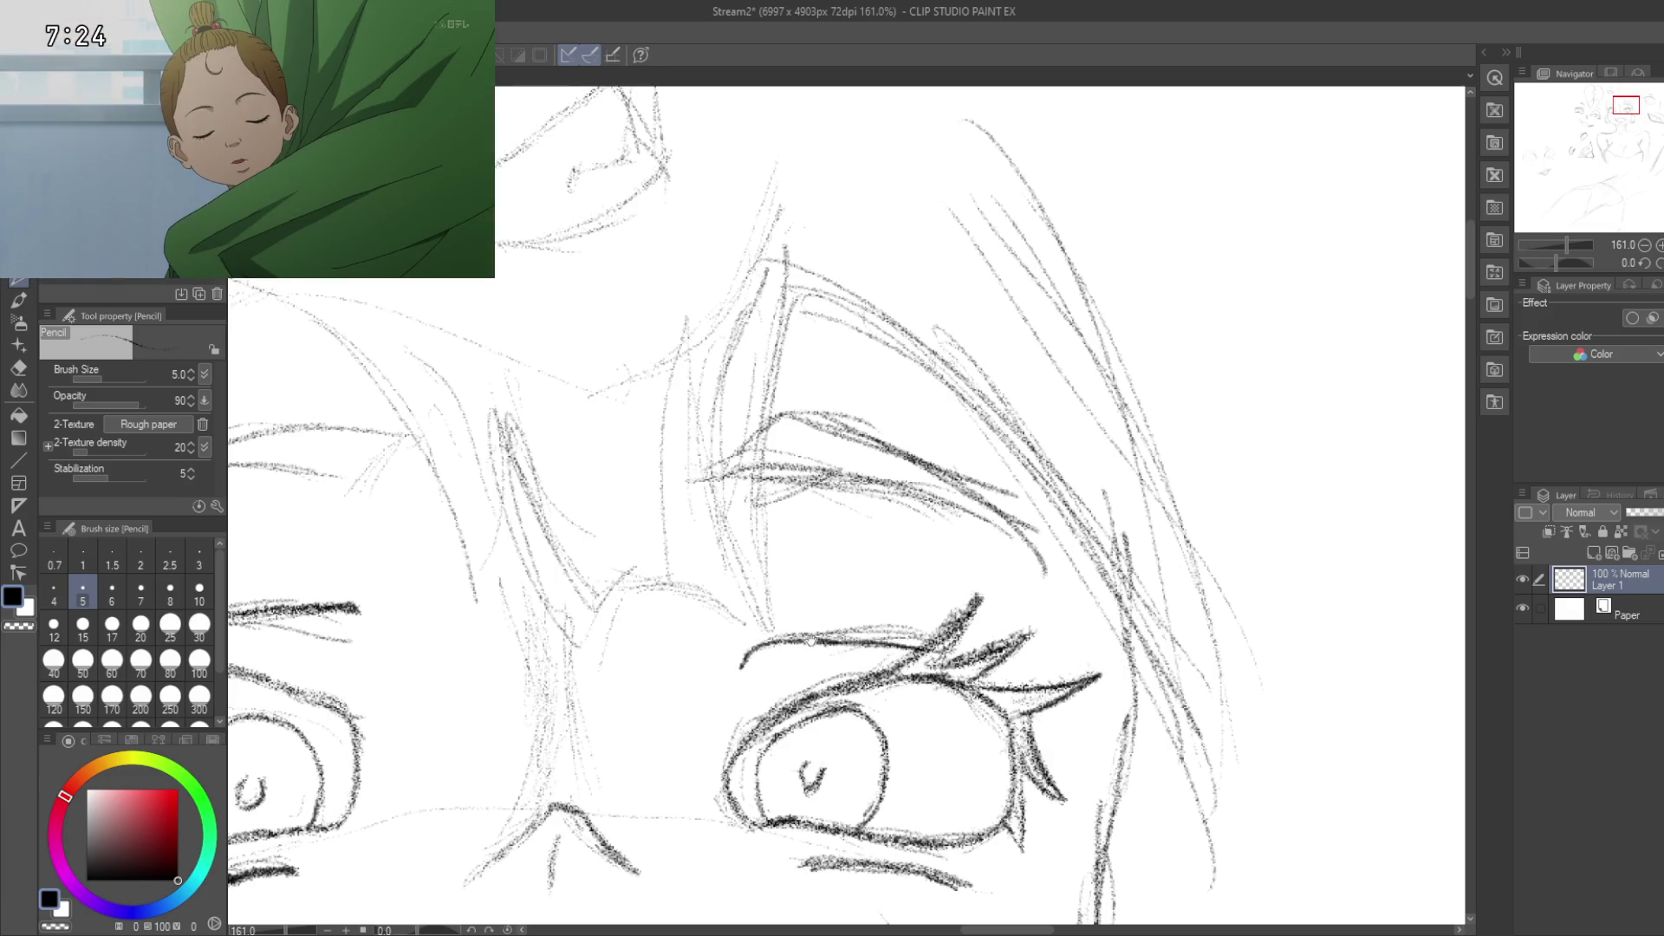
scroll(737, 557, up, 3)
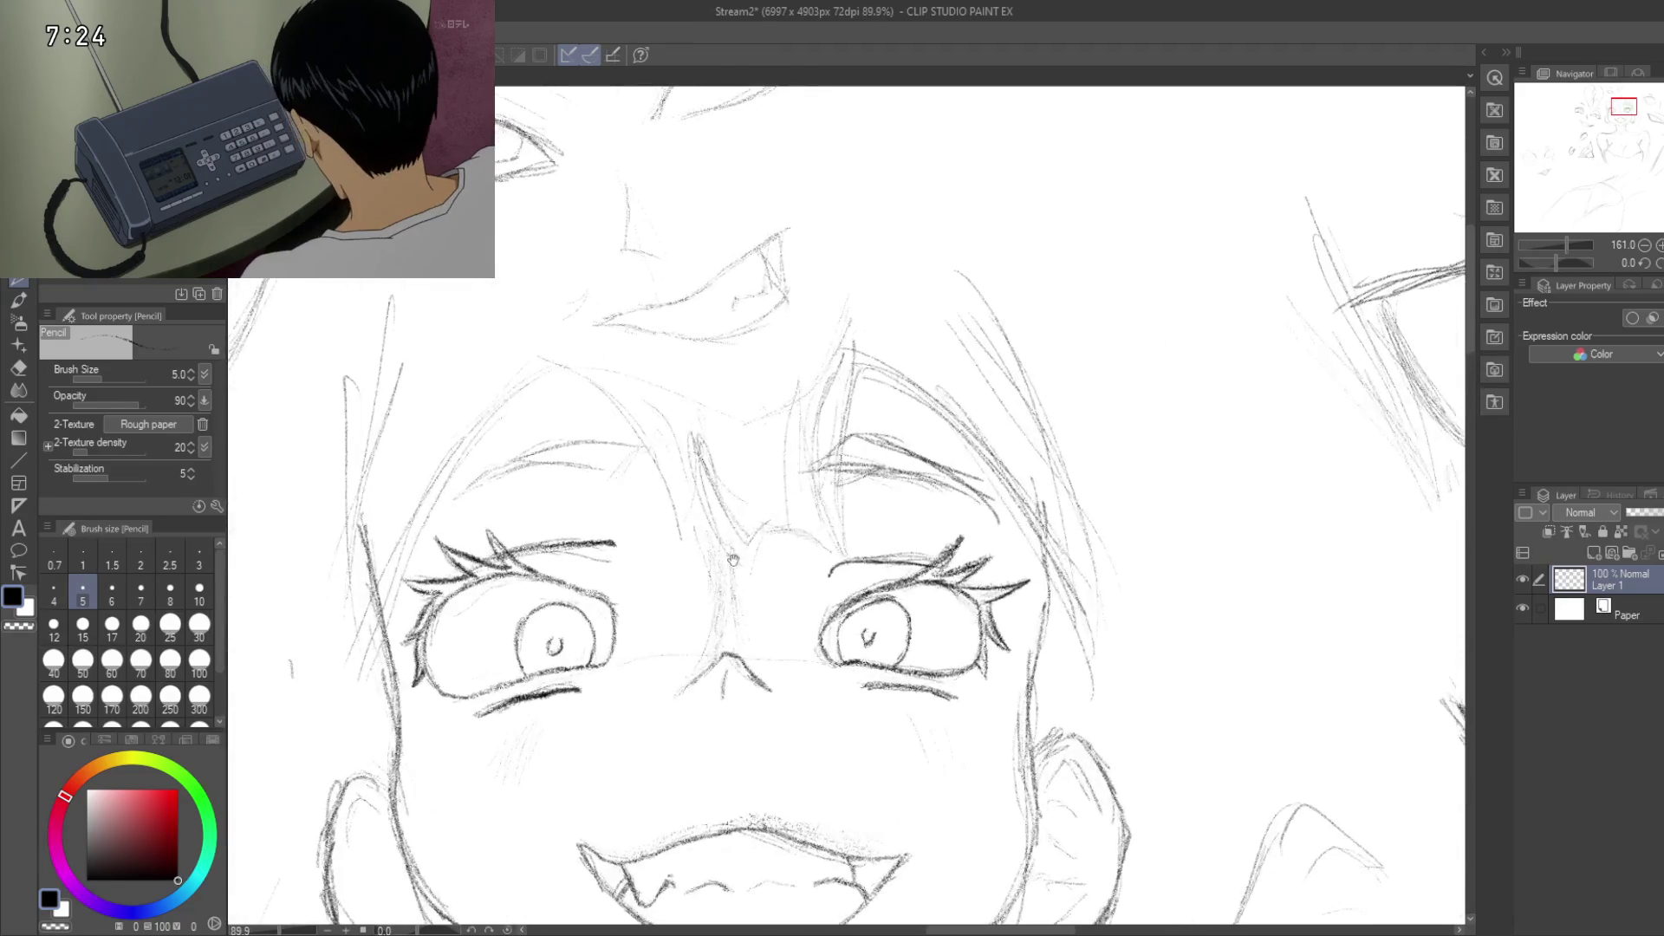
scroll(735, 510, up, 3)
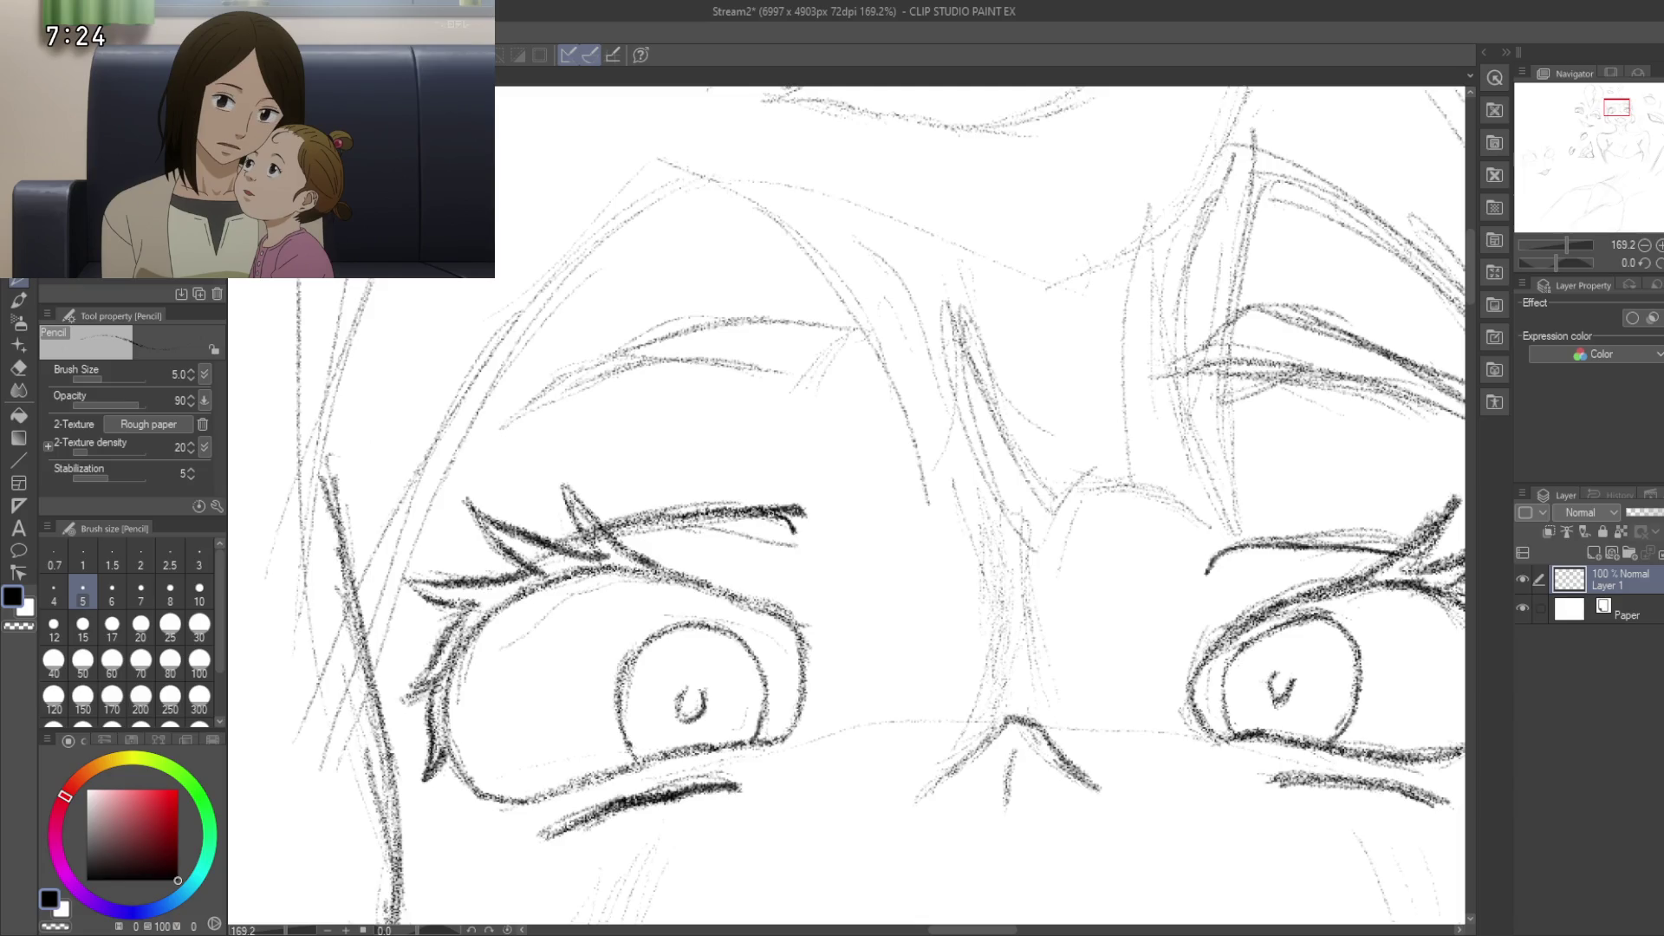
mouse_move(712, 519)
mouse_down()
mouse_move(755, 446)
mouse_move(713, 478)
mouse_up()
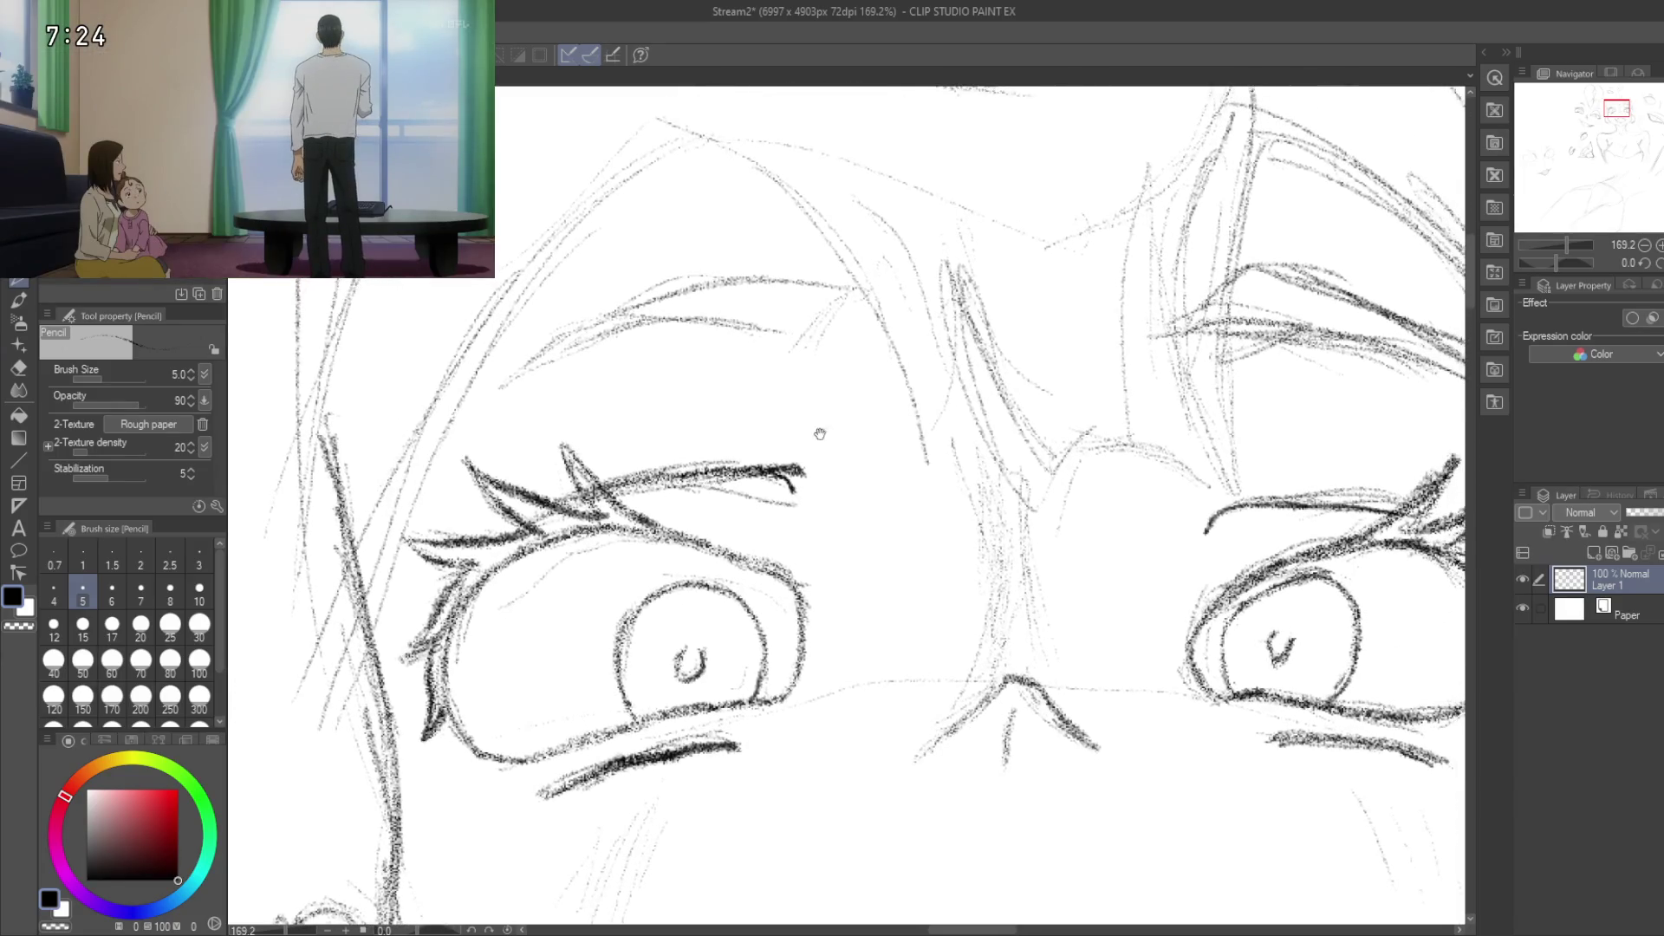
key(e)
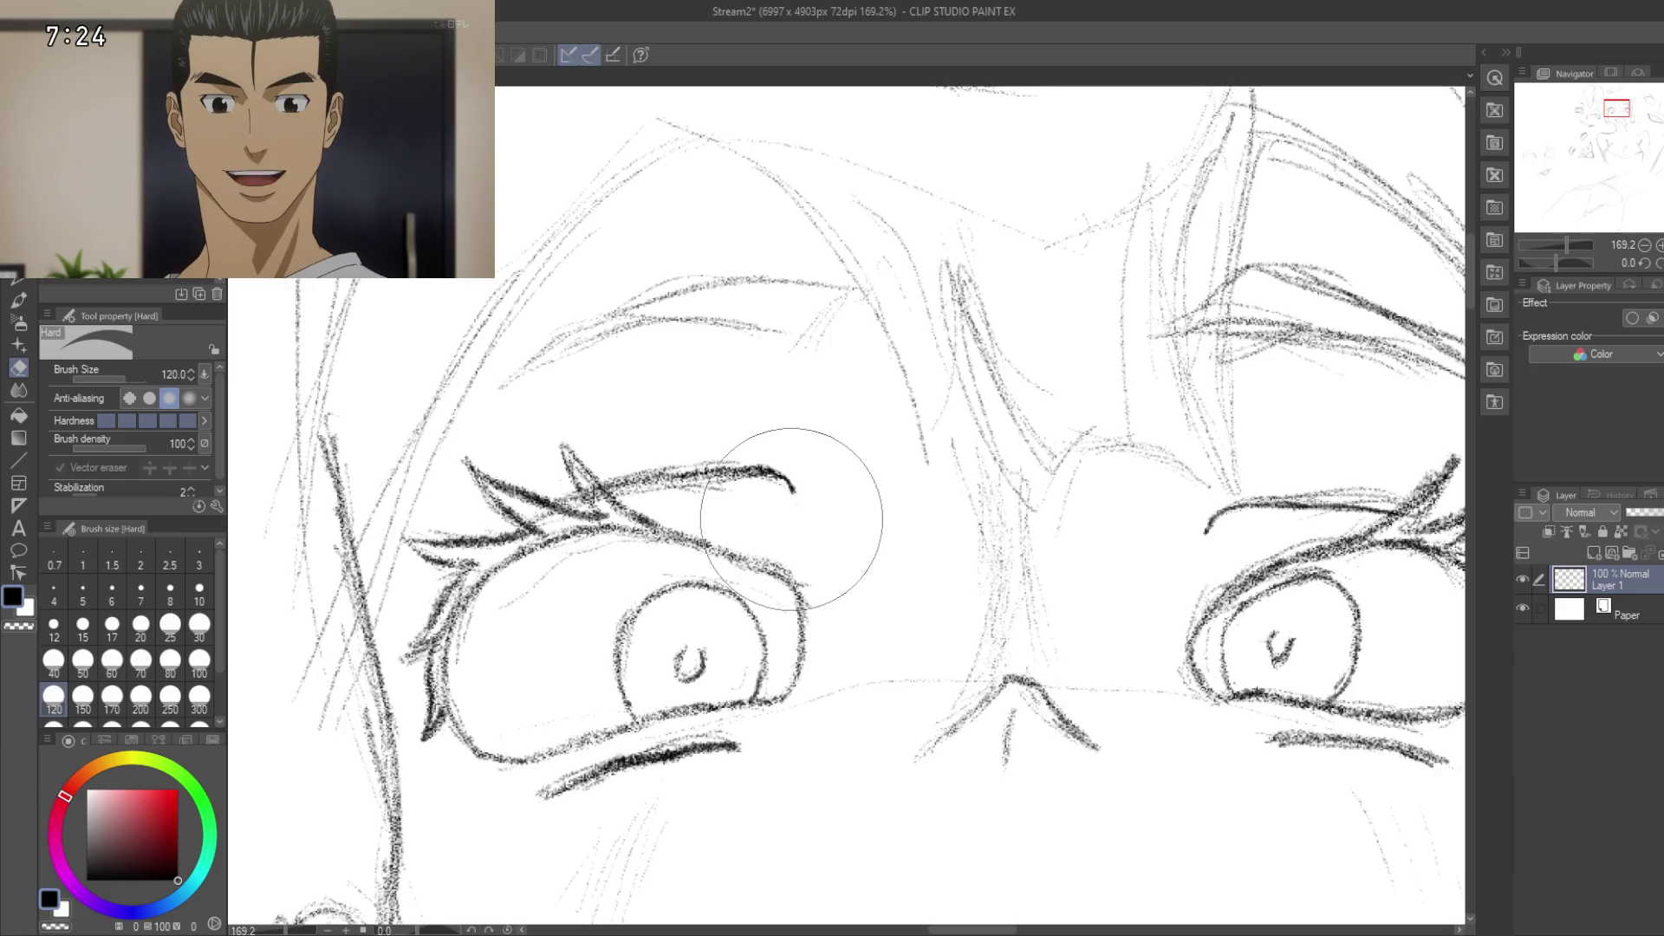
key(p)
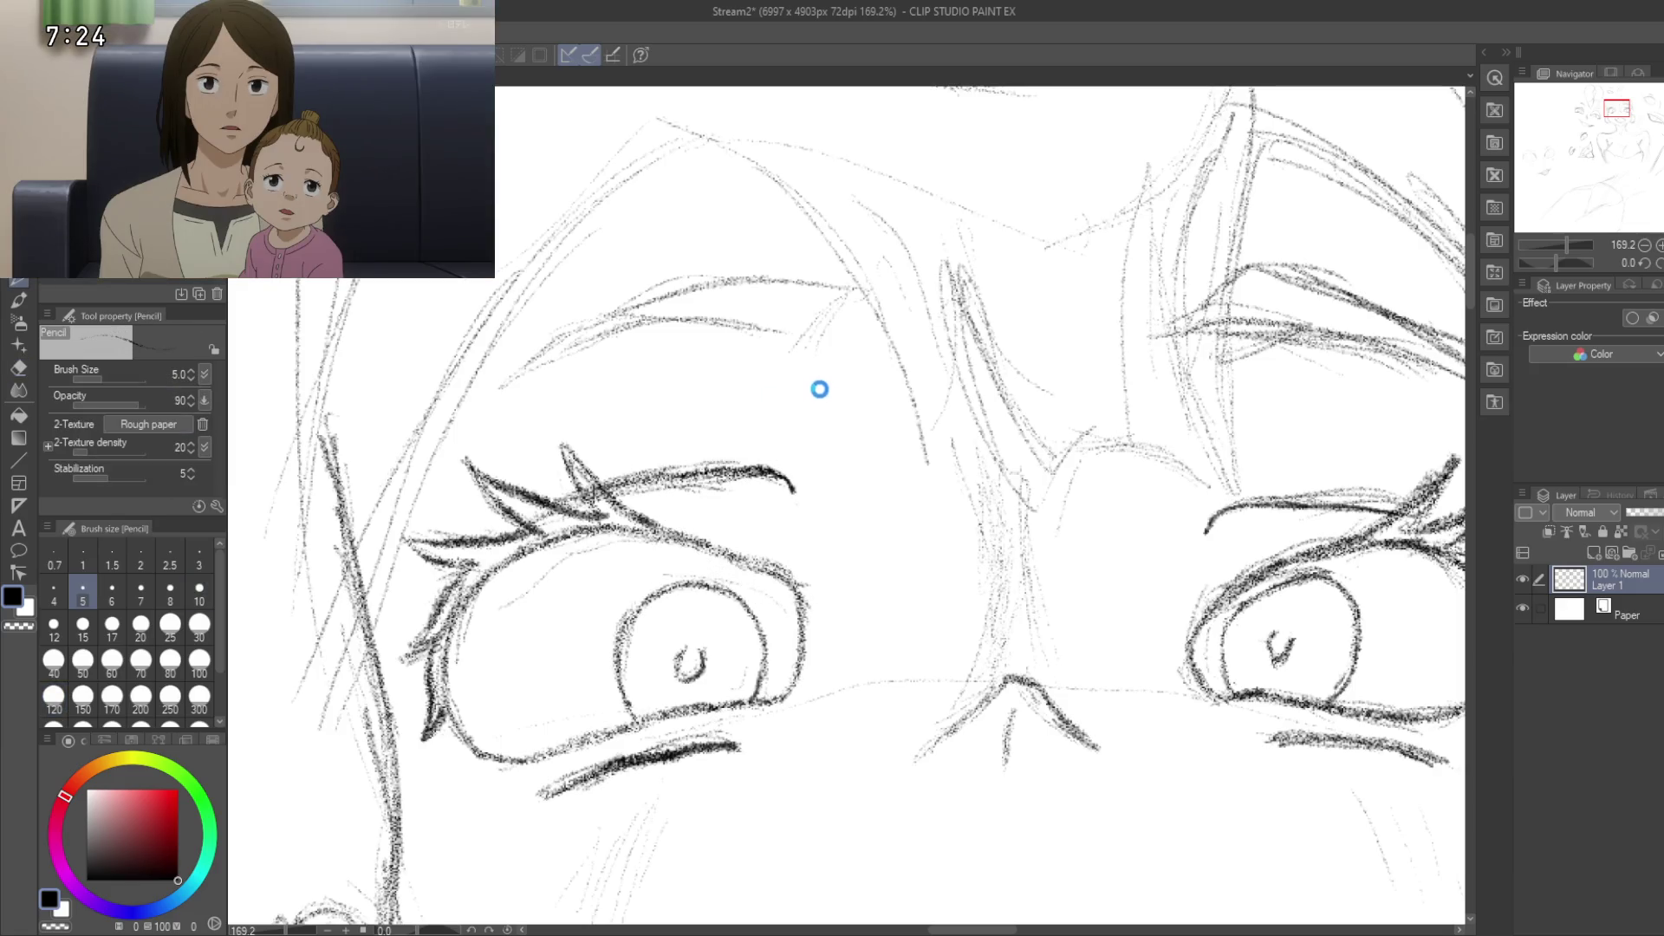
drag(819, 389, 710, 232)
scroll(710, 231, down, 5)
scroll(759, 172, up, 2)
scroll(759, 172, up, 1)
scroll(786, 277, down, 4)
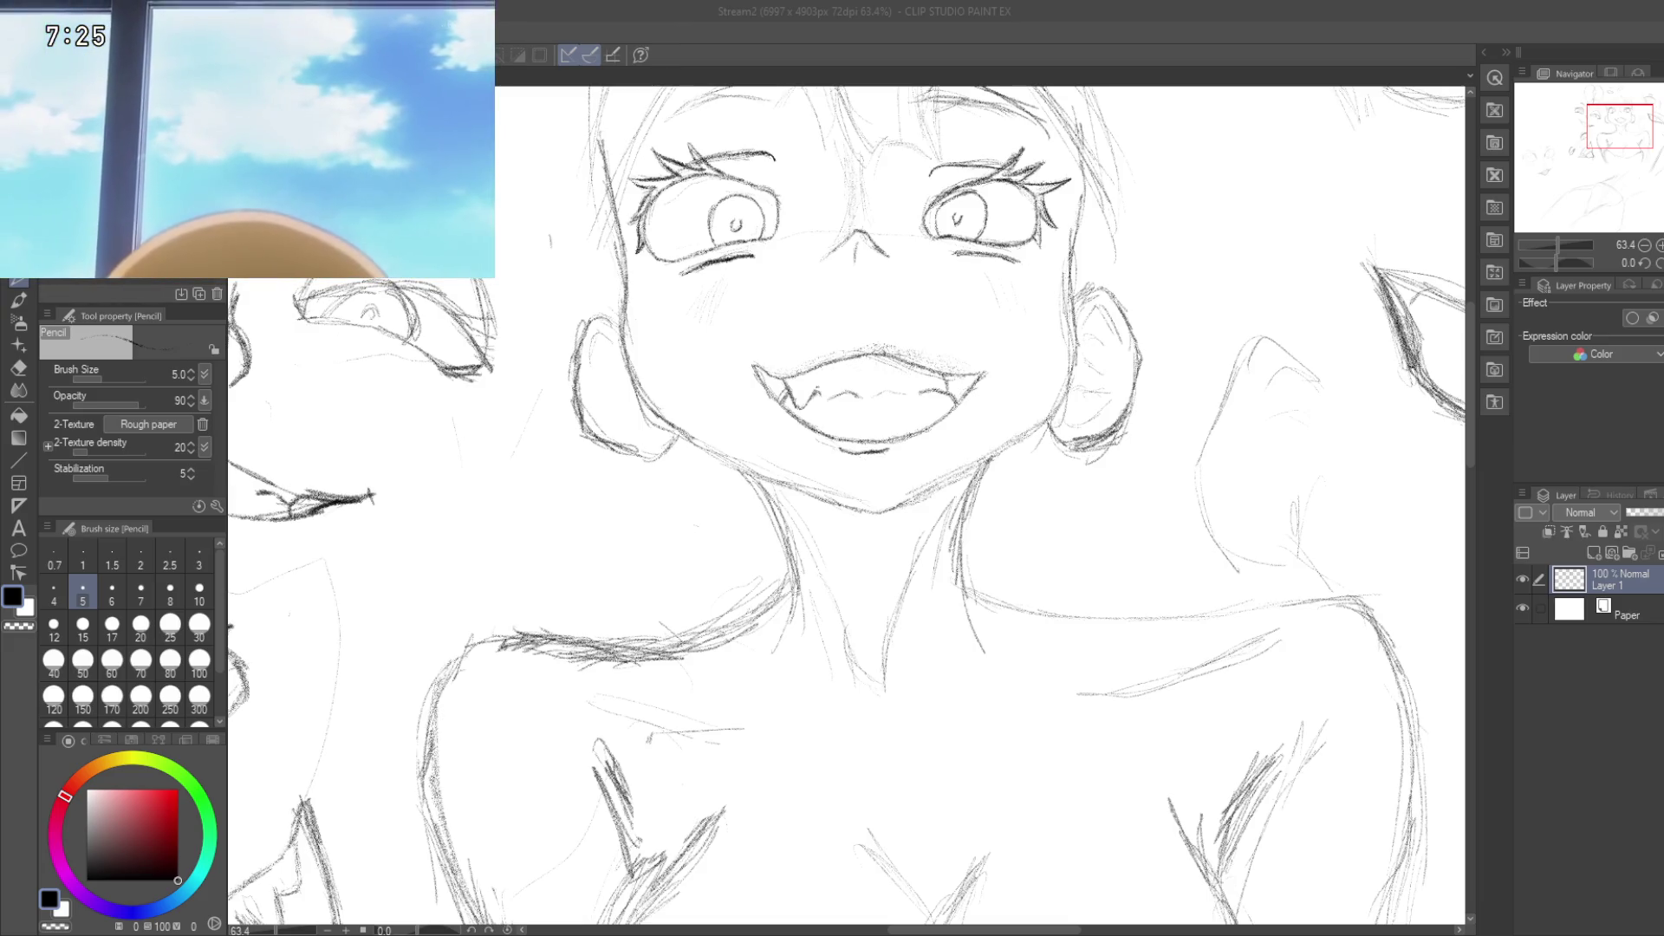
mouse_move(706, 483)
mouse_down()
mouse_move(668, 550)
mouse_move(732, 501)
mouse_up()
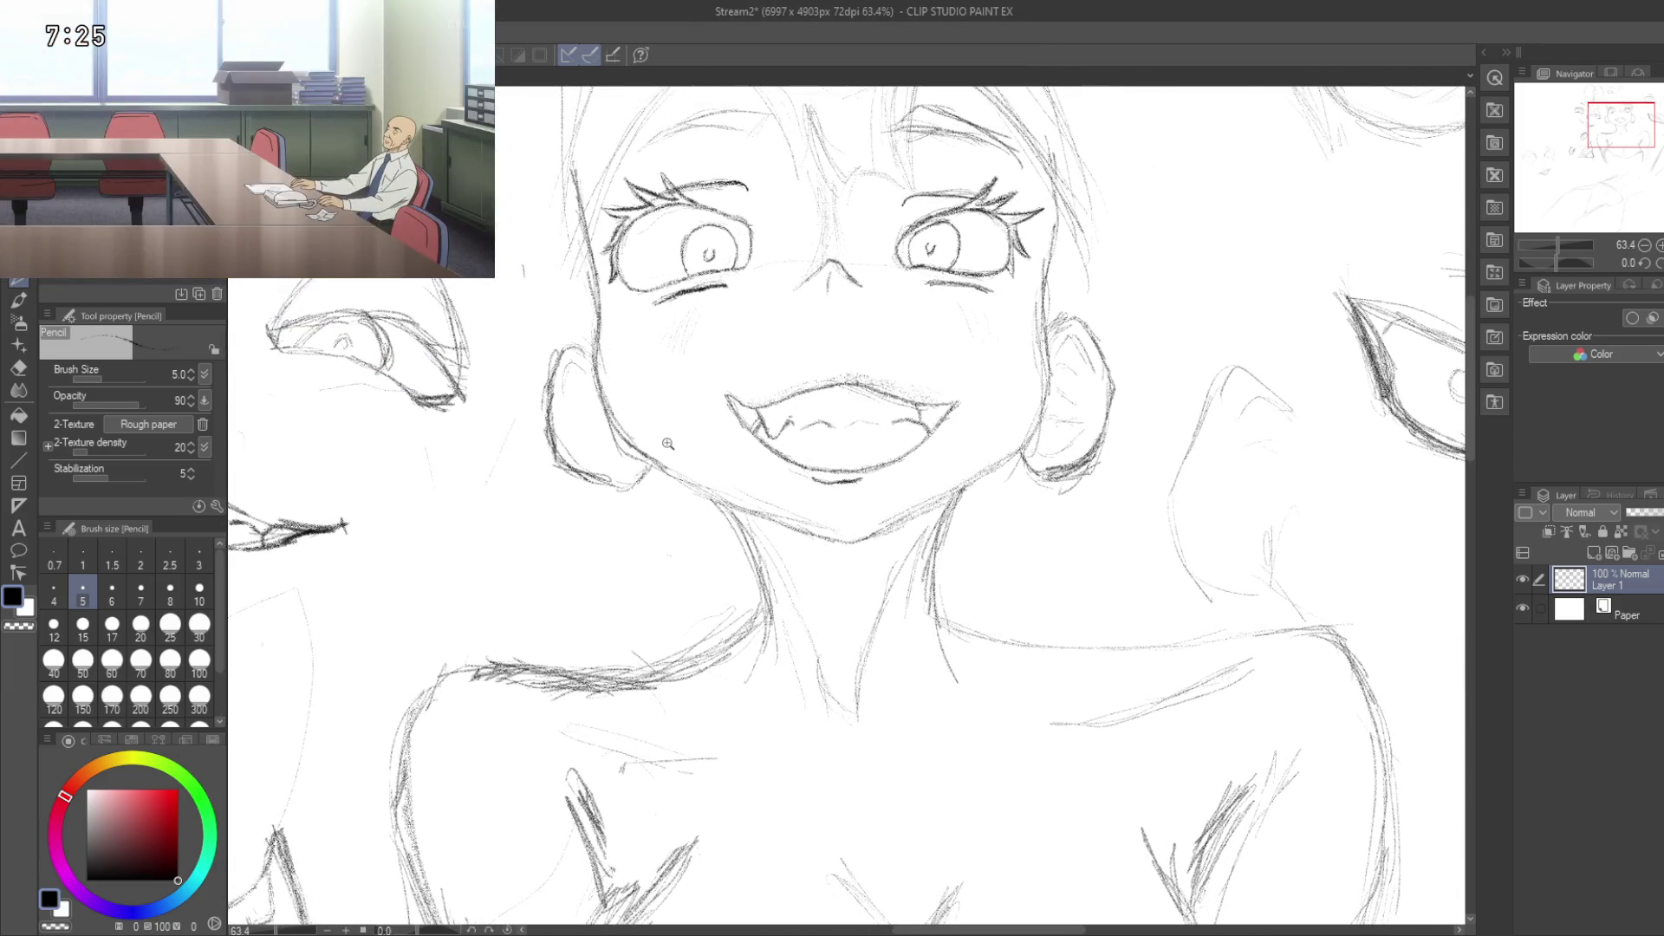
scroll(668, 443, up, 5)
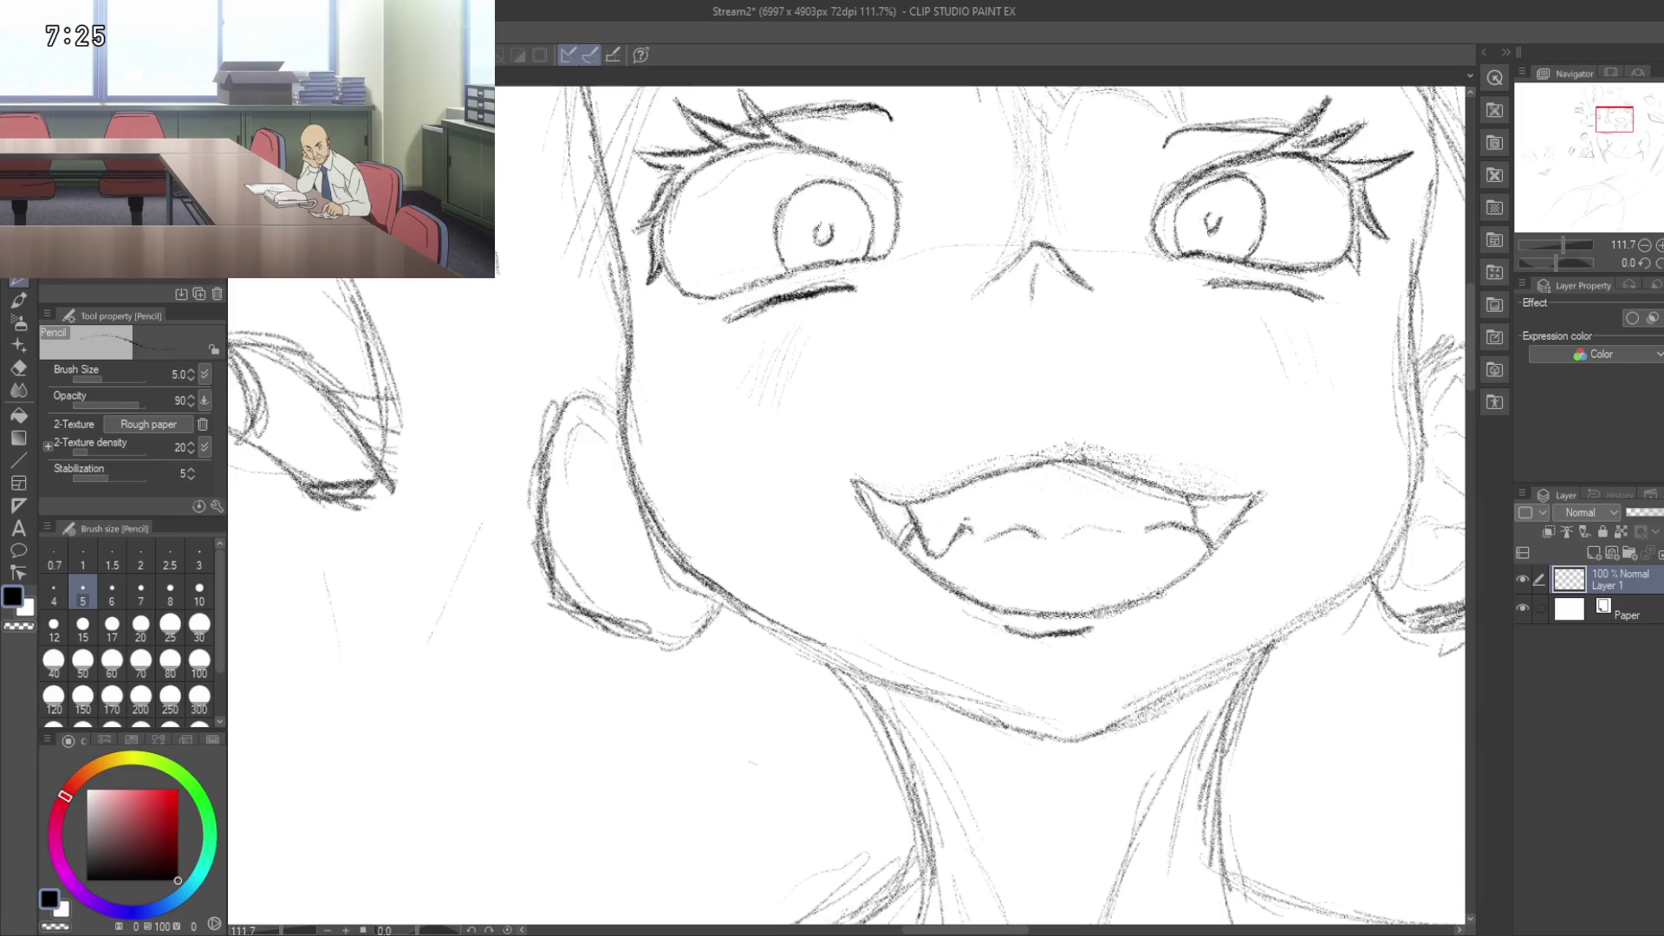
mouse_move(868, 660)
mouse_down()
mouse_move(586, 502)
mouse_move(488, 391)
mouse_move(598, 490)
mouse_move(648, 473)
mouse_move(669, 440)
mouse_up()
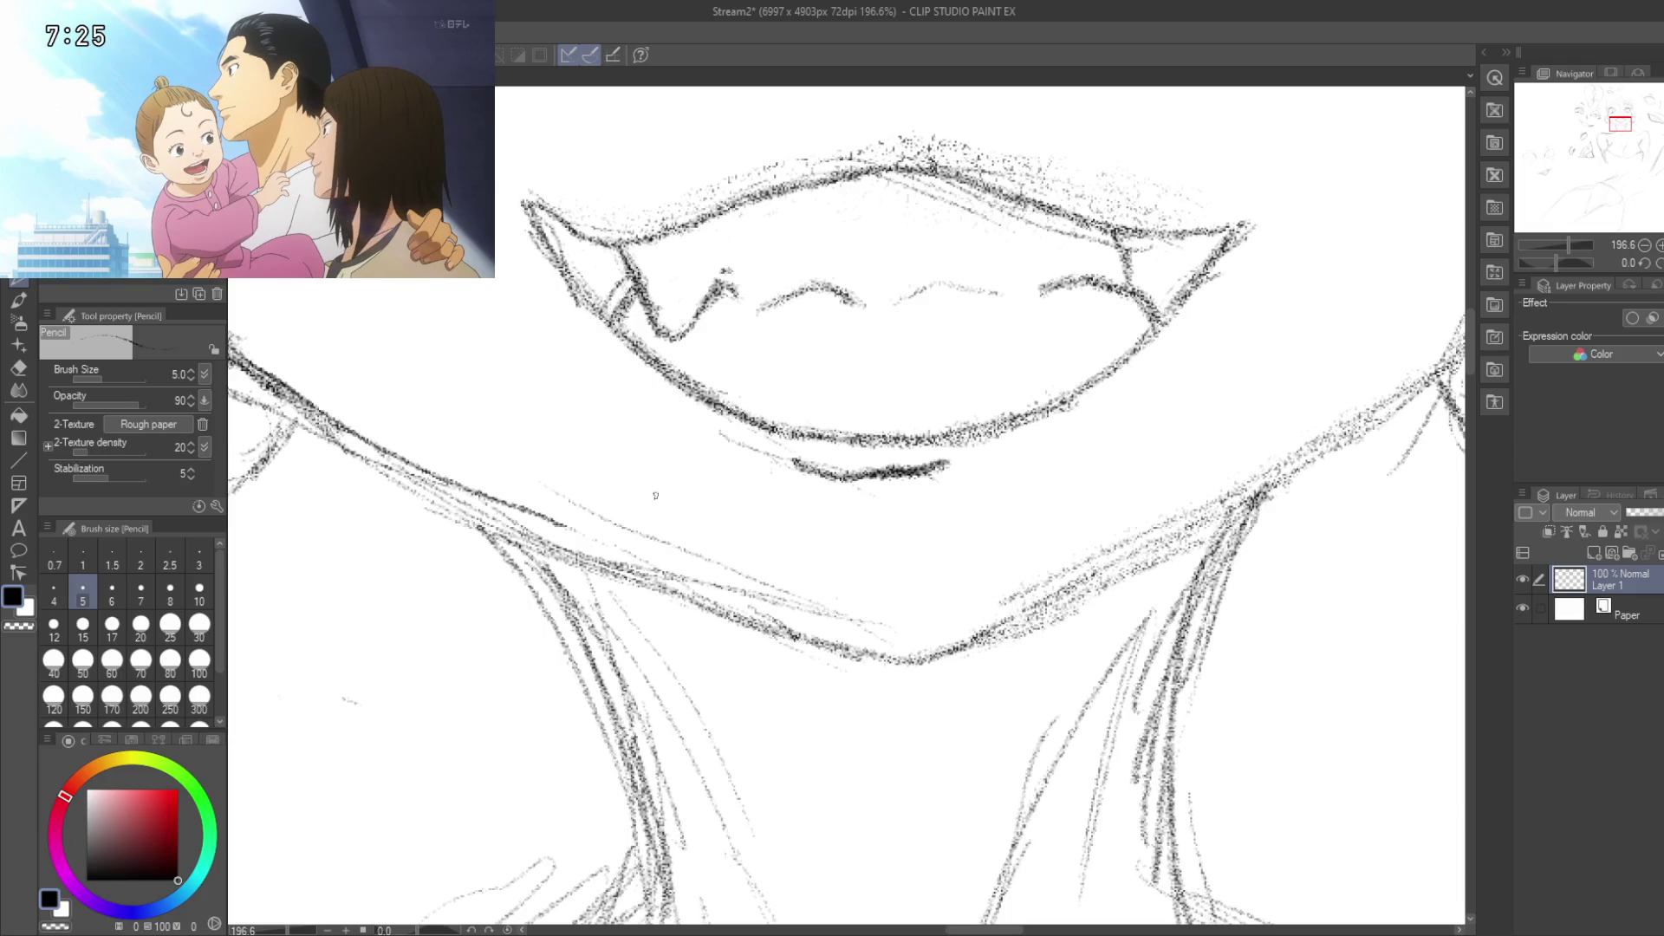
mouse_move(522, 511)
mouse_down()
mouse_move(683, 588)
mouse_move(919, 659)
mouse_move(590, 709)
mouse_move(713, 674)
mouse_move(1049, 490)
mouse_up()
drag(1034, 410, 809, 553)
mouse_move(942, 574)
mouse_down()
mouse_move(877, 487)
mouse_move(764, 654)
mouse_up()
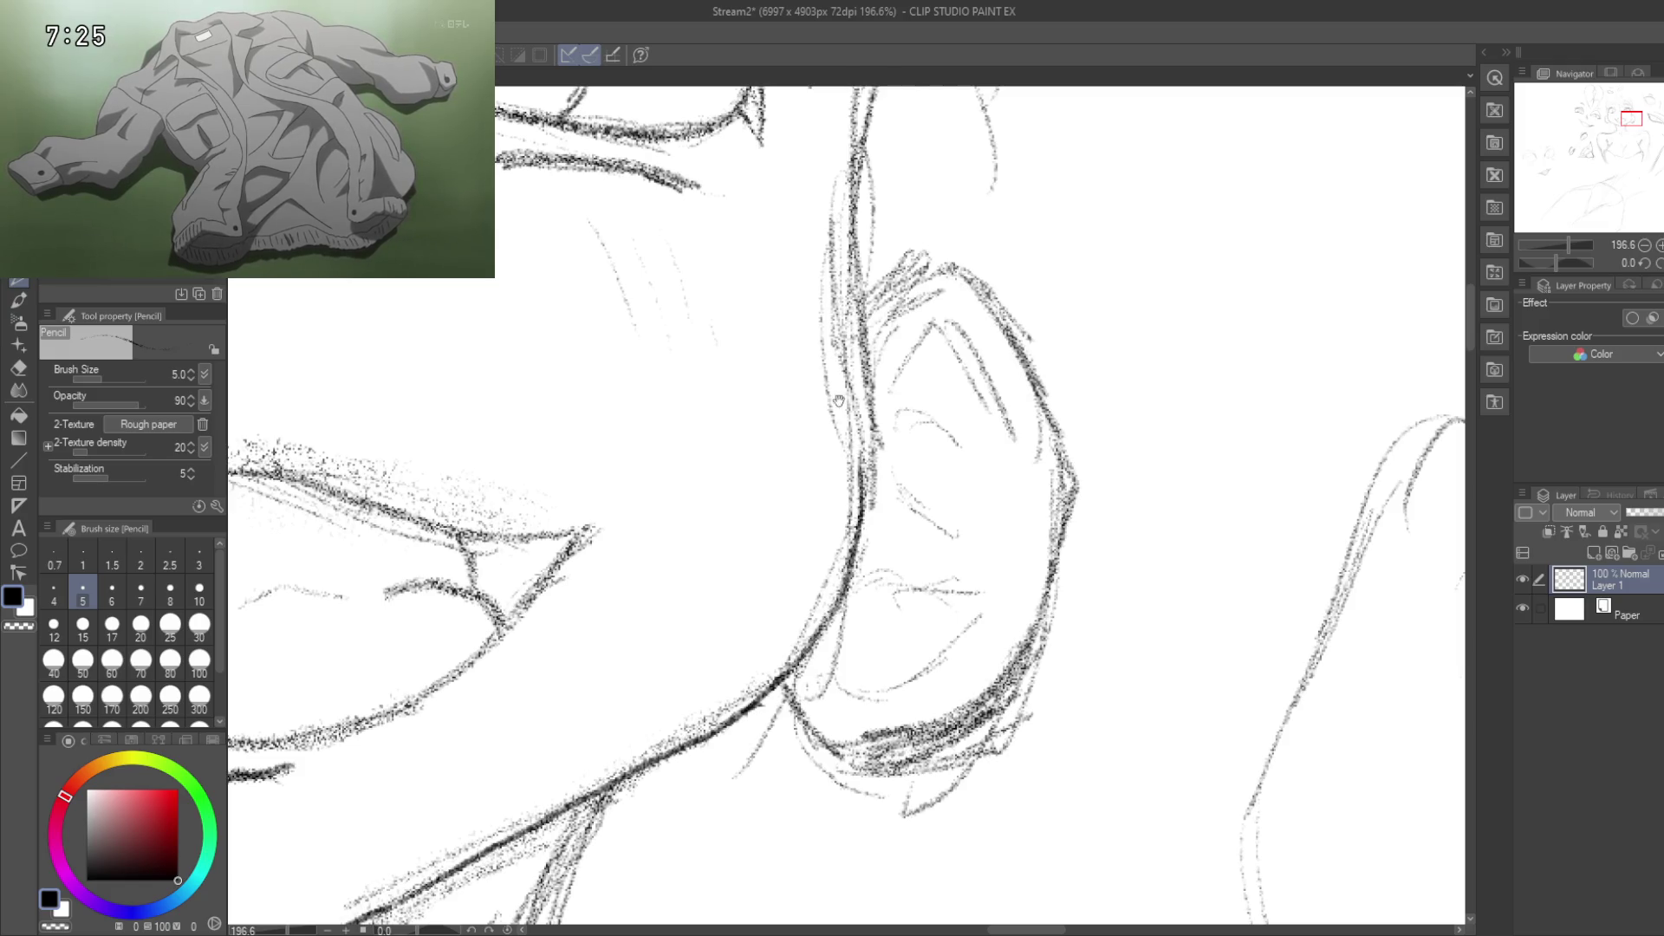
drag(840, 408, 760, 495)
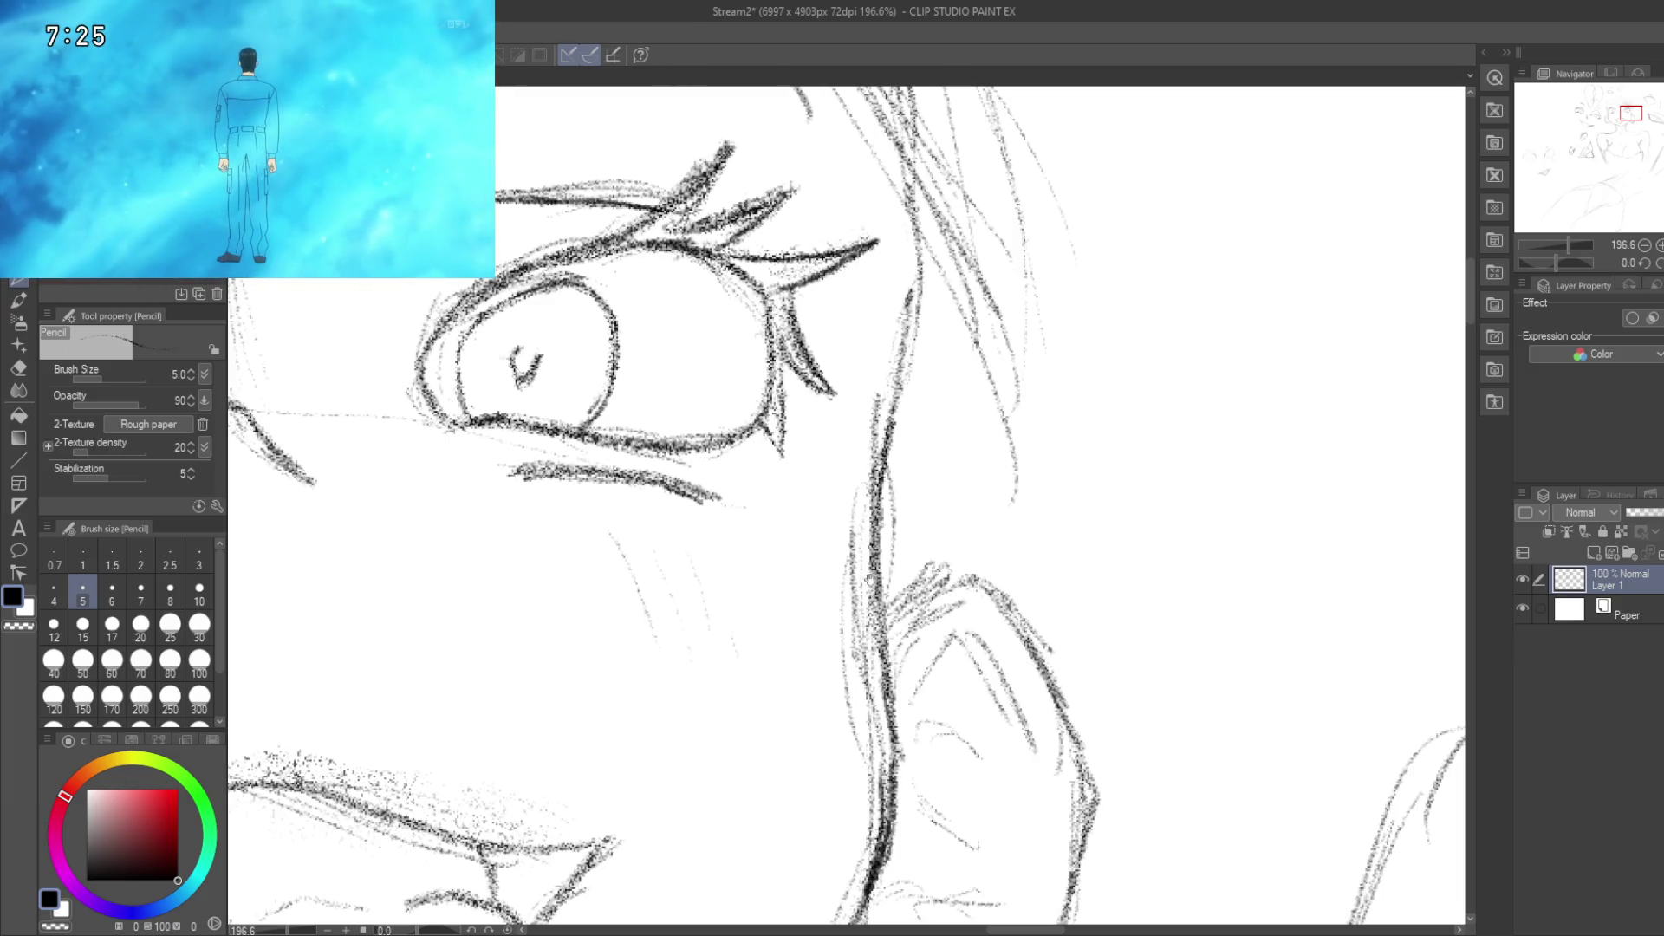
mouse_move(817, 409)
mouse_down()
mouse_move(836, 616)
mouse_move(917, 542)
mouse_move(924, 503)
mouse_up()
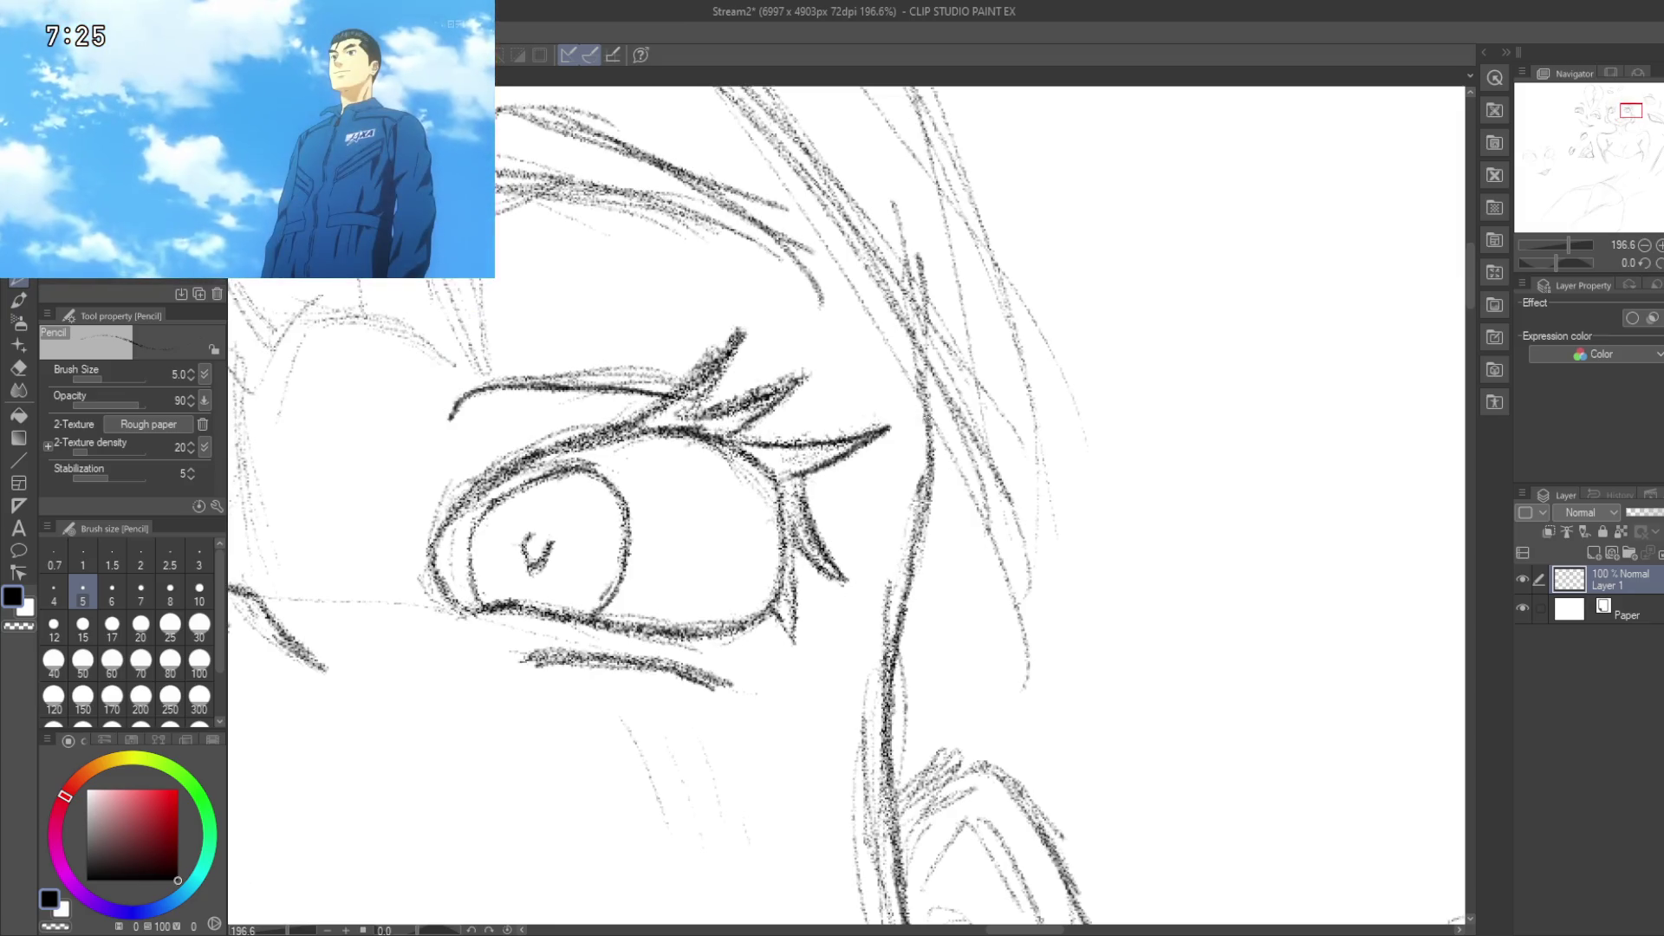
scroll(874, 542, down, 5)
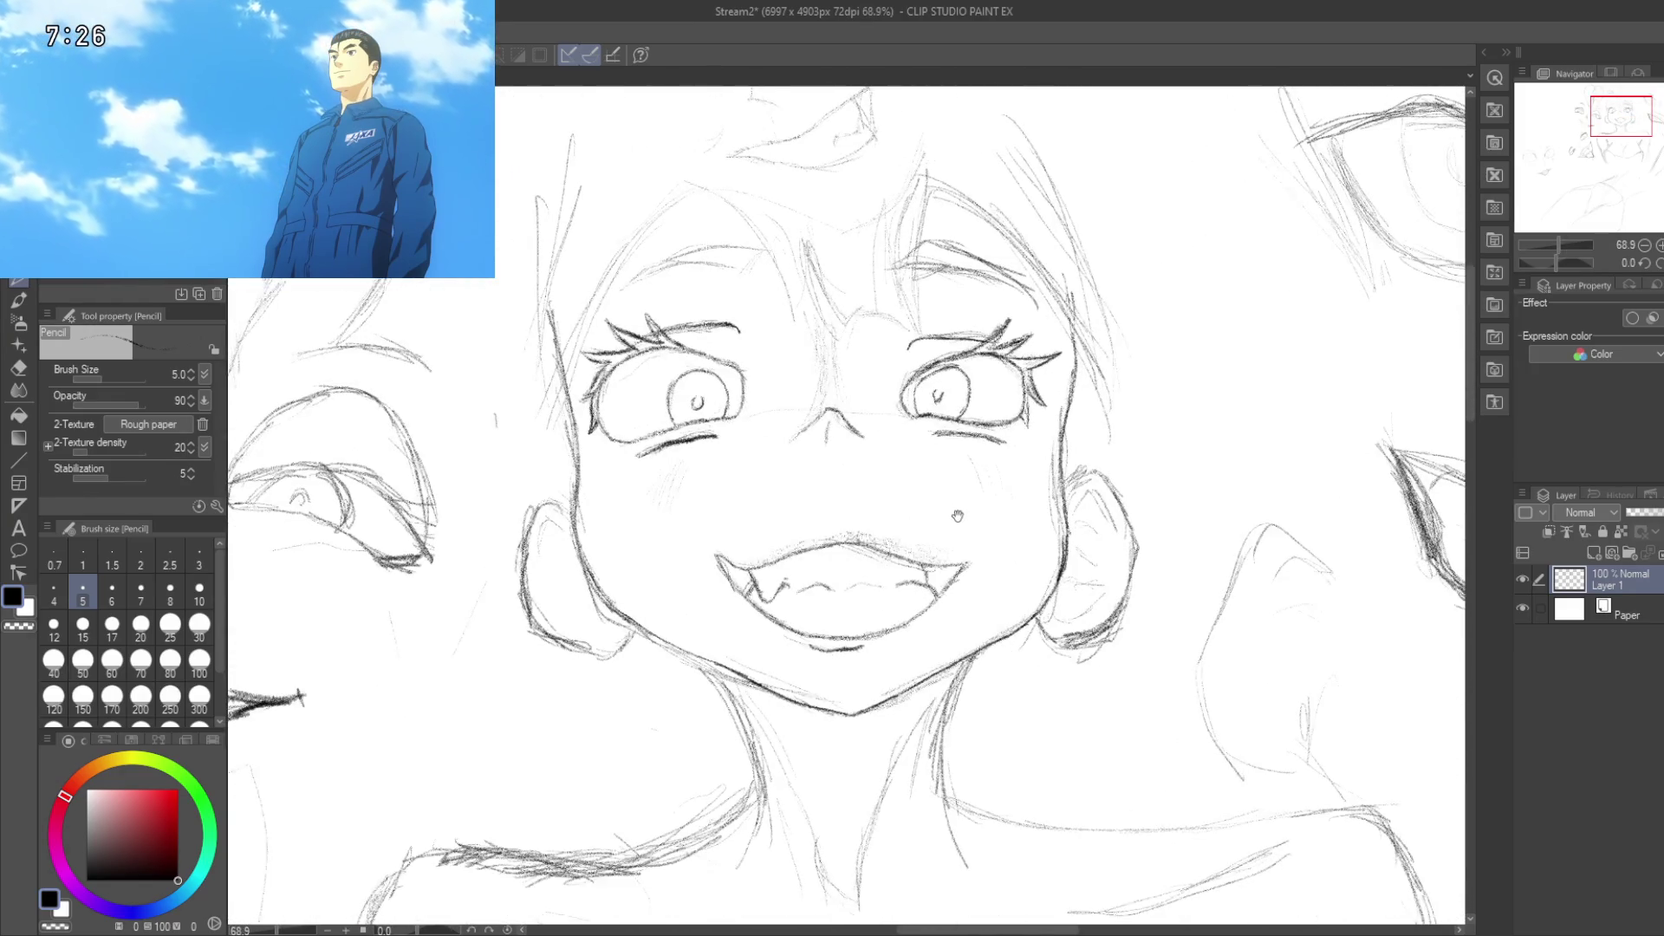
Step: Trace a firmer left neck line, then survey the right neck, shoulders and collarbone
scroll(867, 477, down, 5)
scroll(683, 443, up, 4)
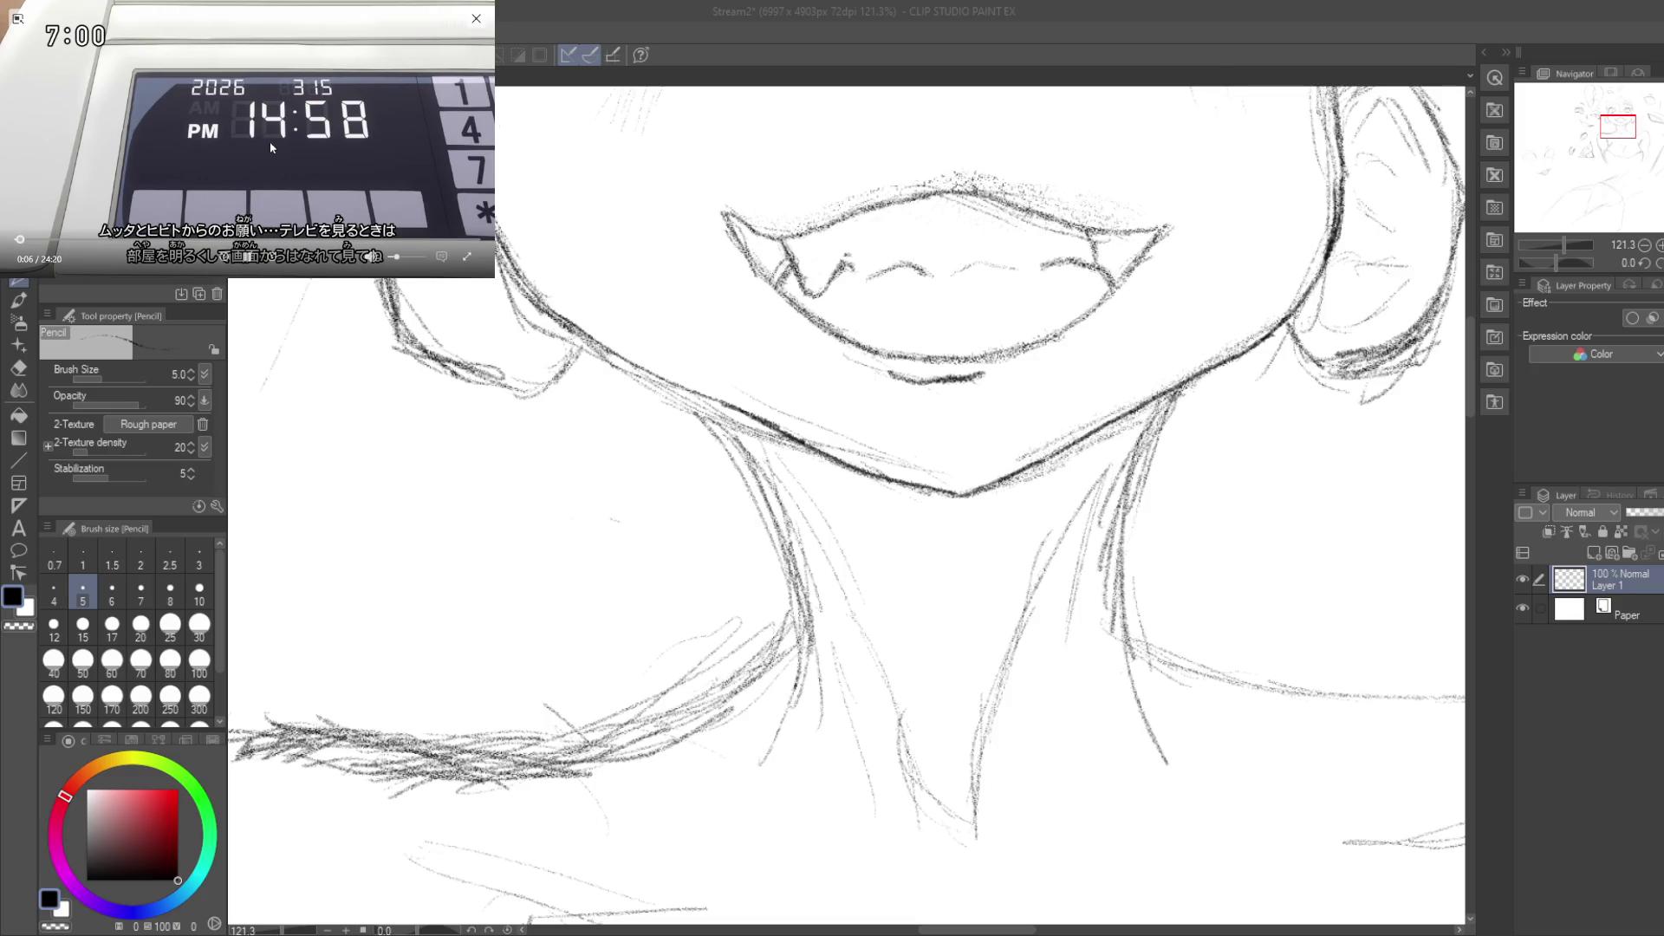
click(630, 408)
mouse_move(663, 477)
mouse_down()
mouse_move(583, 309)
mouse_move(610, 320)
mouse_up()
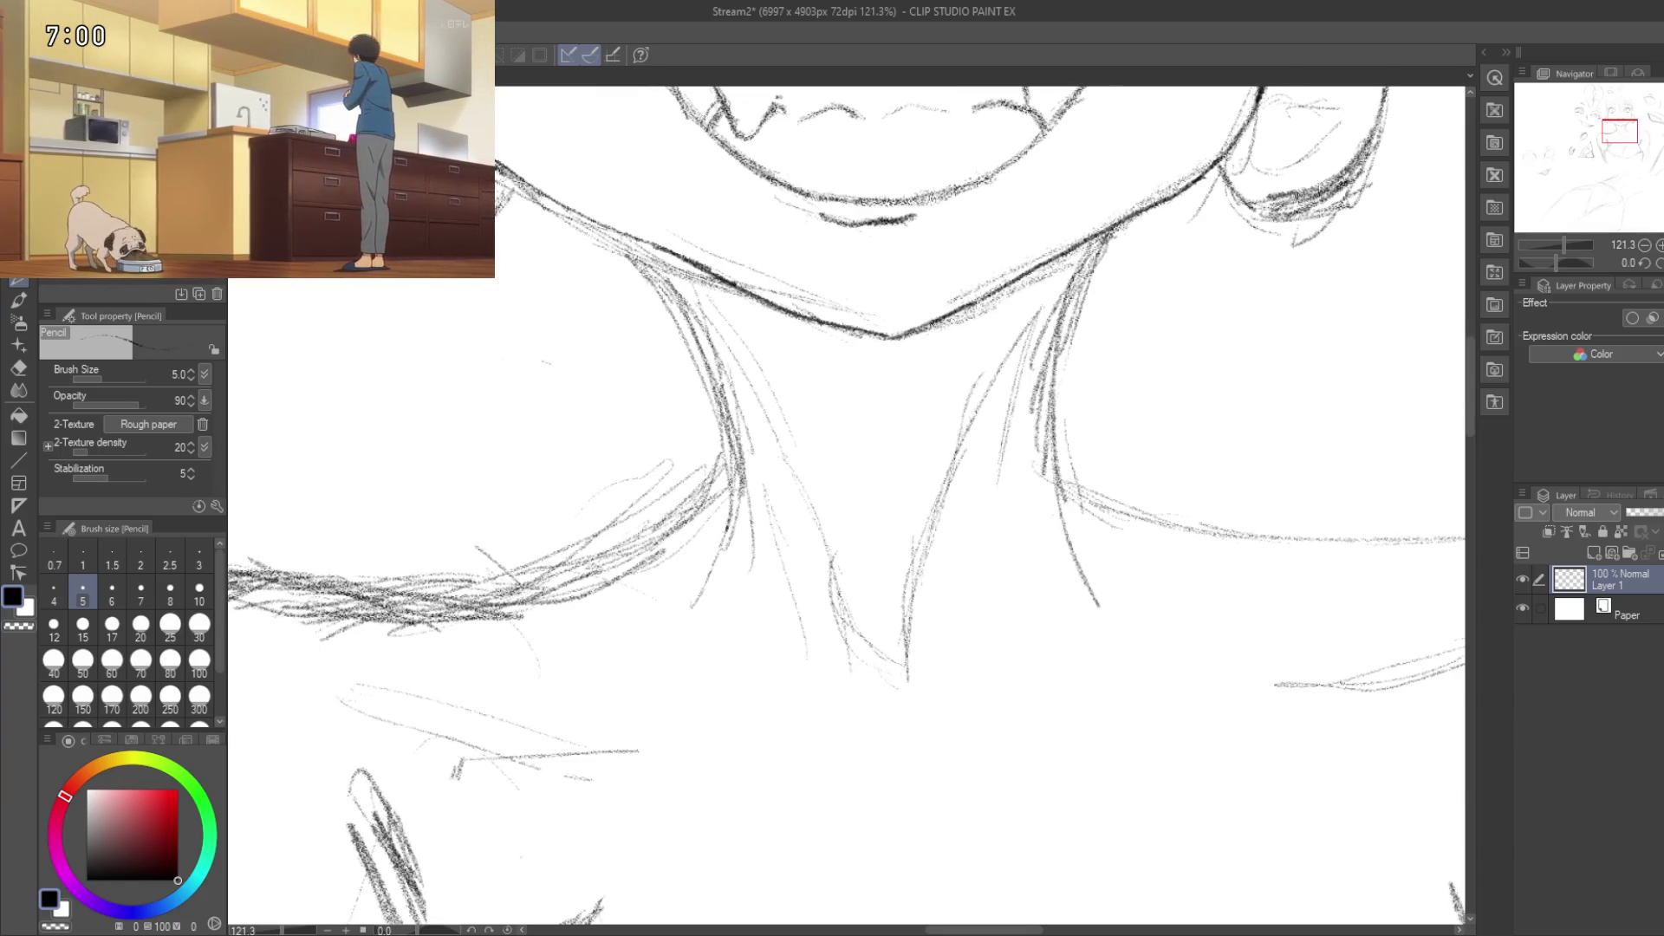
drag(628, 233, 698, 333)
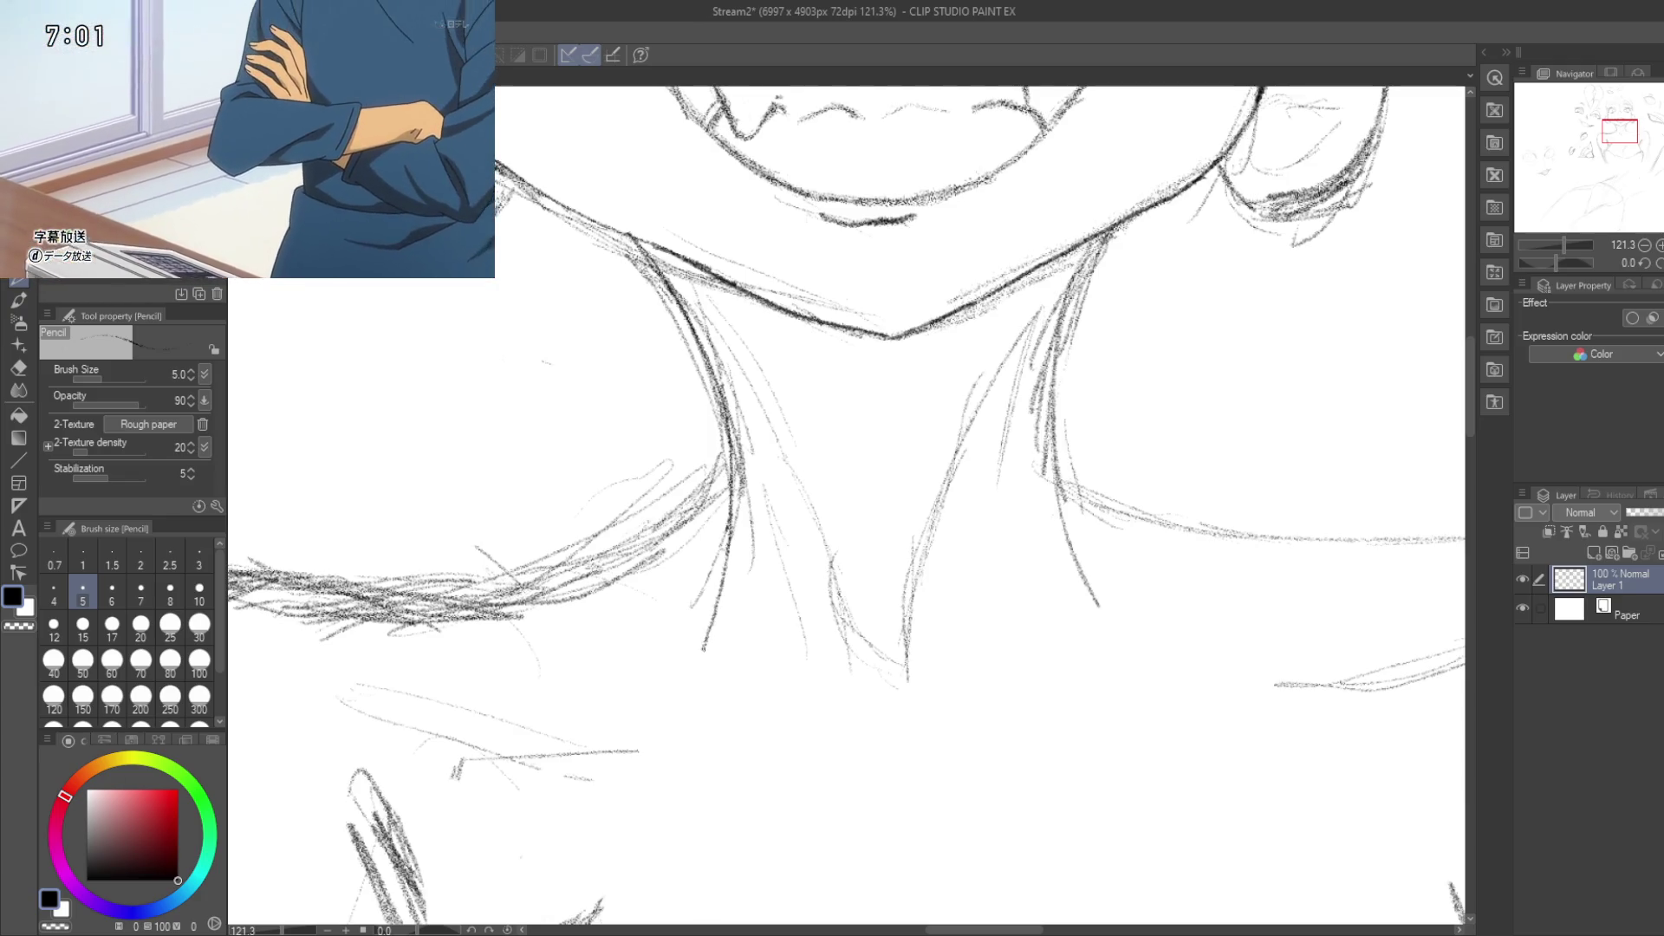
mouse_move(1143, 245)
mouse_down()
mouse_move(911, 259)
mouse_move(843, 315)
mouse_up()
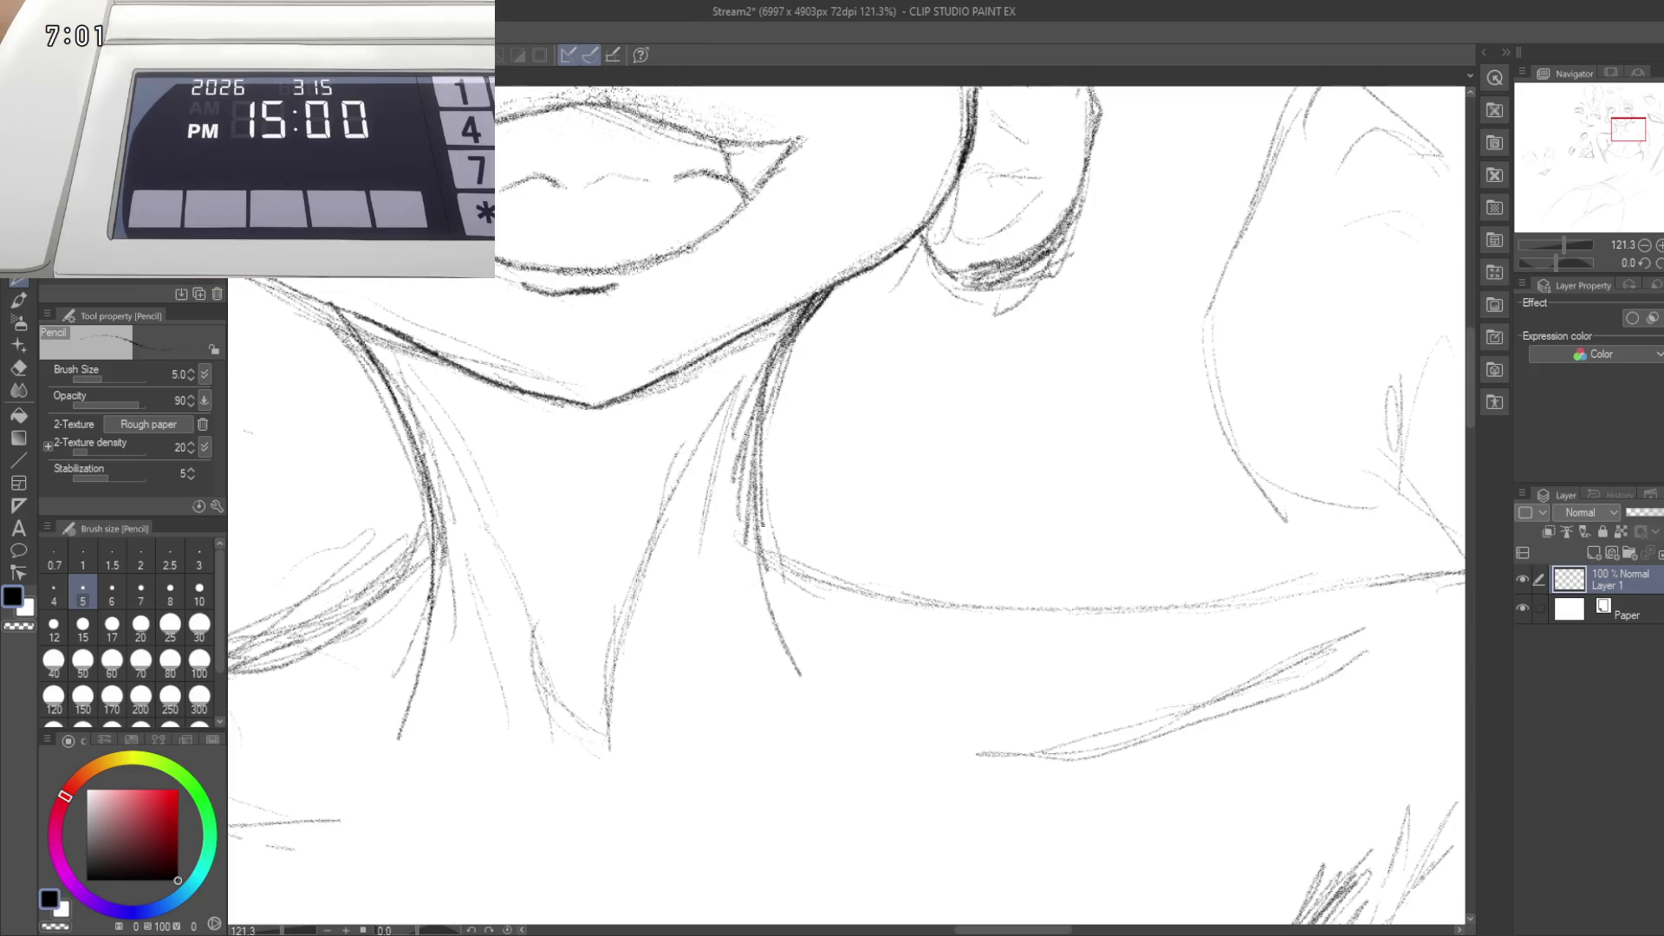
drag(770, 552, 690, 491)
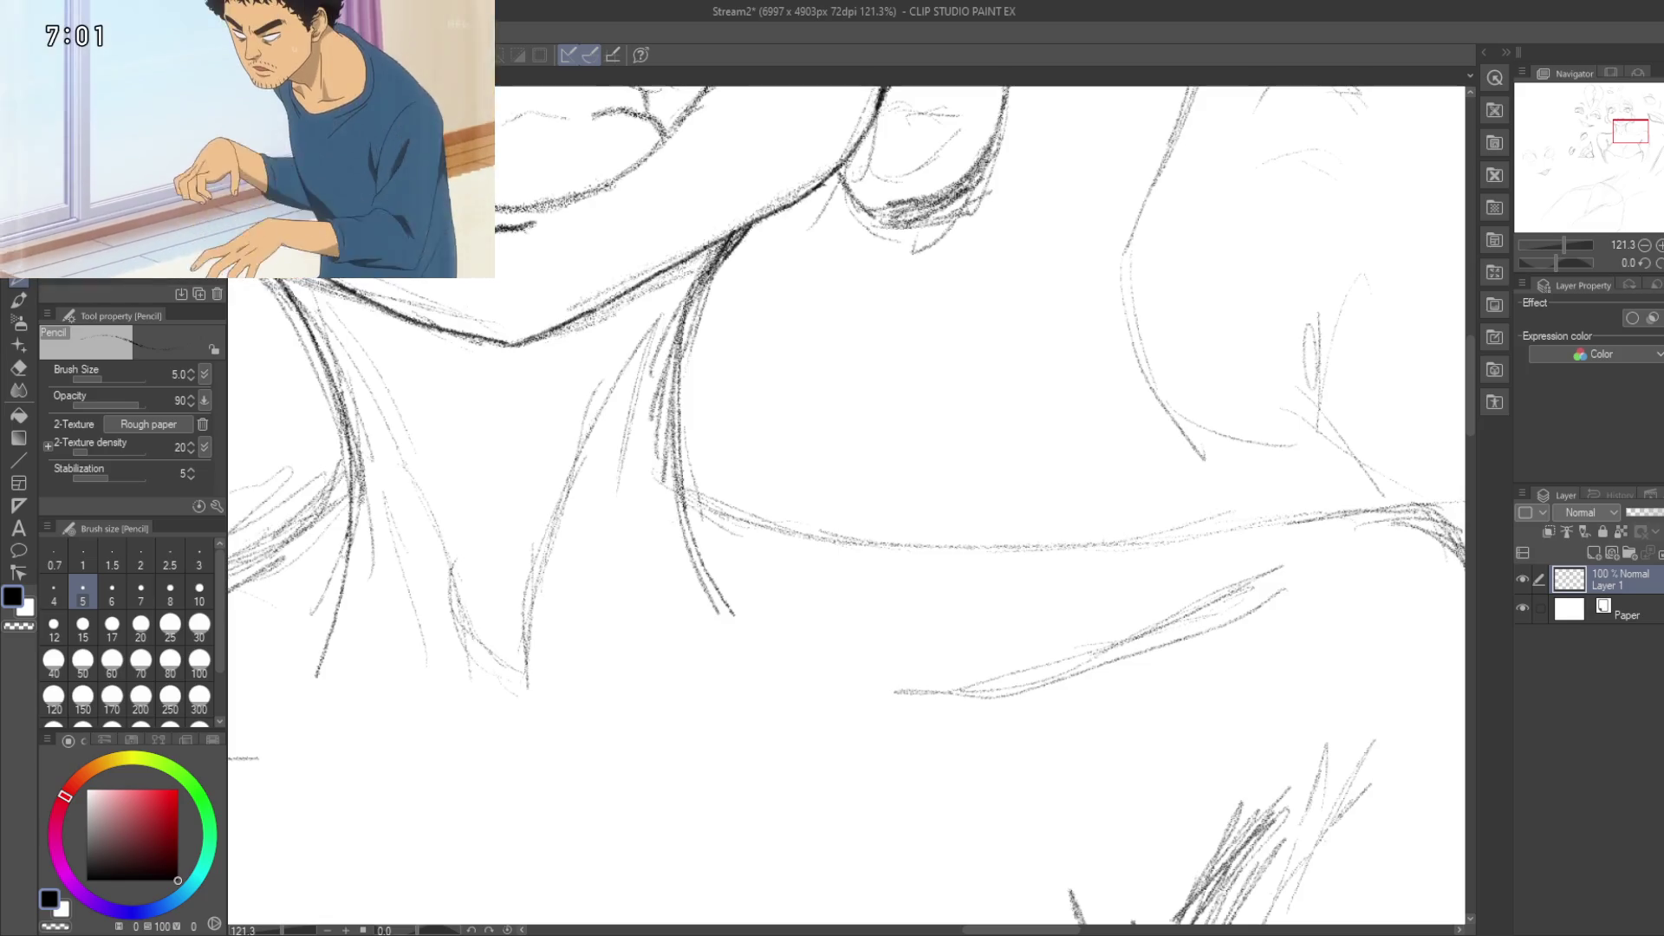
drag(626, 388, 709, 355)
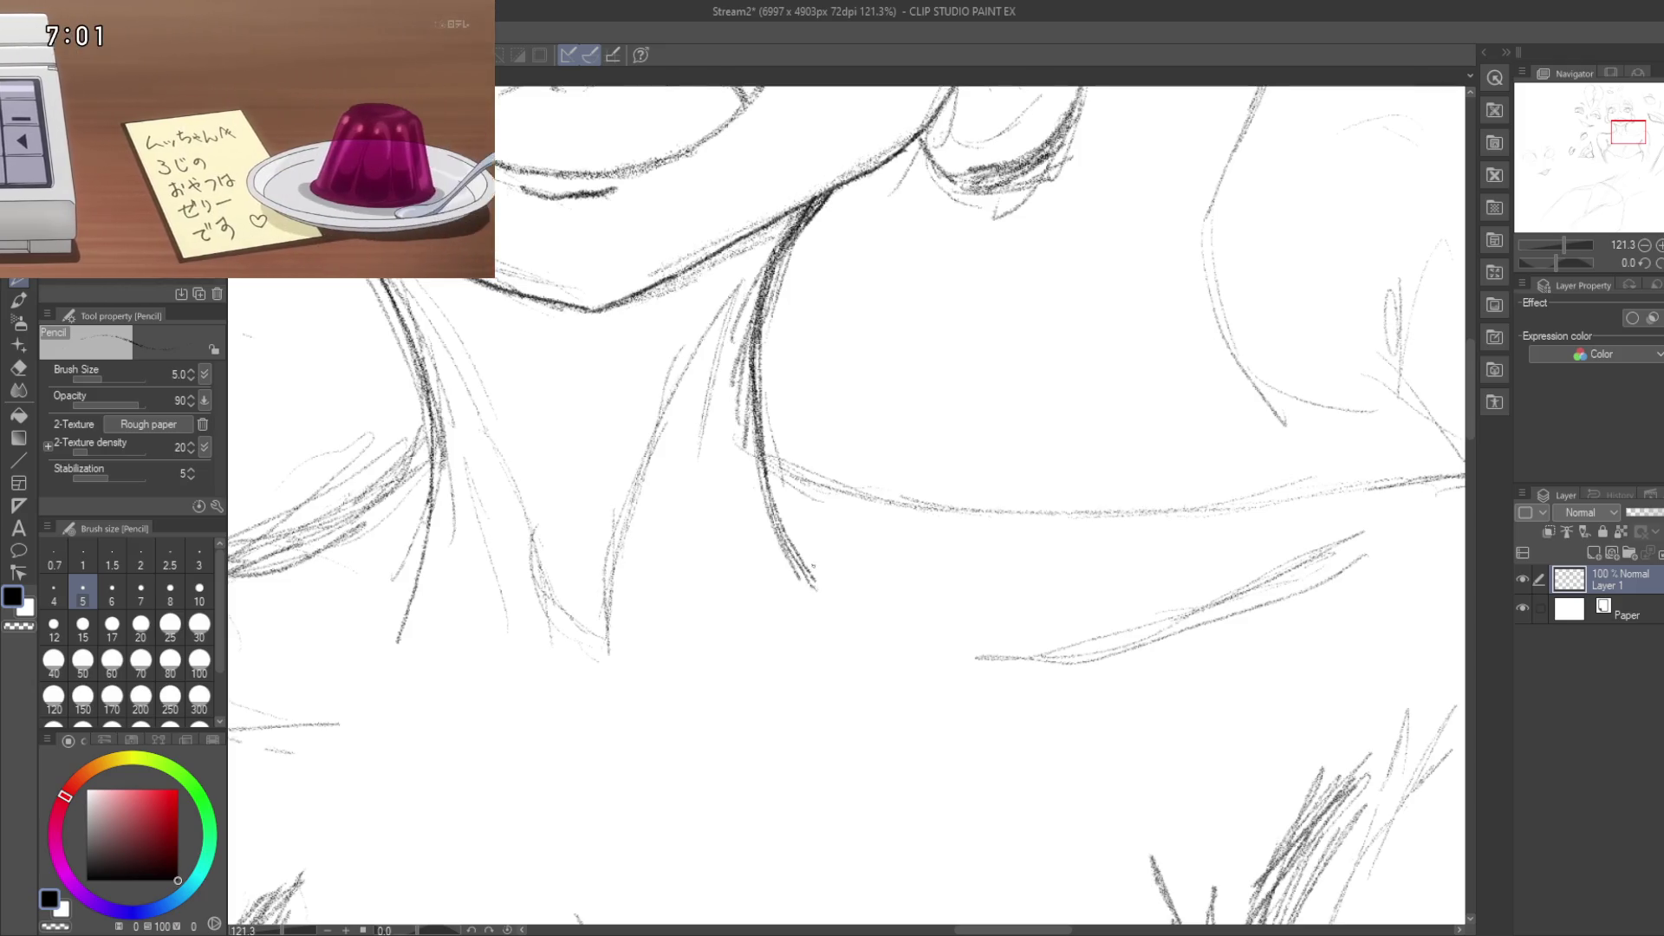
drag(714, 483, 881, 491)
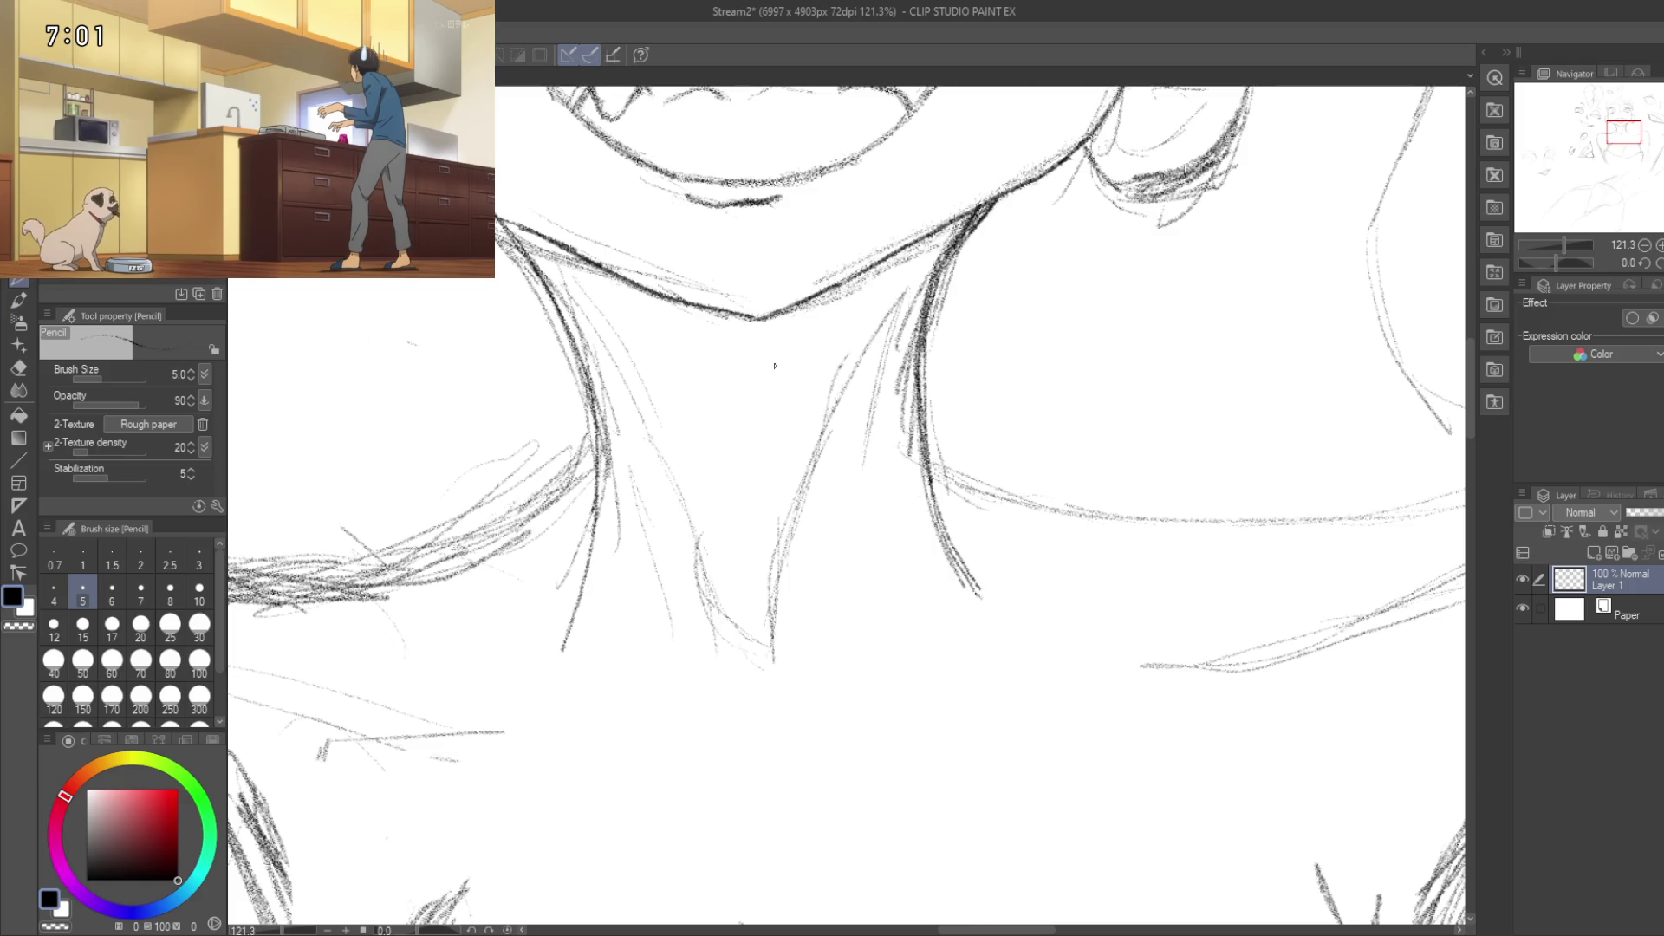
mouse_move(838, 520)
mouse_down()
mouse_move(699, 401)
mouse_move(682, 482)
mouse_up()
key(e)
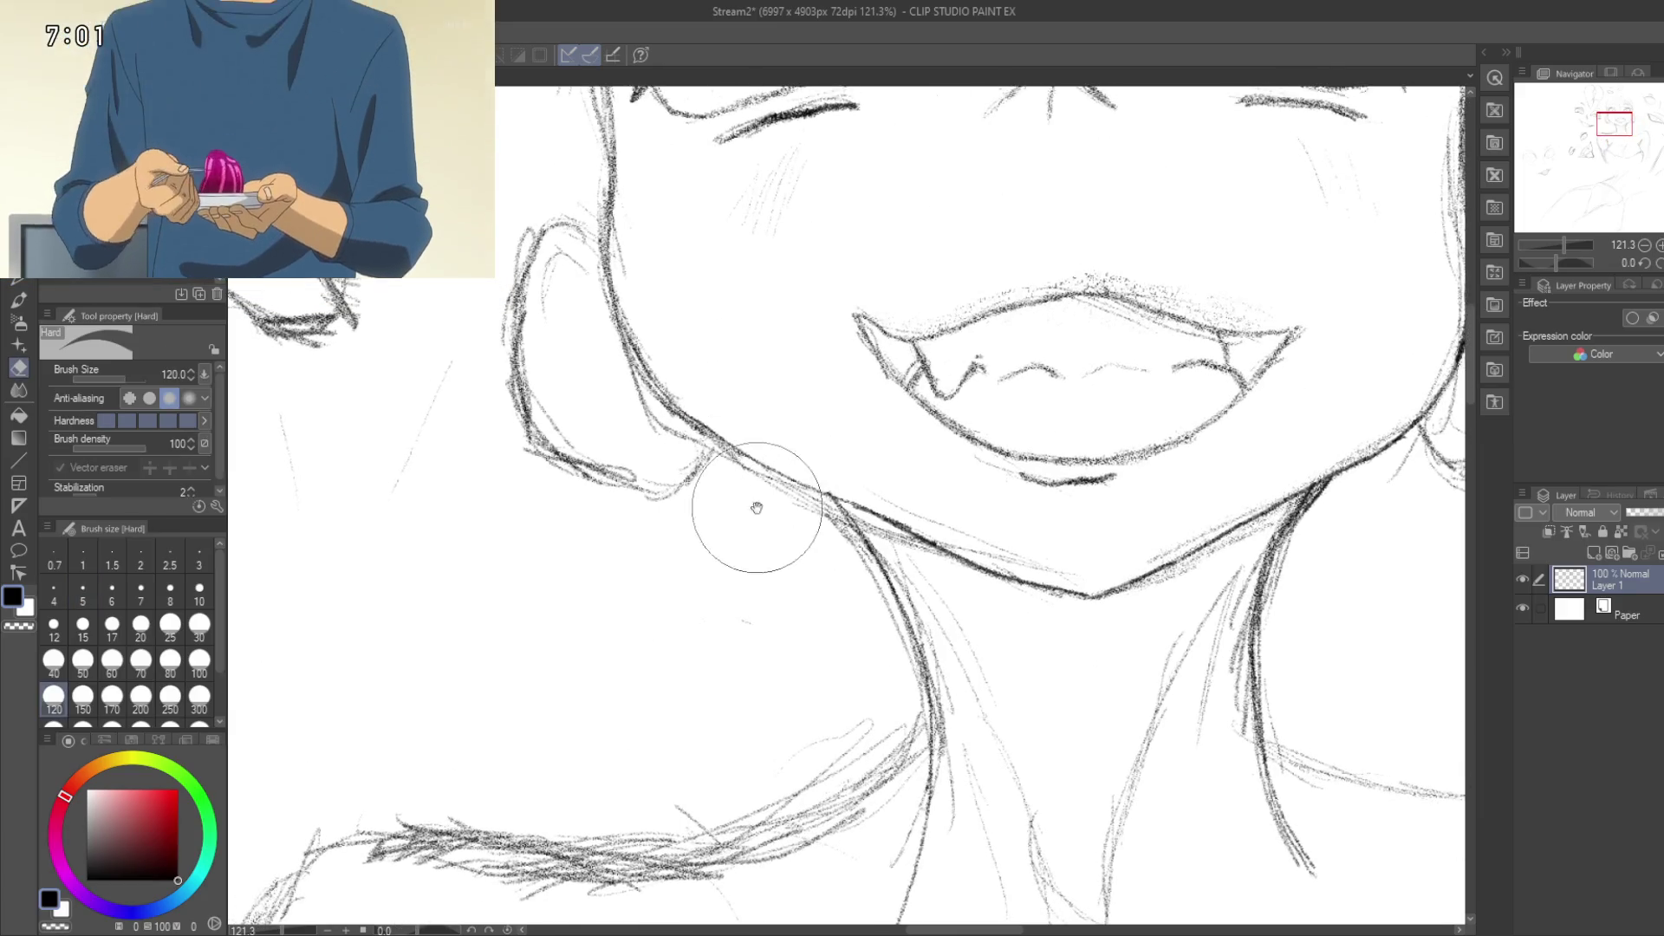
scroll(745, 503, up, 3)
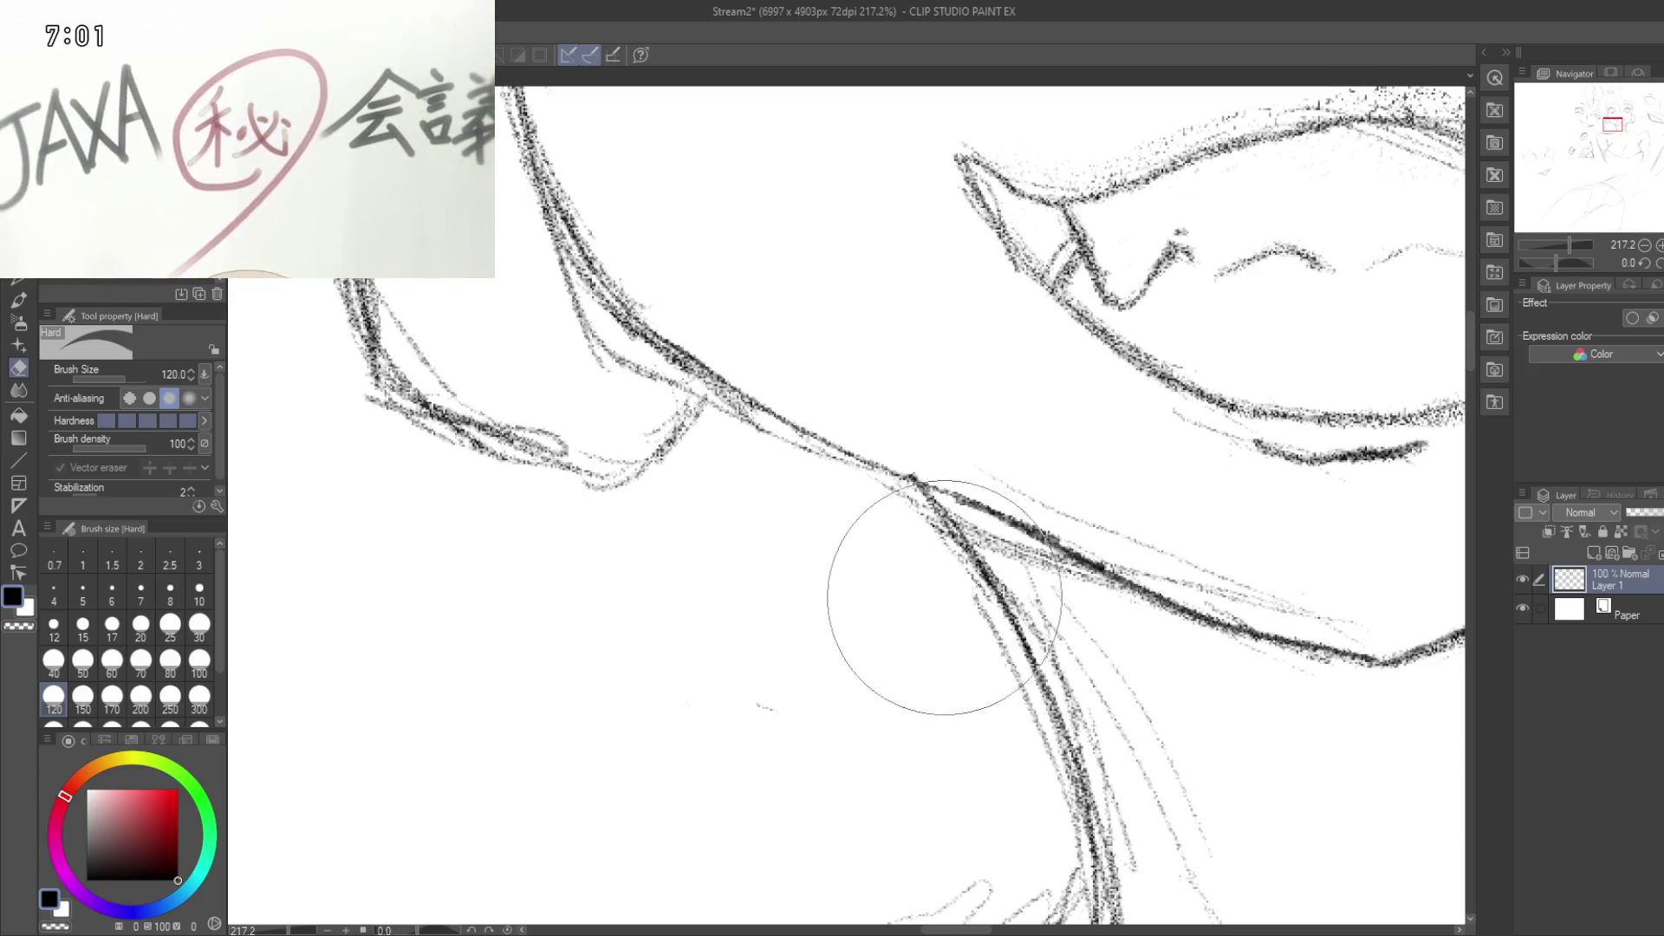
drag(901, 636, 771, 344)
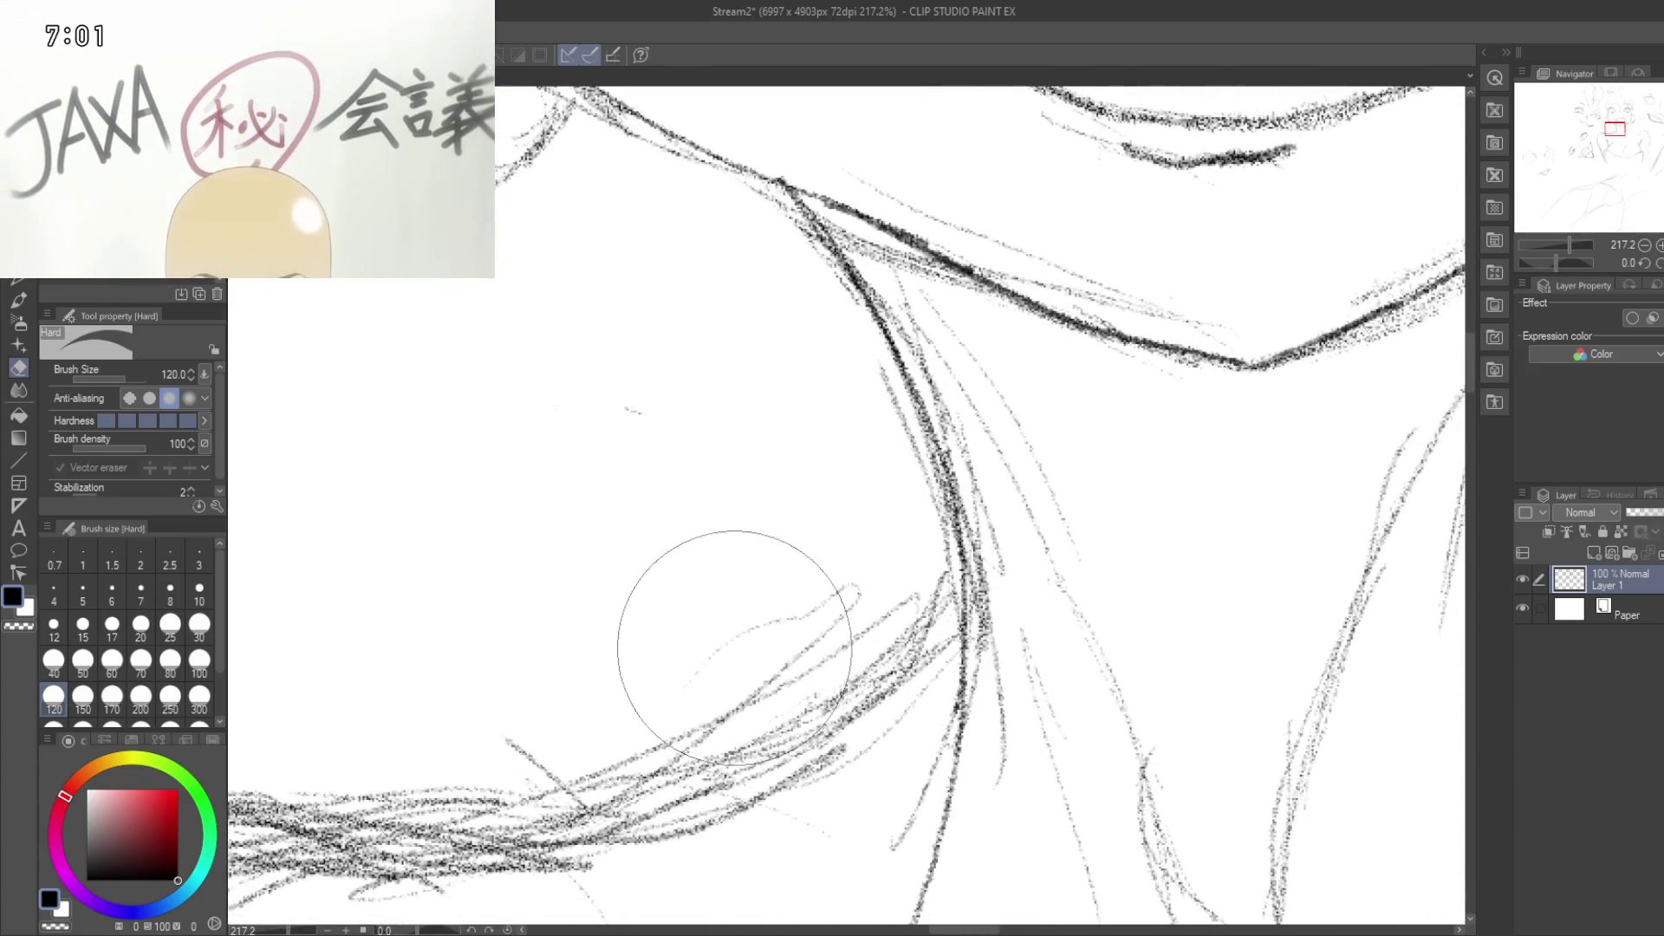
drag(613, 382, 474, 532)
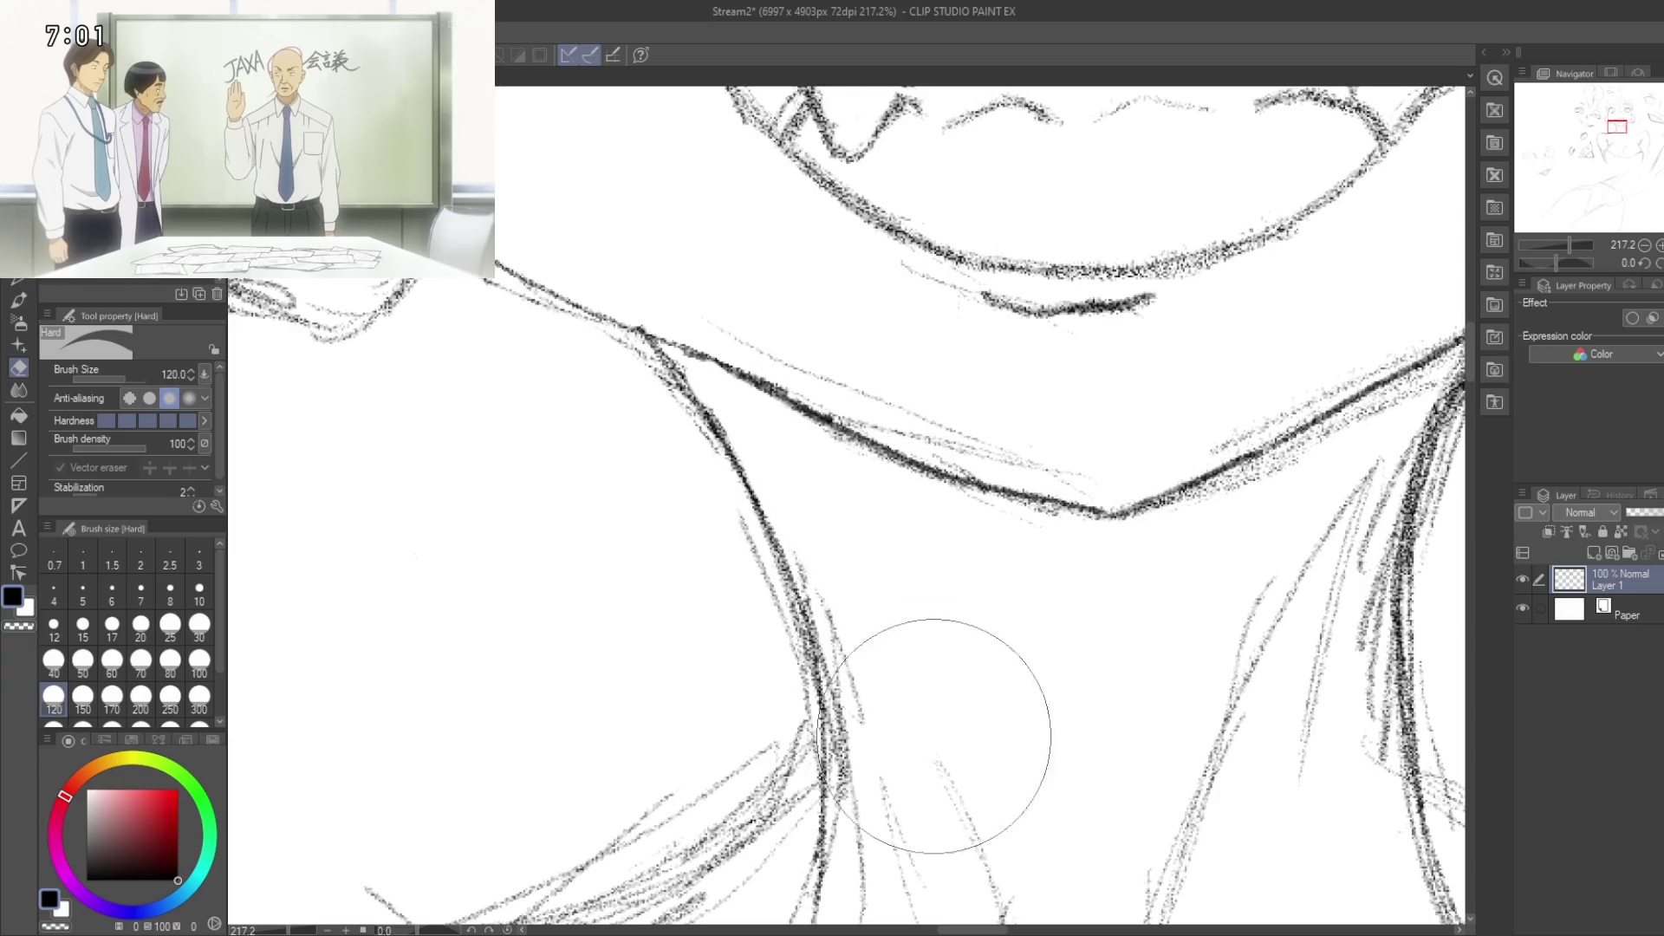
mouse_move(933, 714)
mouse_down()
mouse_move(855, 726)
mouse_move(846, 755)
mouse_up()
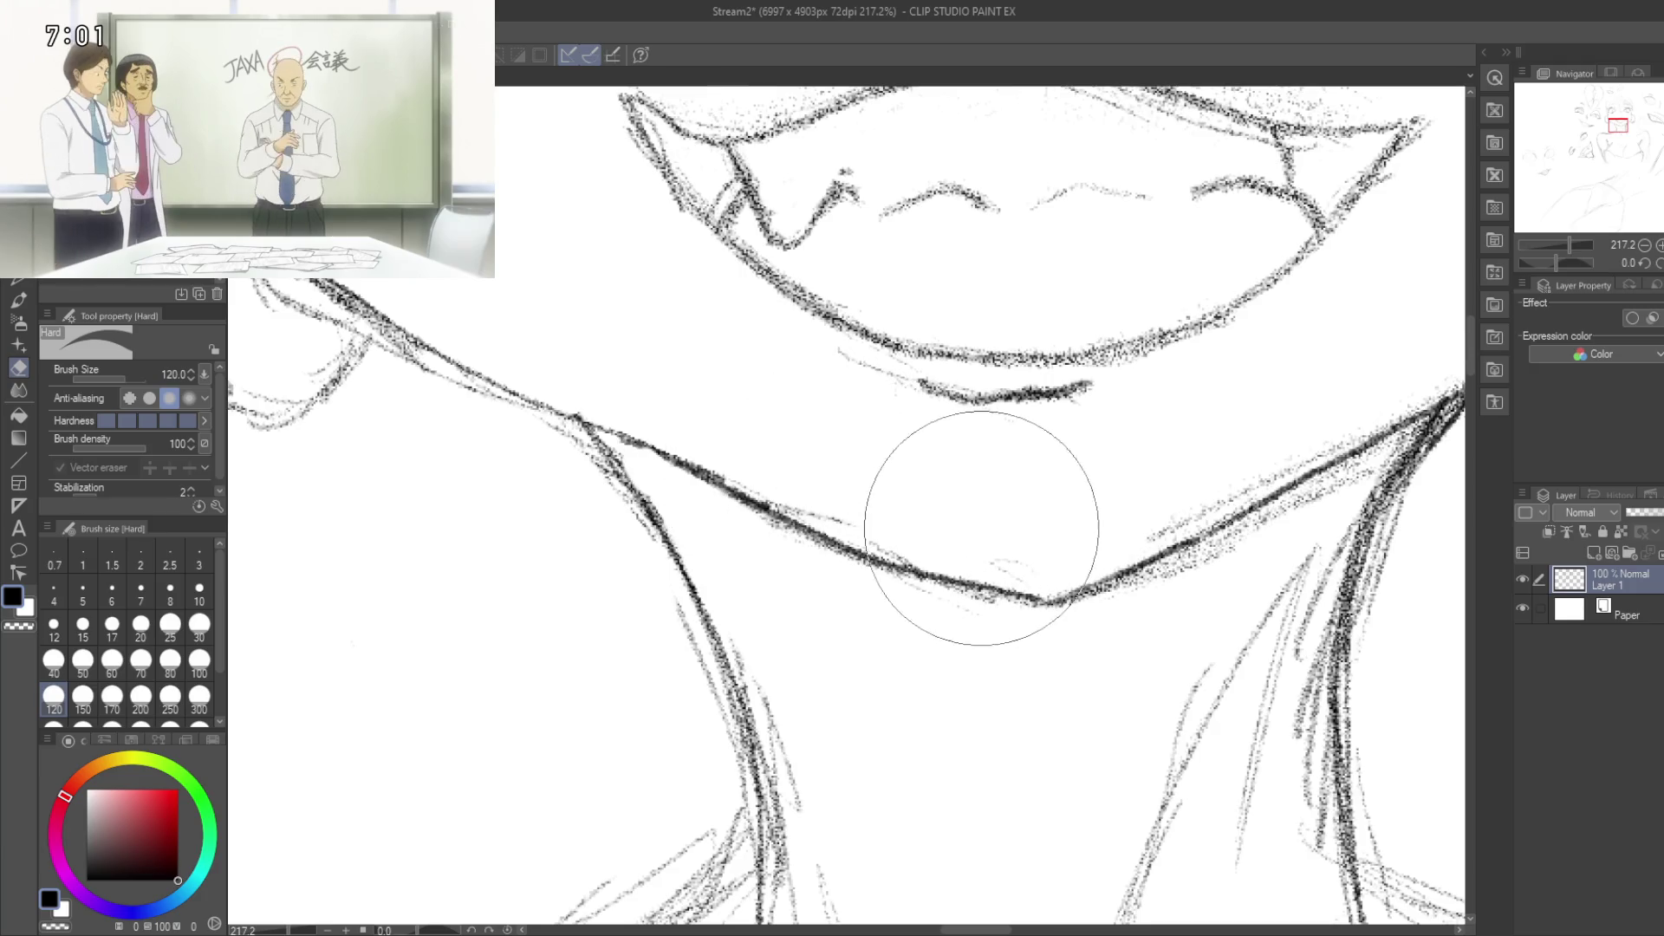
drag(980, 503, 756, 551)
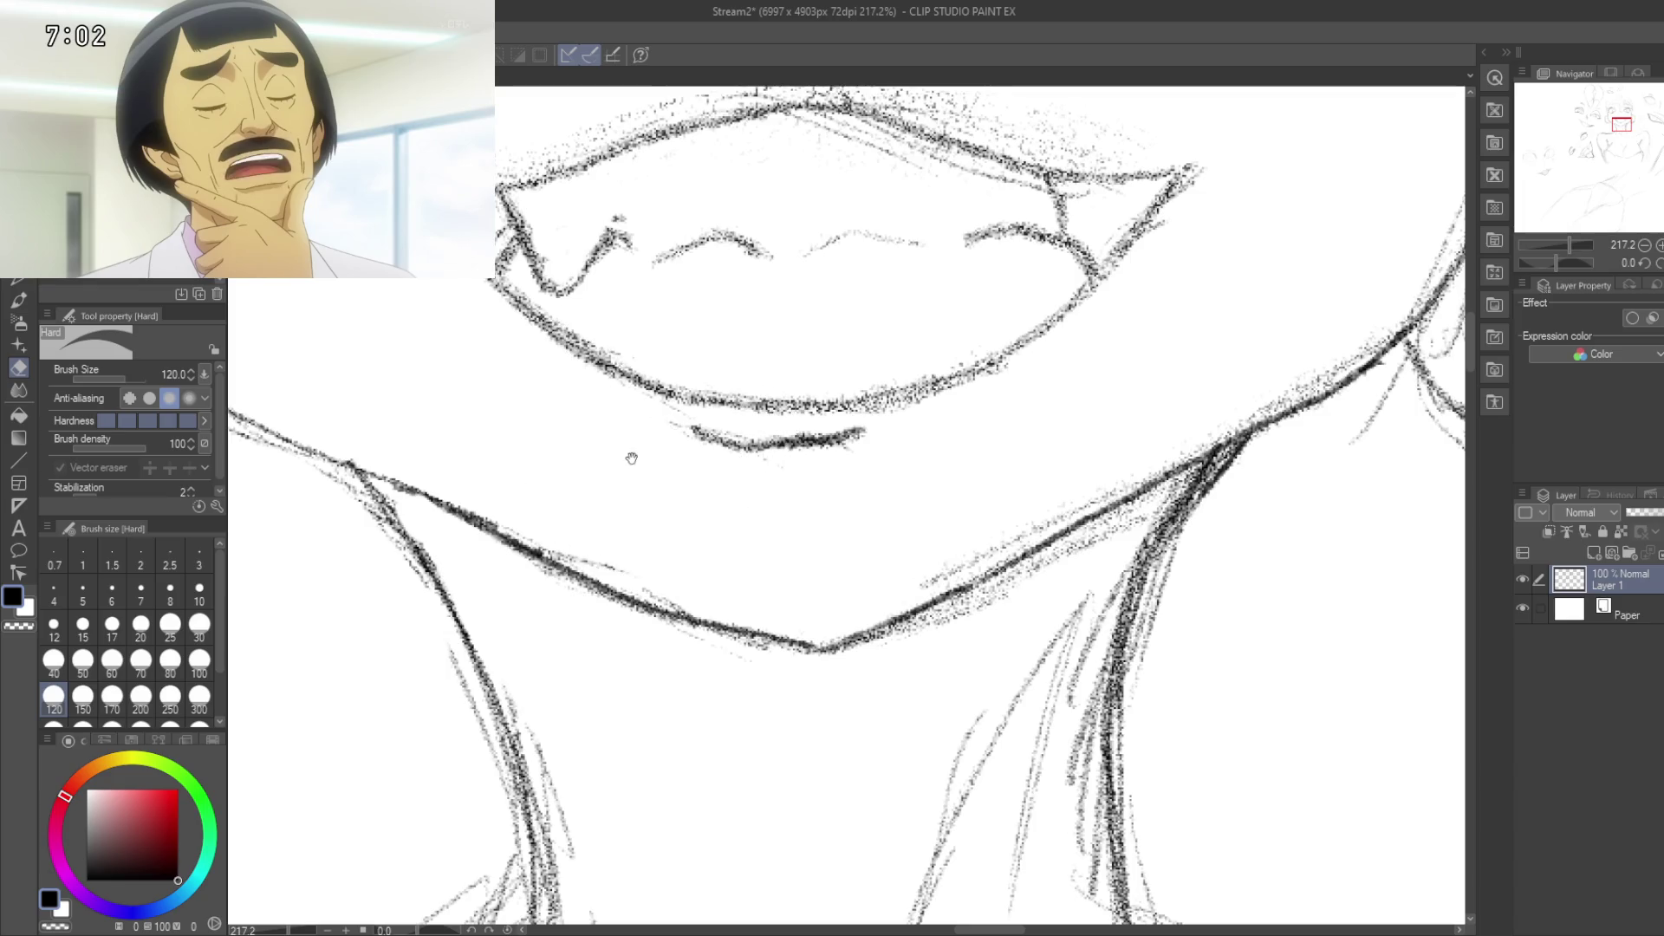
drag(667, 464, 873, 434)
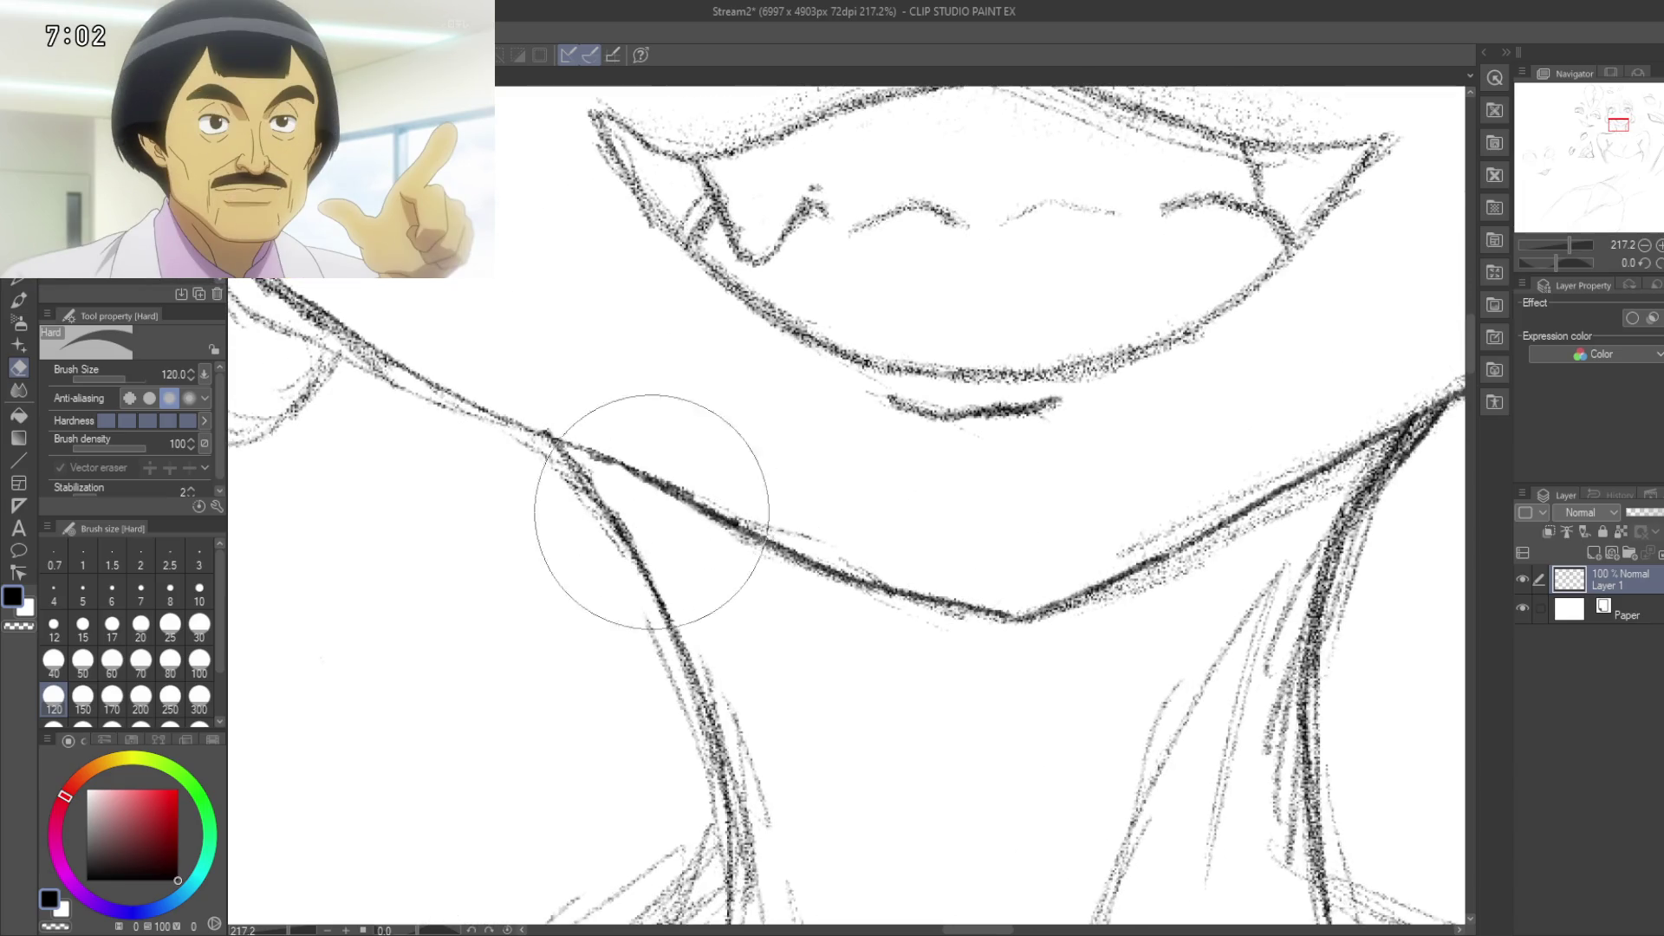
key(p)
drag(557, 507, 709, 472)
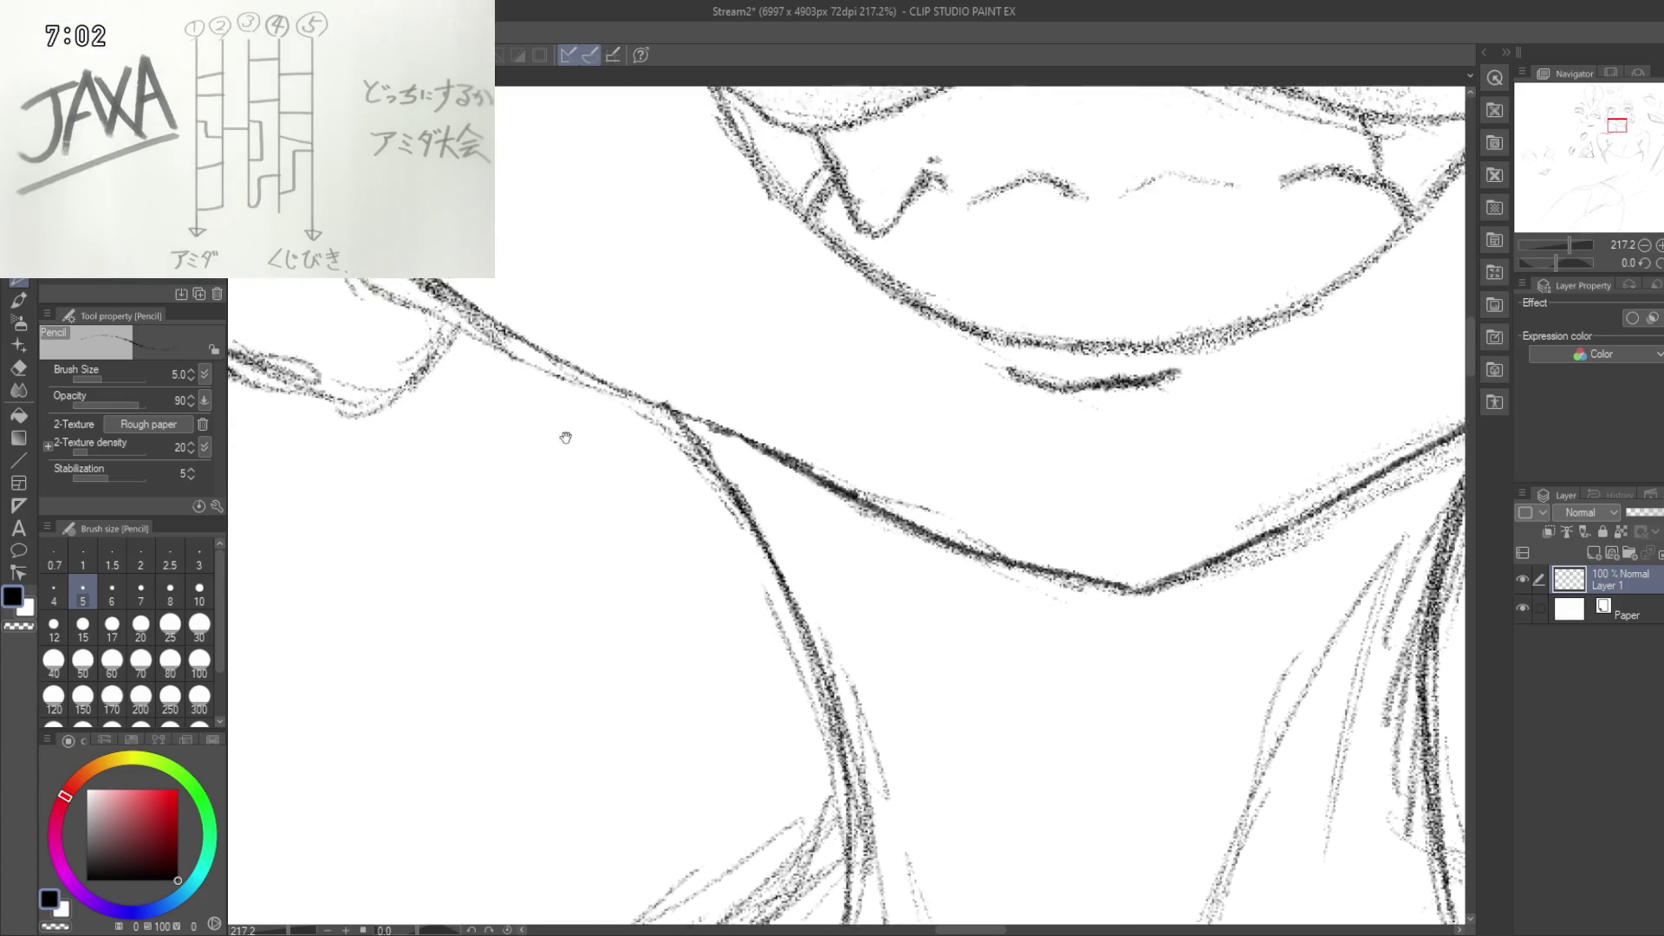
Step: Add short dark pencil strokes where the neck meets the shoulder
drag(546, 428, 845, 524)
mouse_move(761, 368)
mouse_down()
mouse_move(734, 419)
mouse_move(747, 389)
mouse_move(683, 456)
mouse_up()
drag(752, 370, 742, 388)
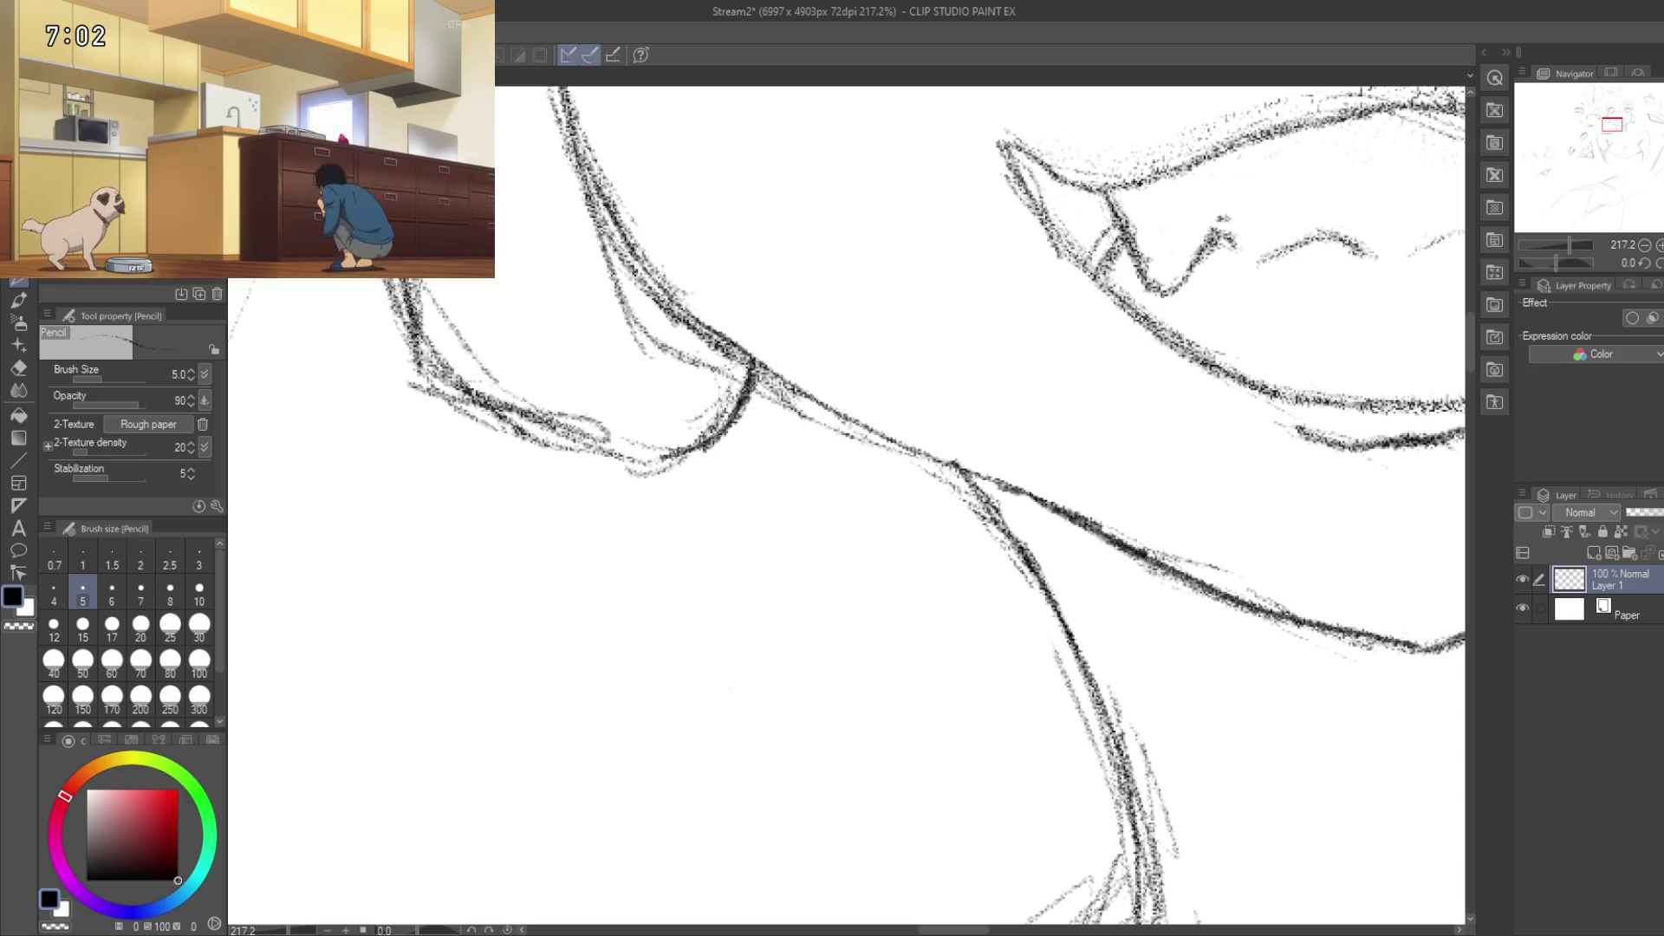
Step: Trace over the left ear's outline: top curve, left edge and lower edge
drag(780, 433, 1018, 599)
mouse_move(733, 146)
mouse_down()
mouse_move(785, 191)
mouse_move(728, 143)
mouse_move(647, 190)
mouse_move(652, 176)
mouse_move(620, 334)
mouse_up()
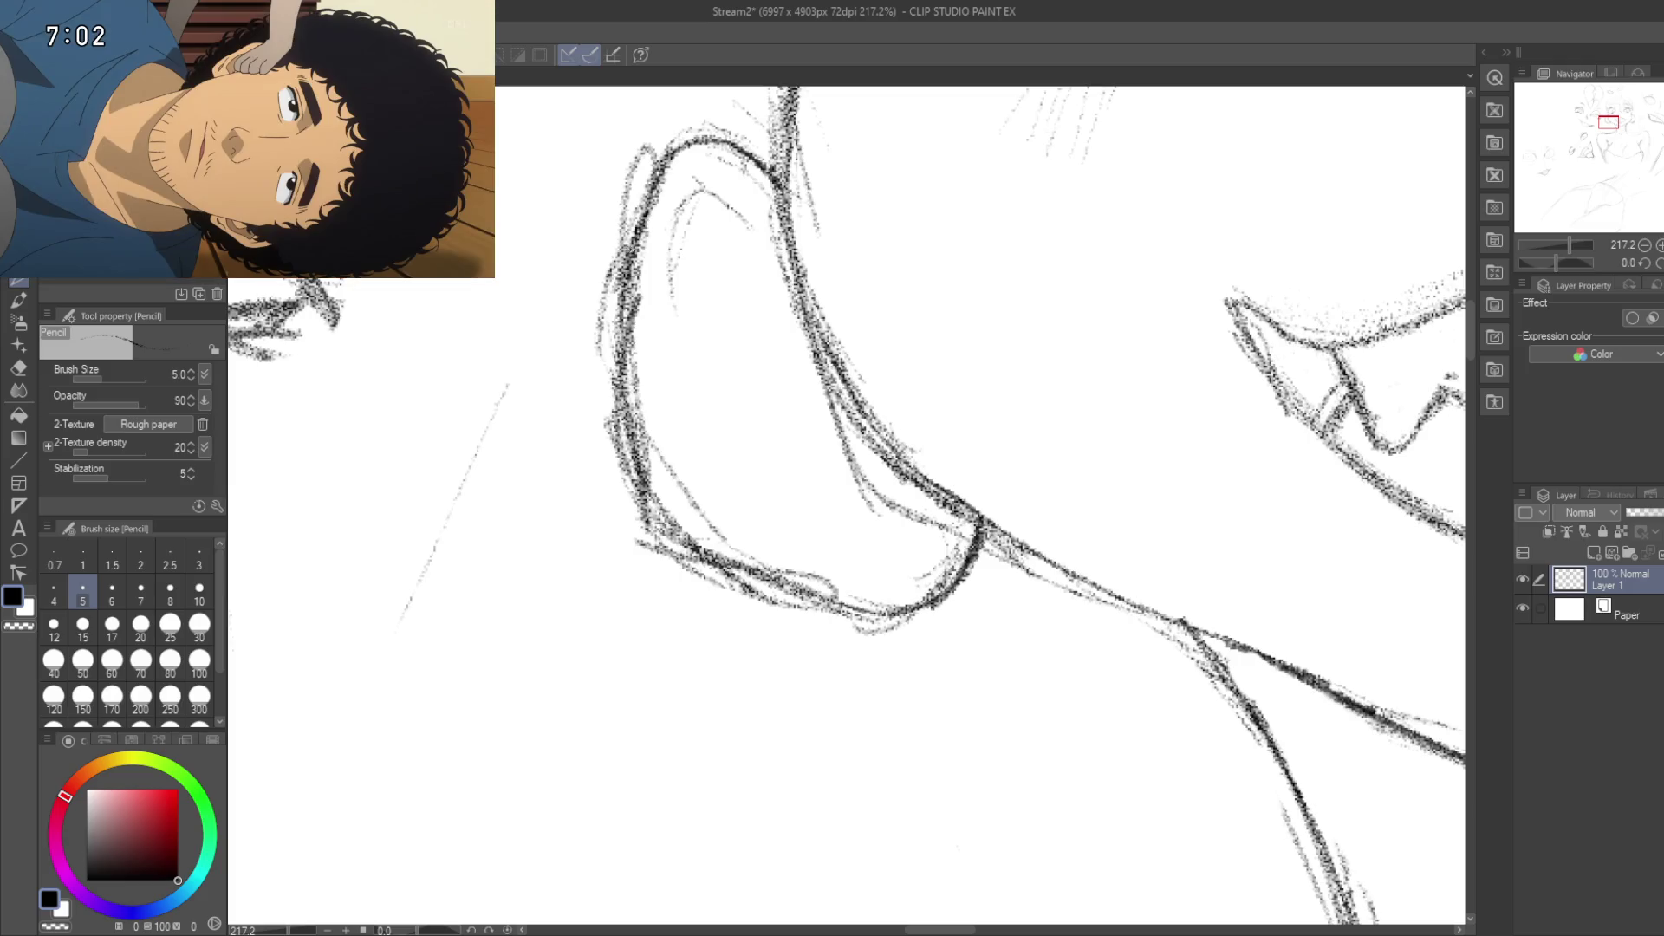
drag(626, 264, 622, 414)
mouse_move(620, 347)
mouse_down()
mouse_move(631, 460)
mouse_move(718, 545)
mouse_up()
drag(652, 428, 664, 440)
mouse_move(749, 535)
mouse_down()
mouse_move(584, 457)
mouse_move(590, 491)
mouse_move(650, 522)
mouse_up()
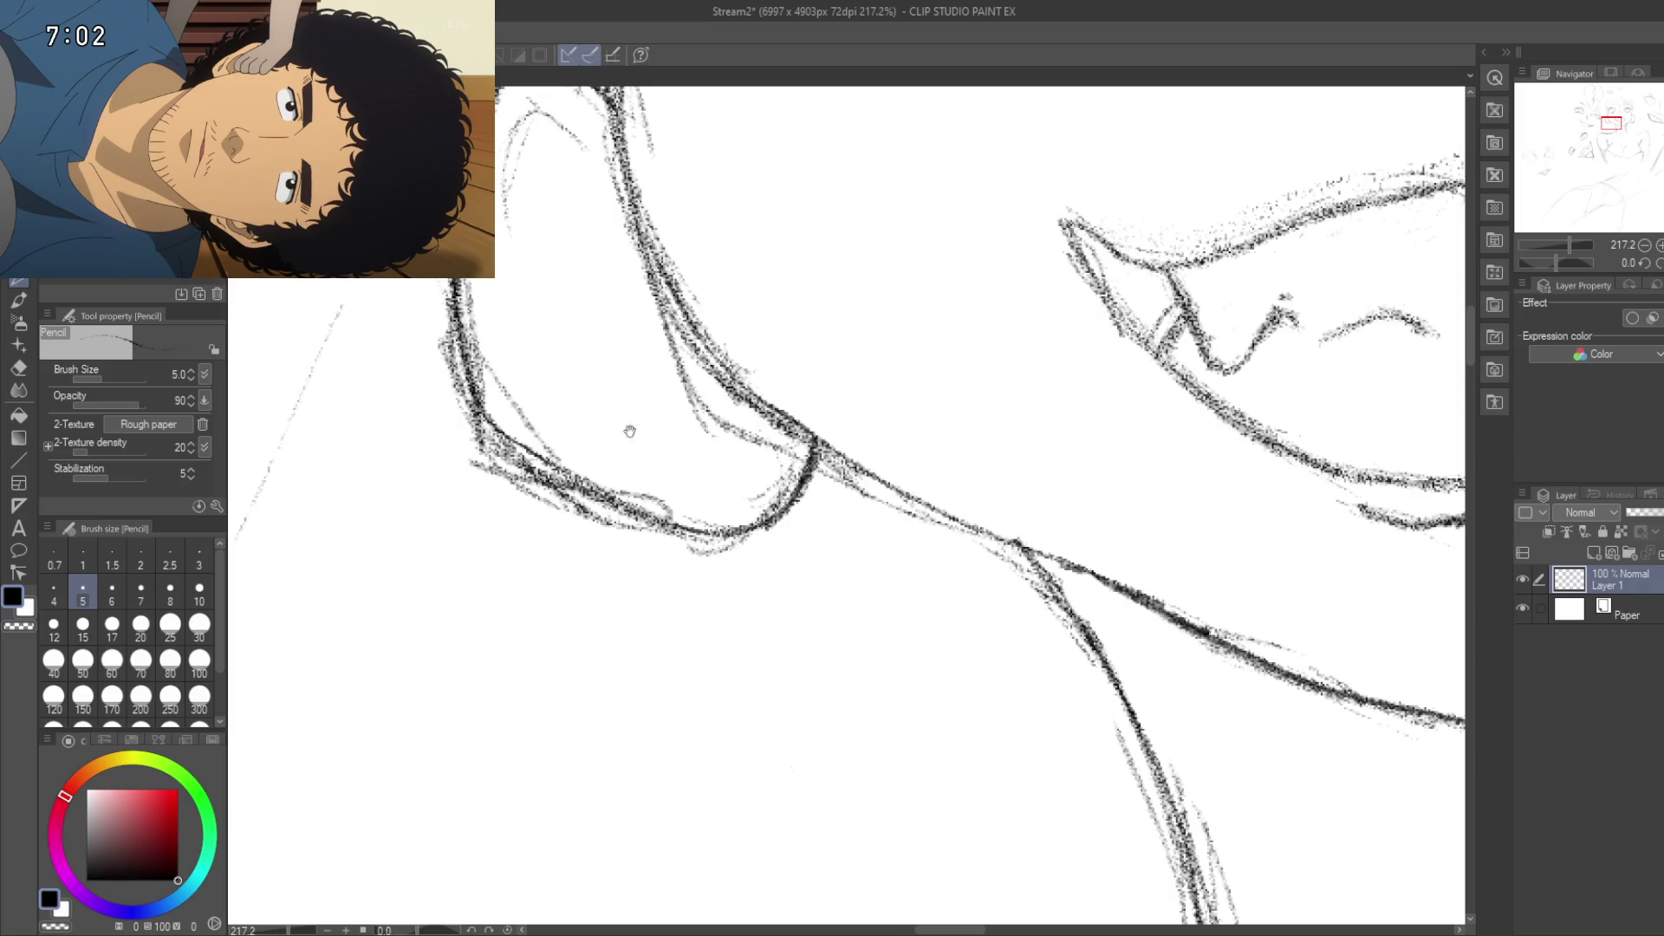
drag(632, 445, 699, 575)
drag(673, 520, 640, 576)
scroll(641, 576, down, 5)
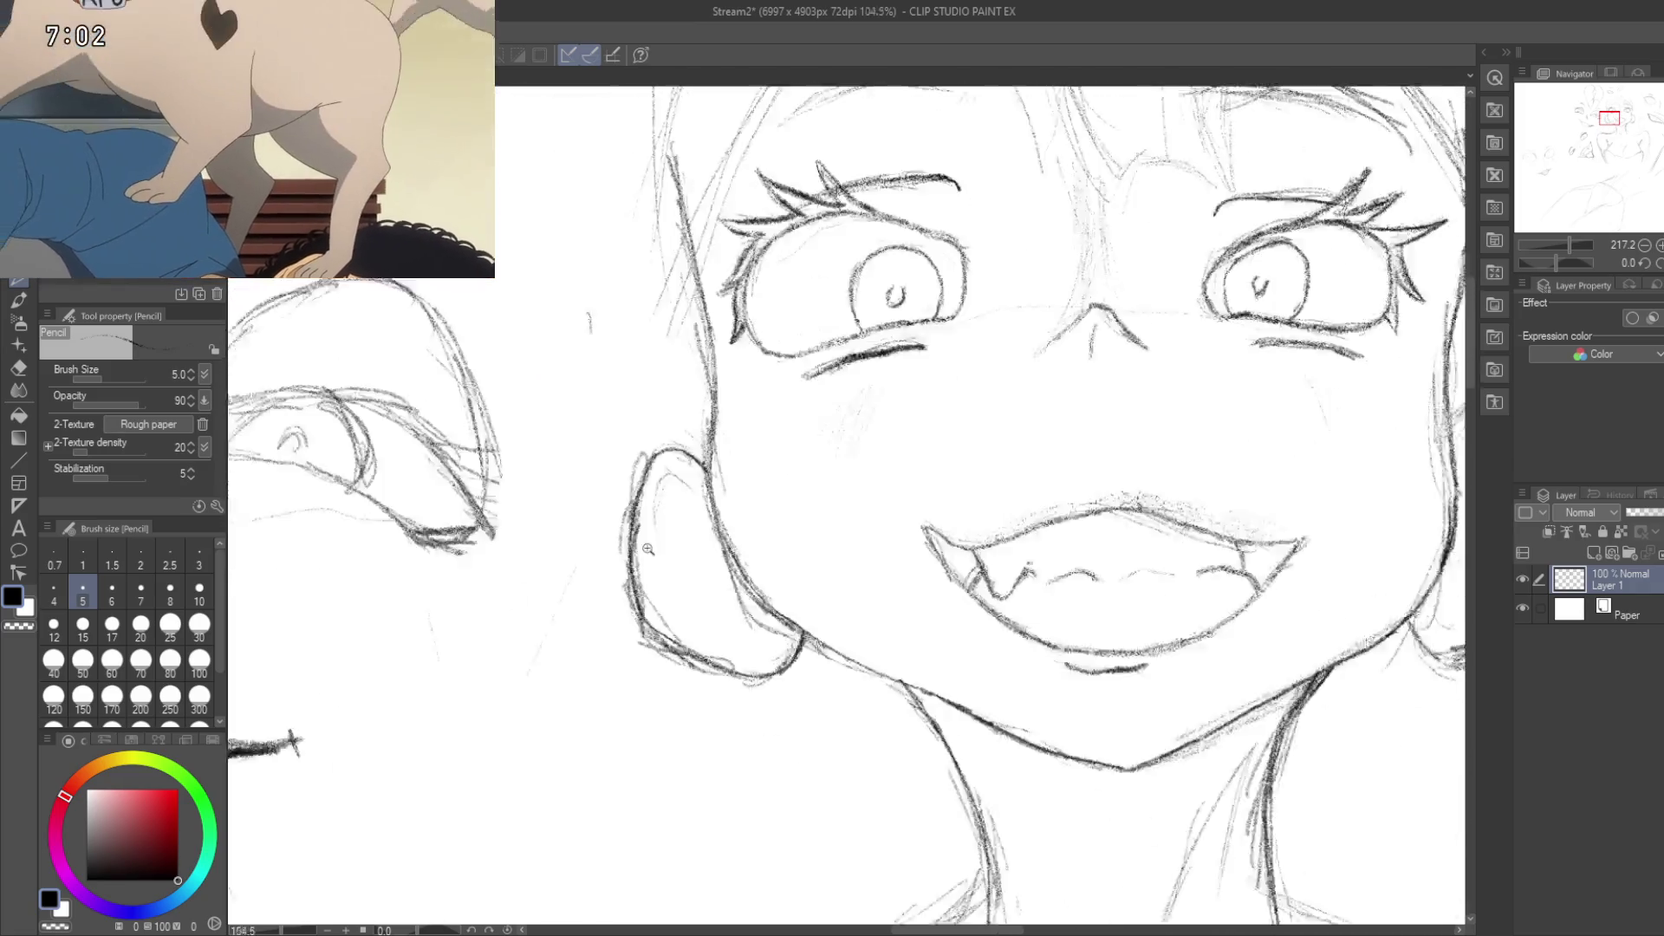
Step: Zoom out over the whole sheet and save the Stream2 sketch with Ctrl+S
scroll(589, 553, down, 5)
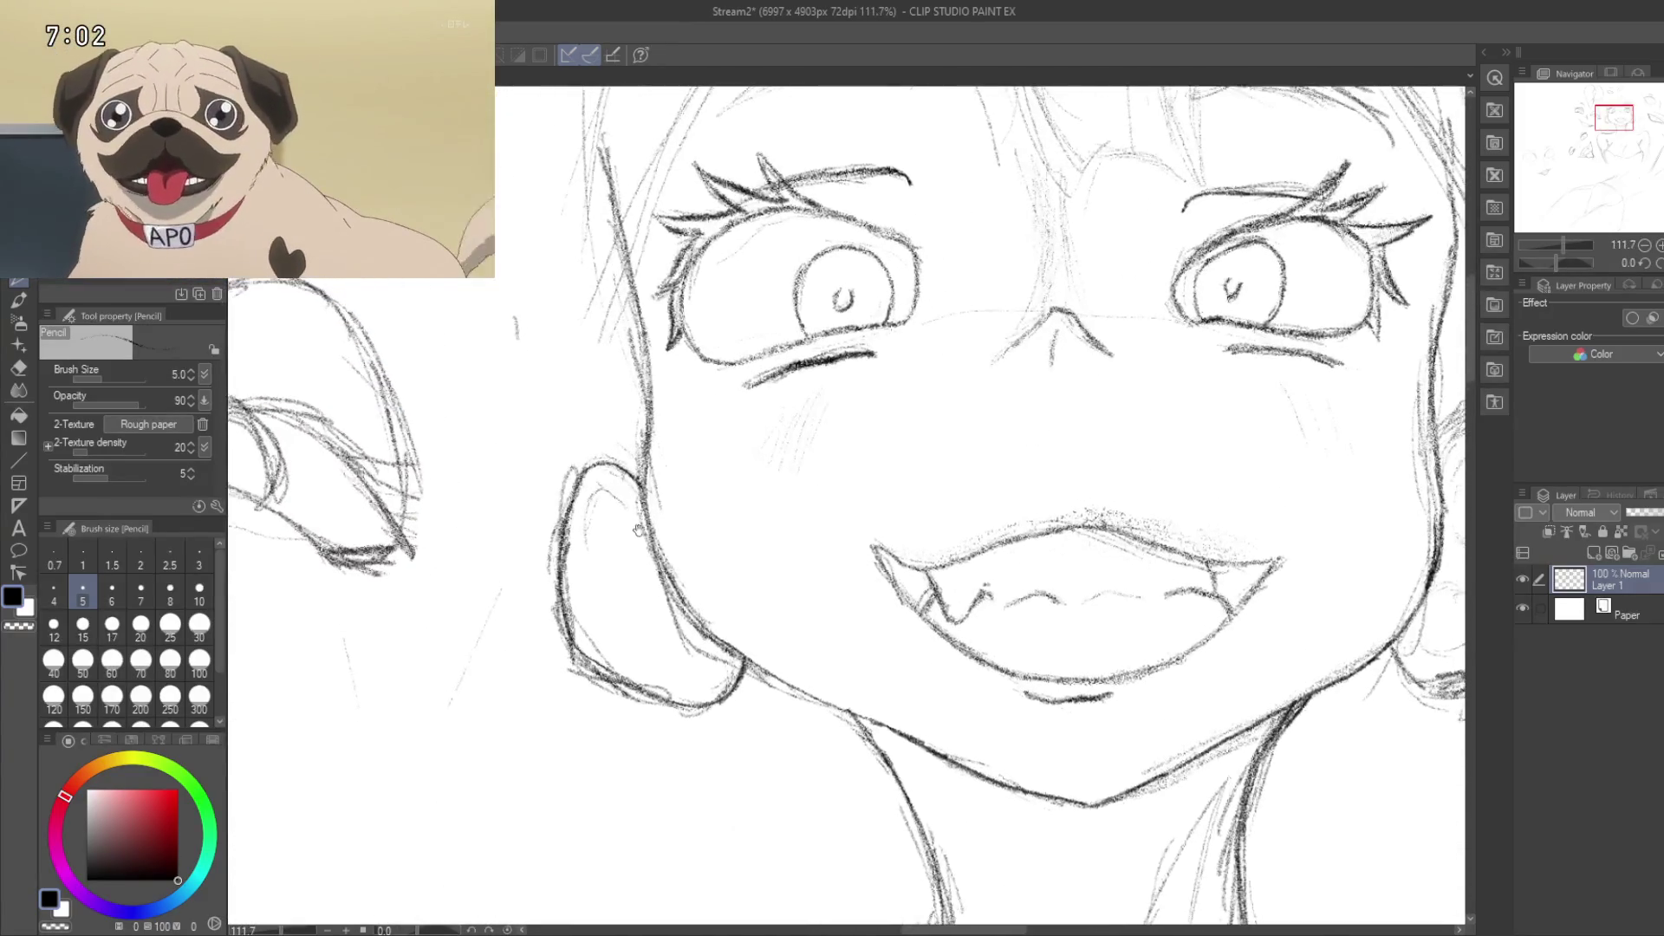
scroll(607, 530, up, 2)
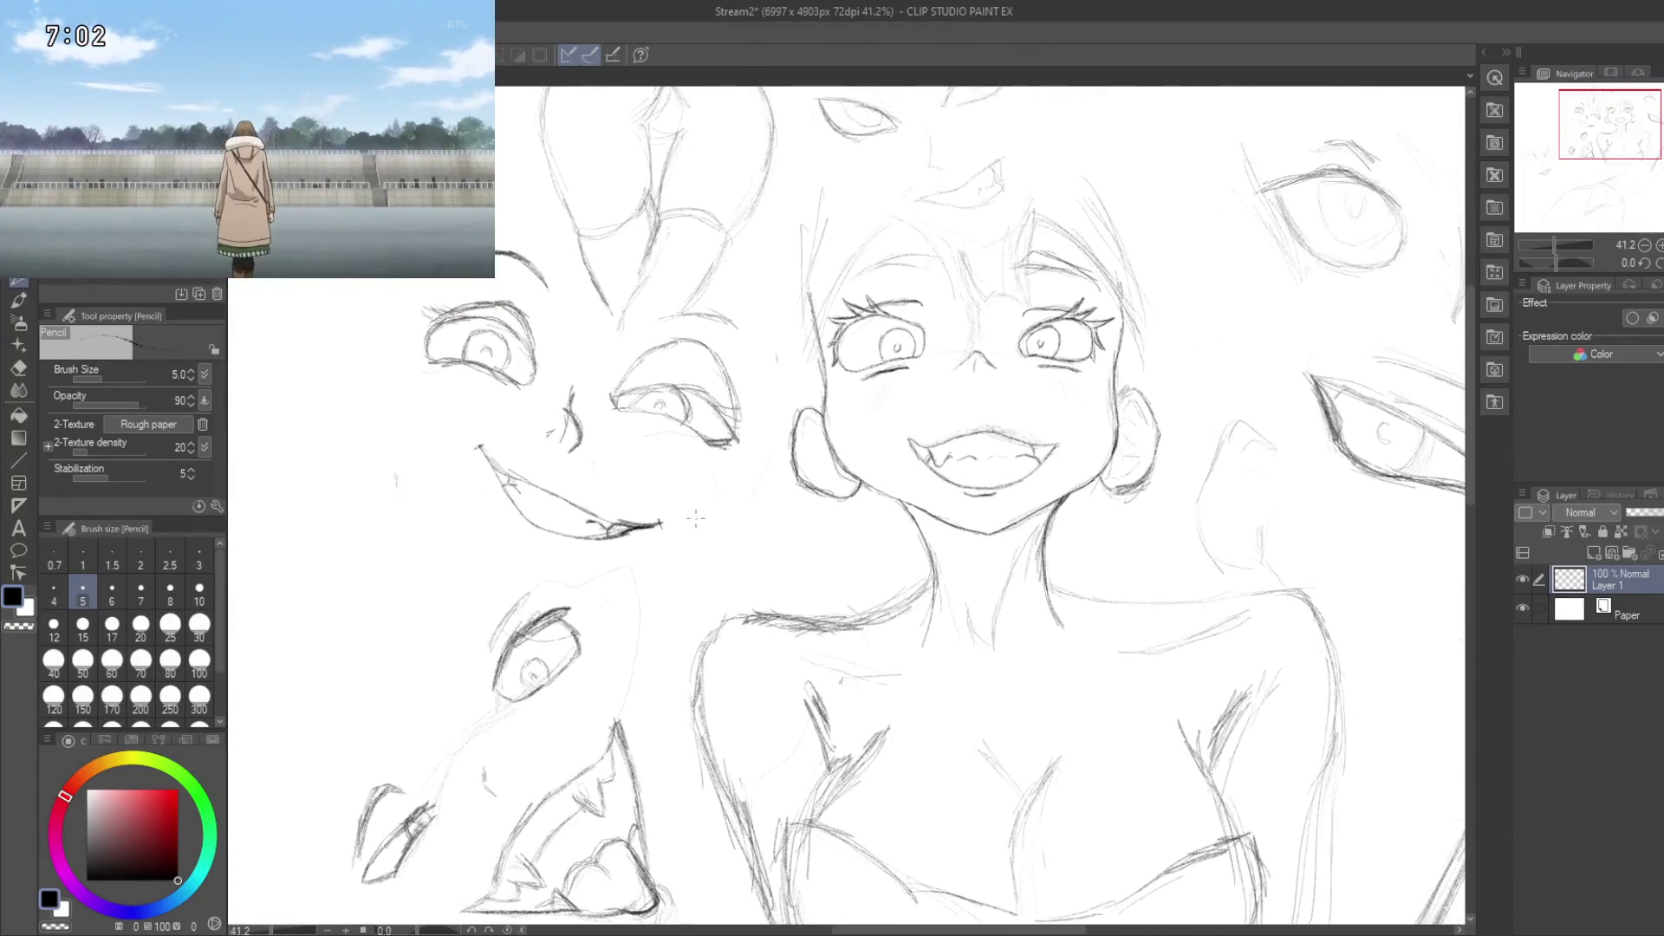
key(ctrl+s)
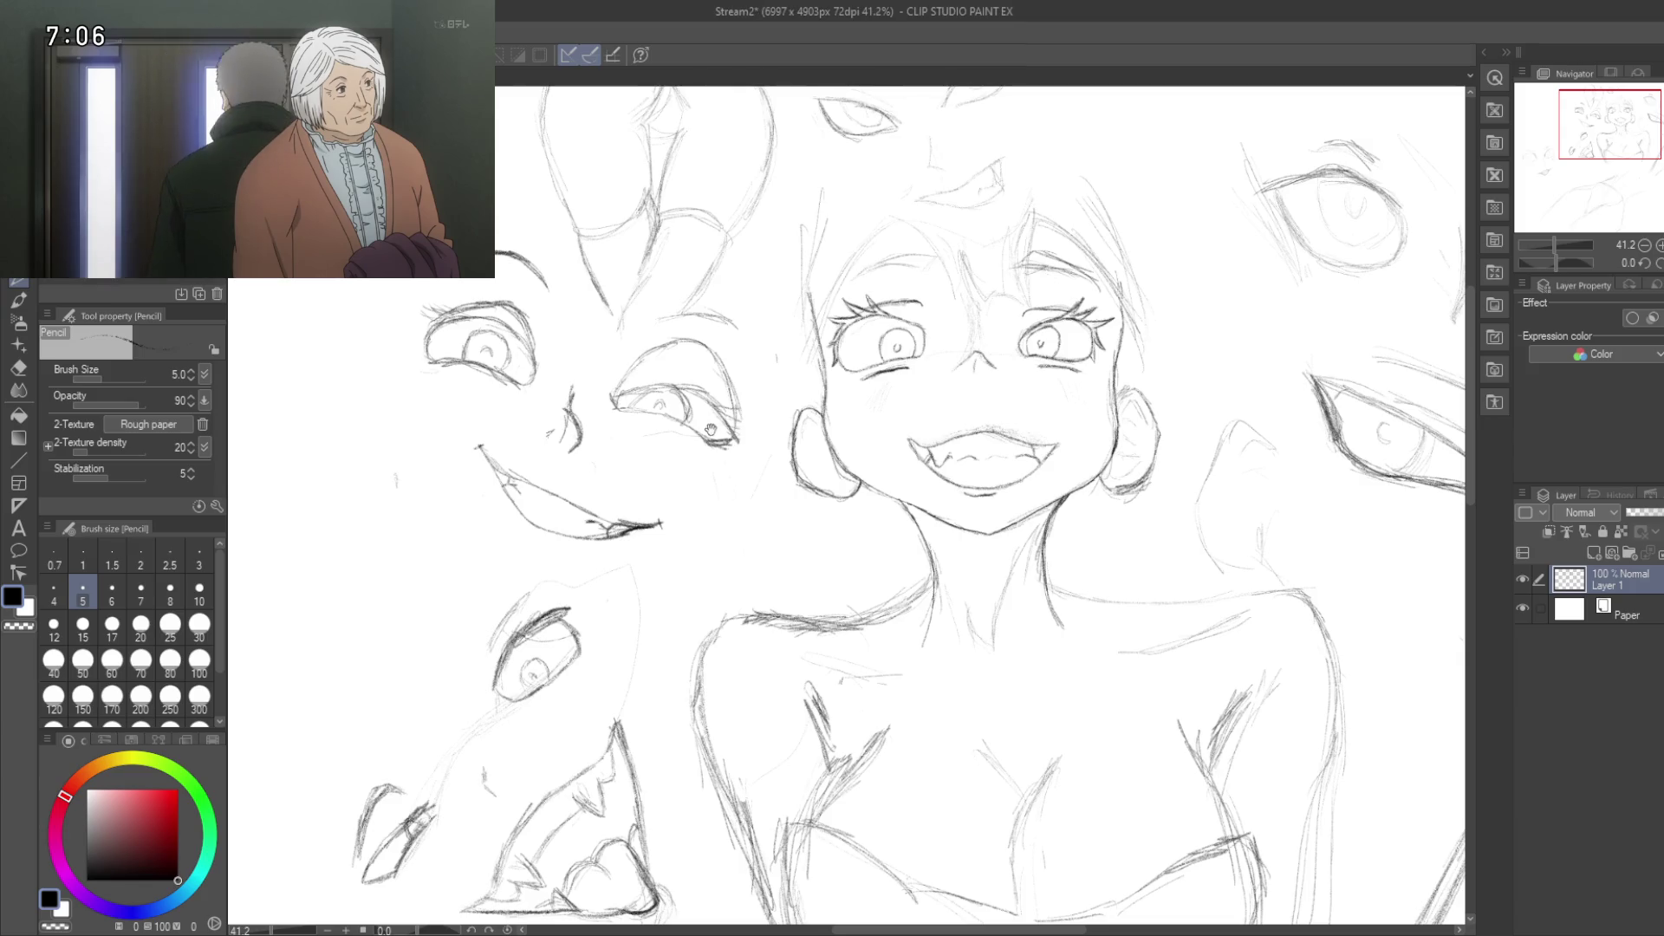
Step: Sketch firmer pencil lines along the right side of the neck under the jaw
mouse_move(753, 523)
mouse_down()
mouse_move(722, 420)
mouse_move(700, 561)
mouse_up()
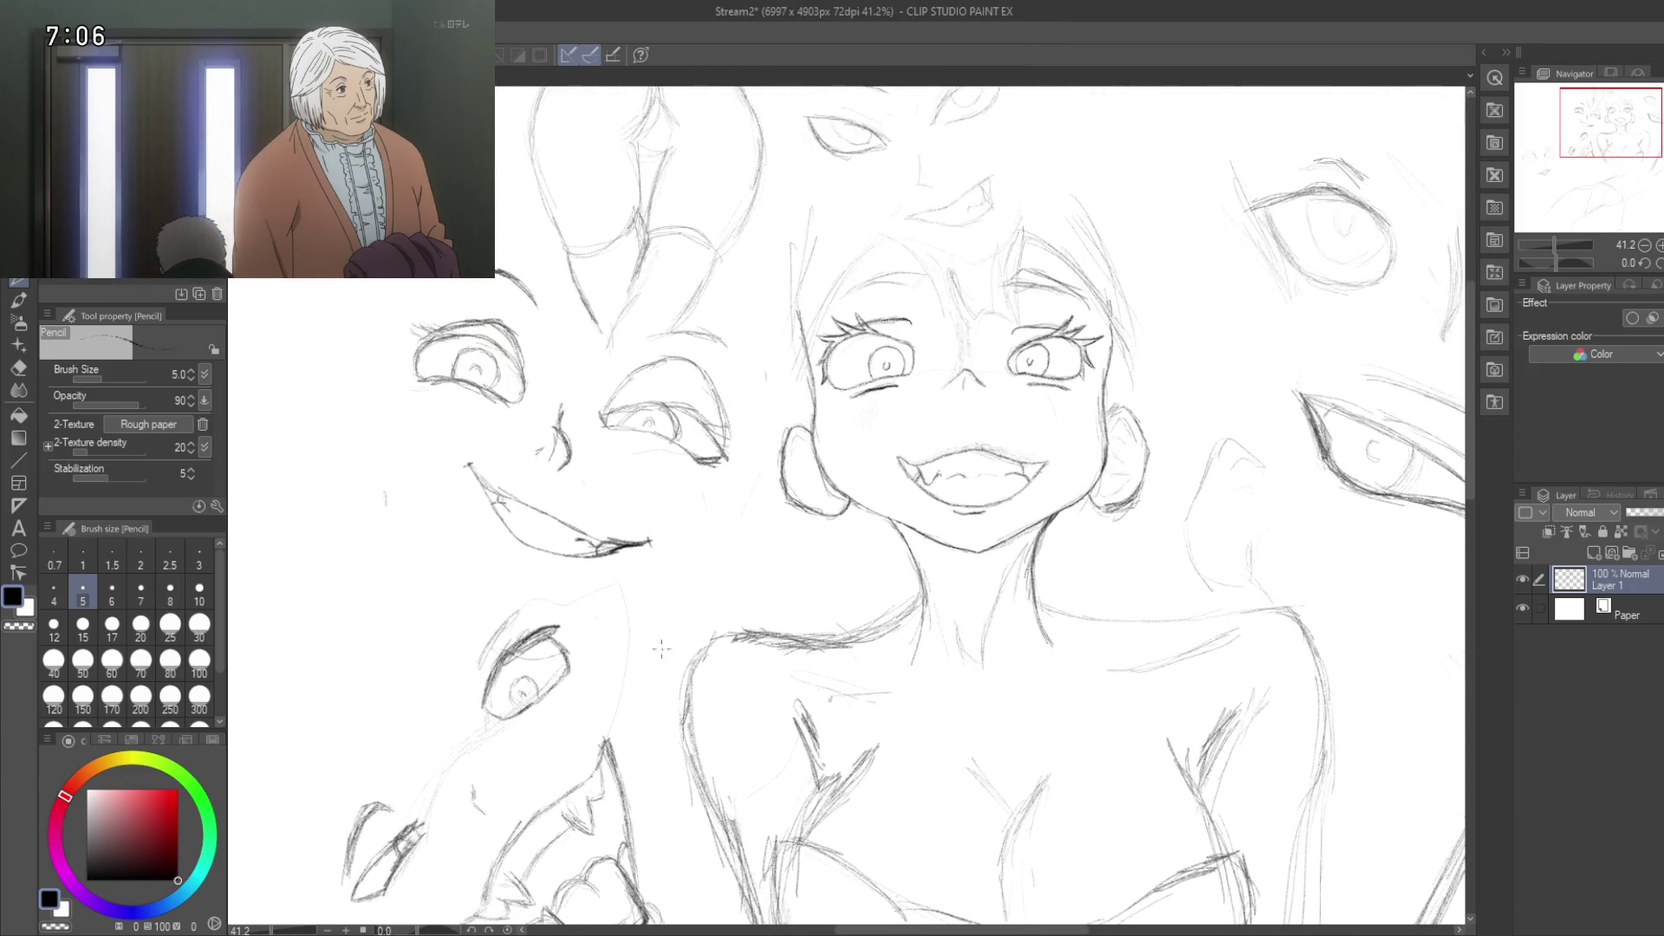
mouse_move(802, 666)
mouse_down()
mouse_move(804, 554)
mouse_move(737, 578)
mouse_up()
mouse_move(895, 604)
mouse_down()
mouse_move(985, 587)
mouse_move(871, 564)
mouse_up()
scroll(820, 523, up, 5)
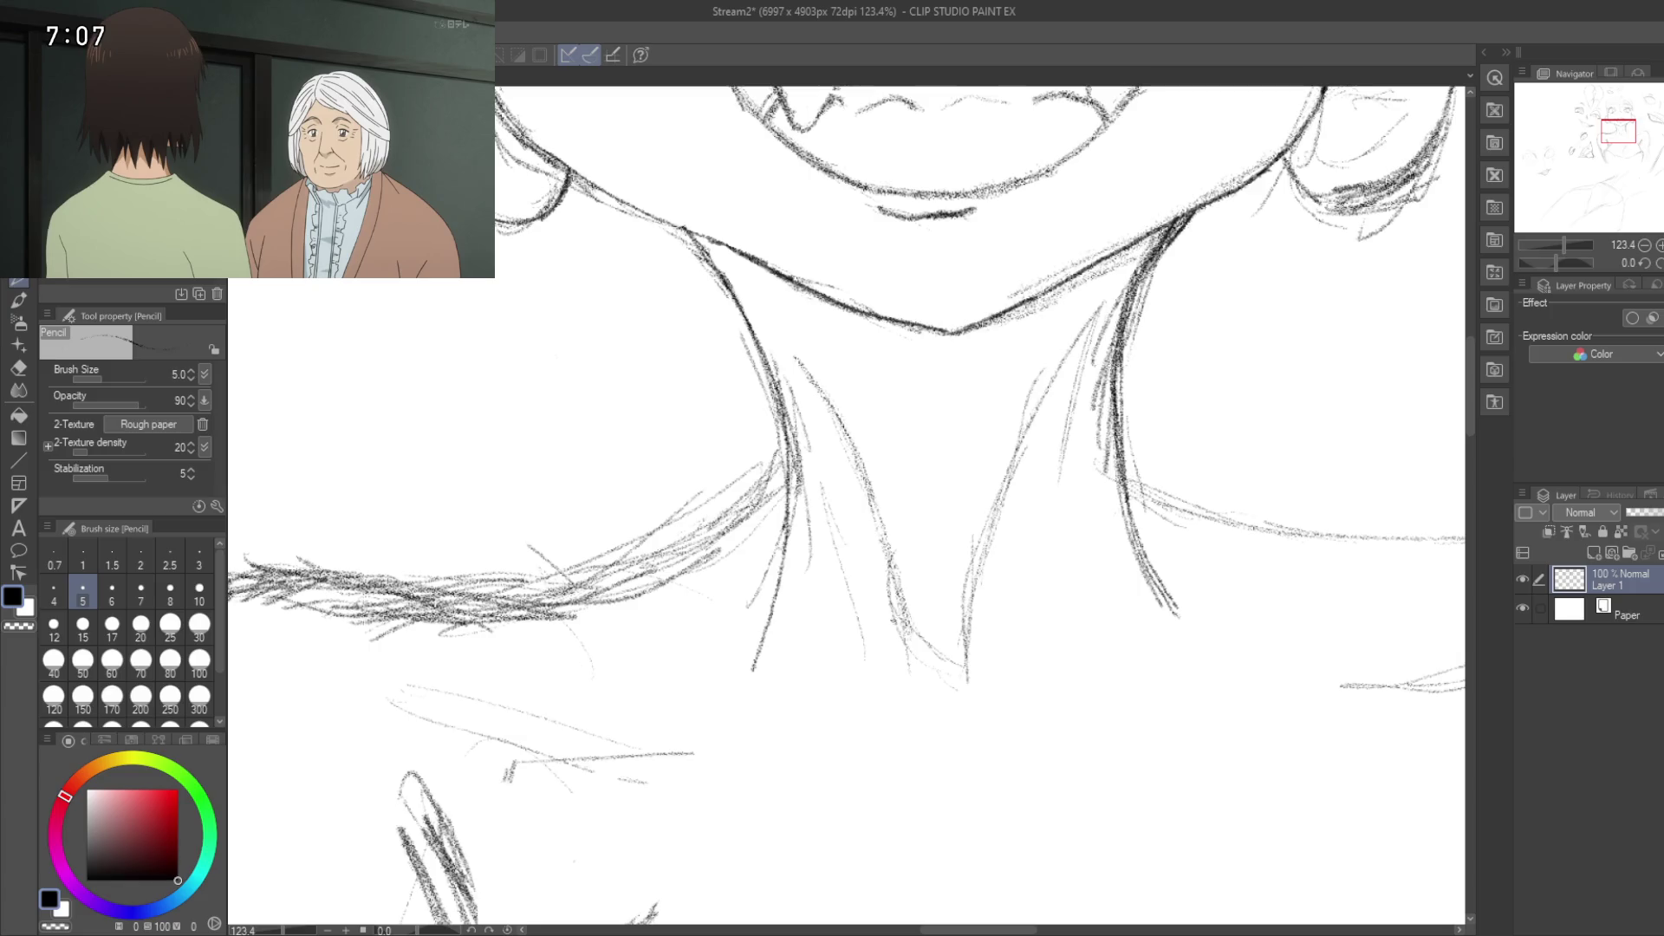
mouse_move(1060, 381)
mouse_down()
mouse_move(1002, 505)
mouse_move(994, 654)
mouse_up()
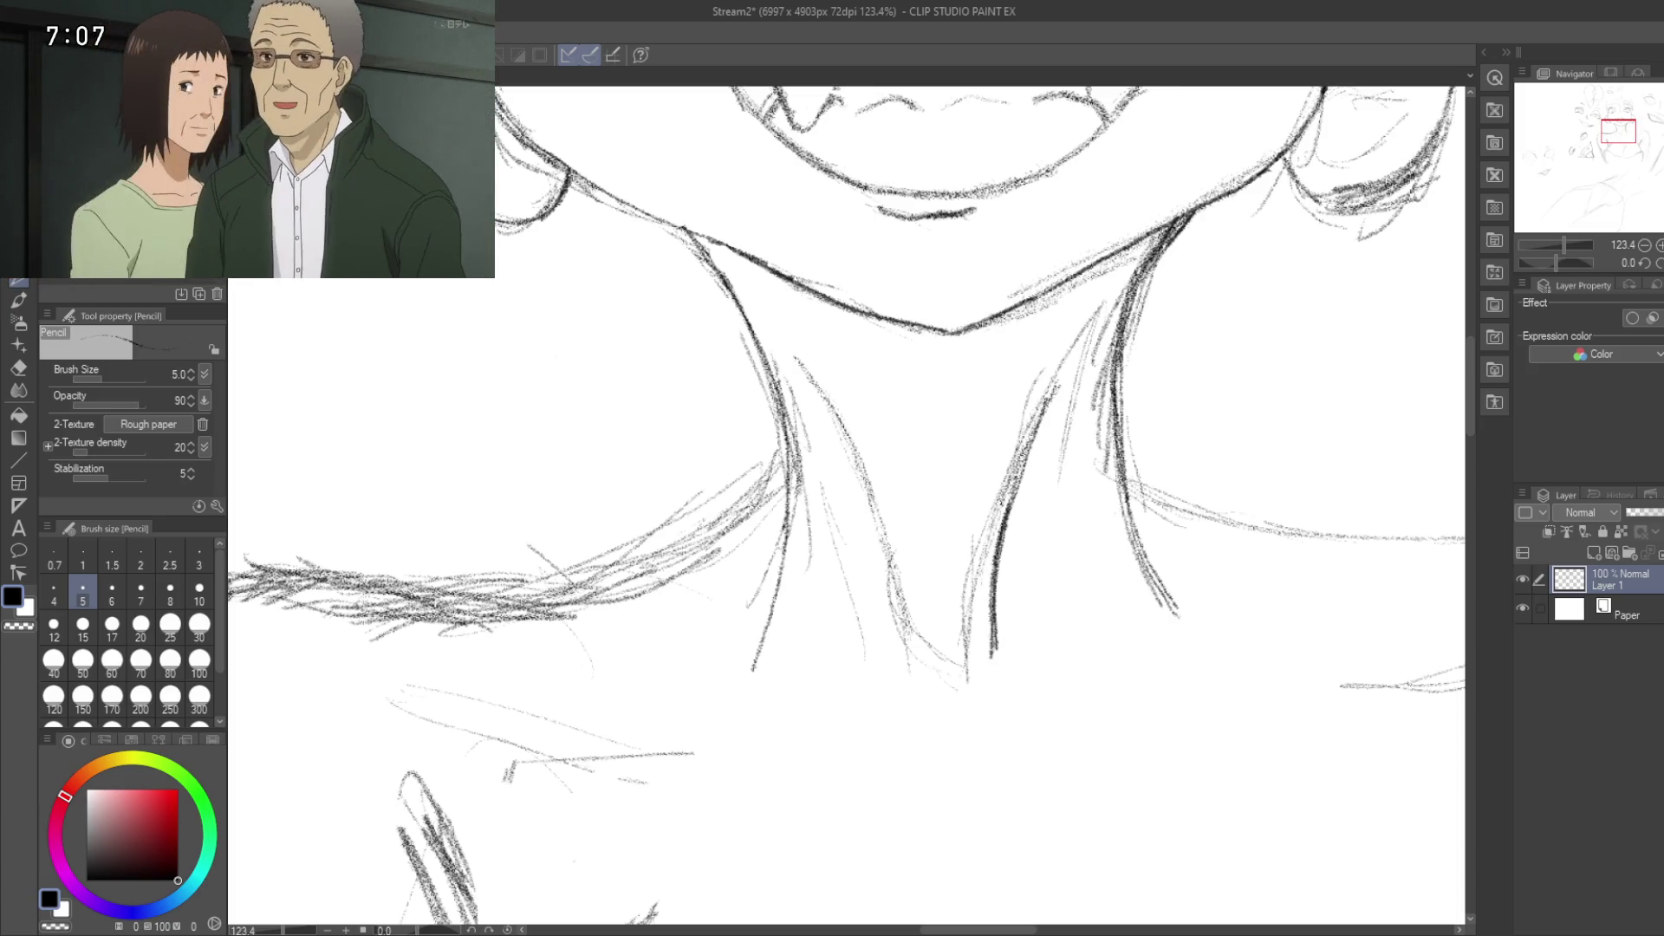
Step: Review the whole grinning face, ear, eyes and mouth up close
mouse_move(933, 558)
mouse_down()
mouse_move(1069, 477)
mouse_move(869, 557)
mouse_move(751, 487)
mouse_move(809, 736)
mouse_move(699, 643)
mouse_up()
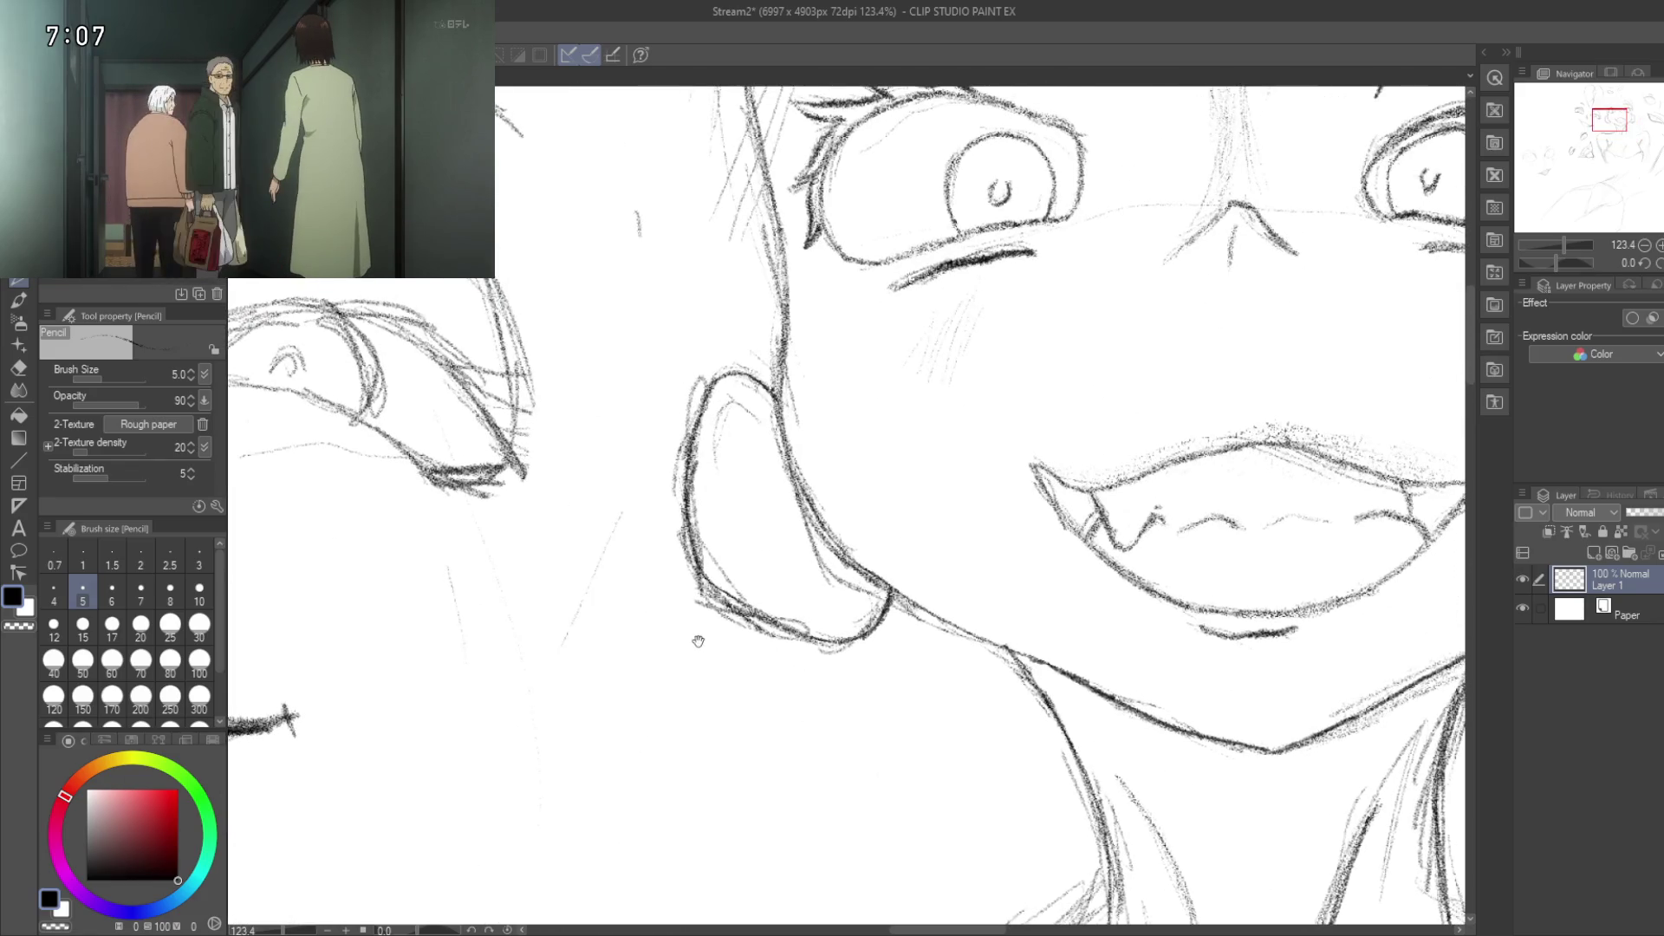
scroll(685, 637, up, 2)
scroll(681, 639, down, 2)
scroll(687, 621, up, 1)
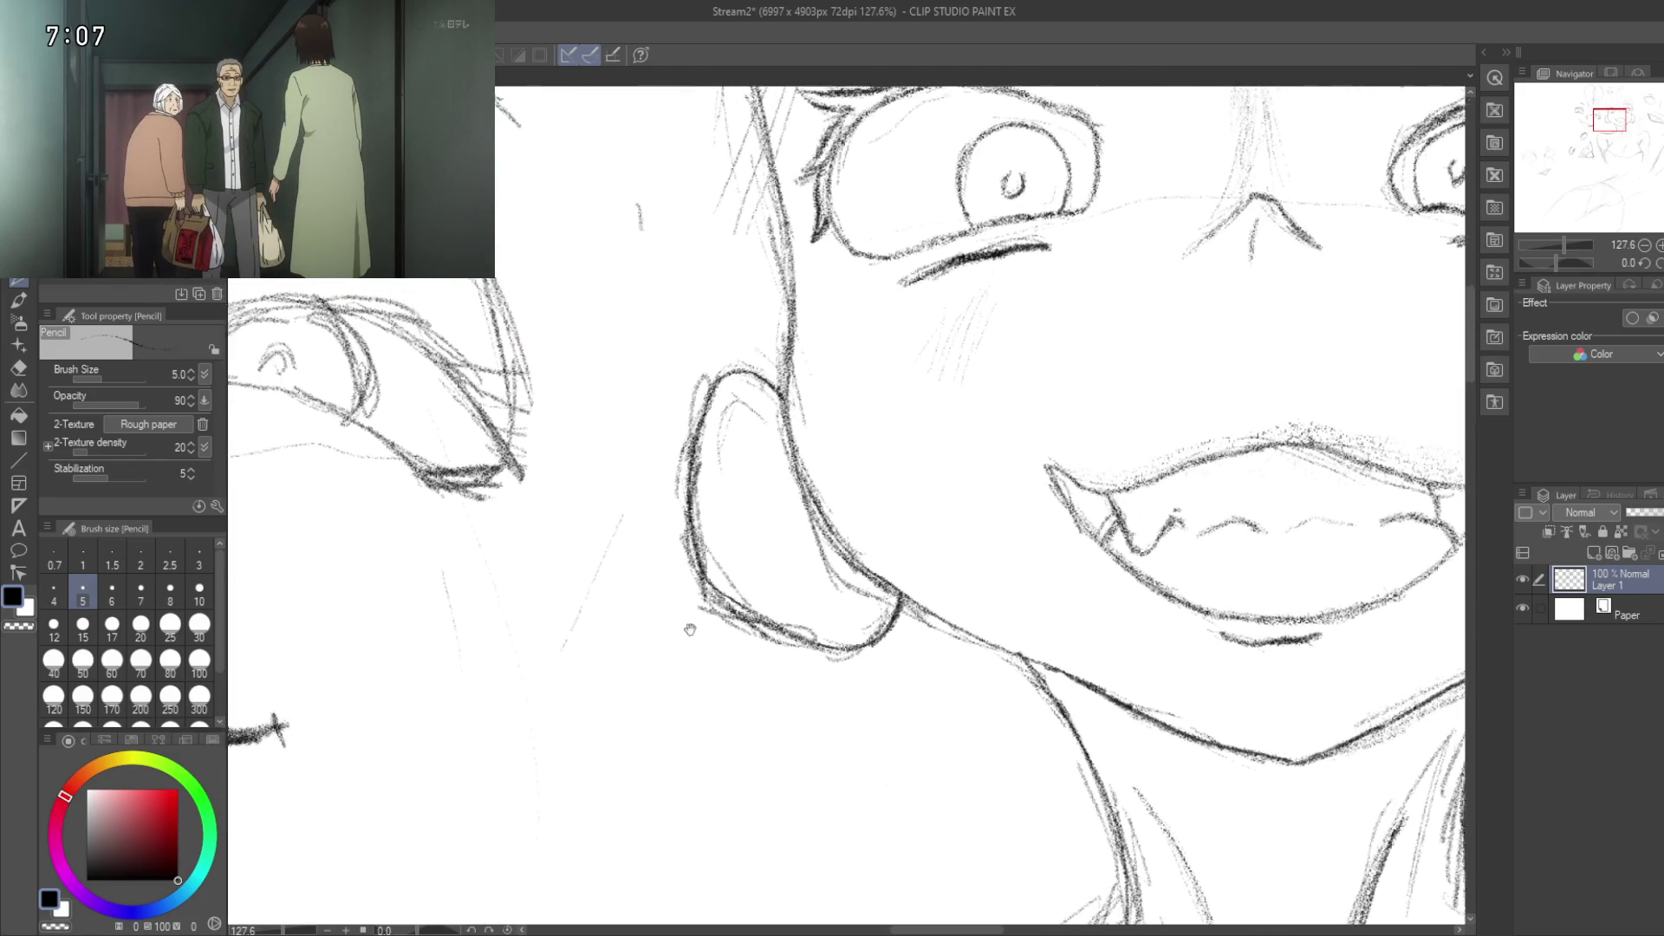
scroll(687, 620, down, 3)
scroll(685, 619, up, 1)
scroll(681, 617, down, 4)
mouse_move(675, 615)
mouse_down()
mouse_move(671, 583)
mouse_move(660, 659)
mouse_move(684, 607)
mouse_move(667, 469)
mouse_up()
scroll(667, 556, up, 1)
drag(670, 531, 721, 612)
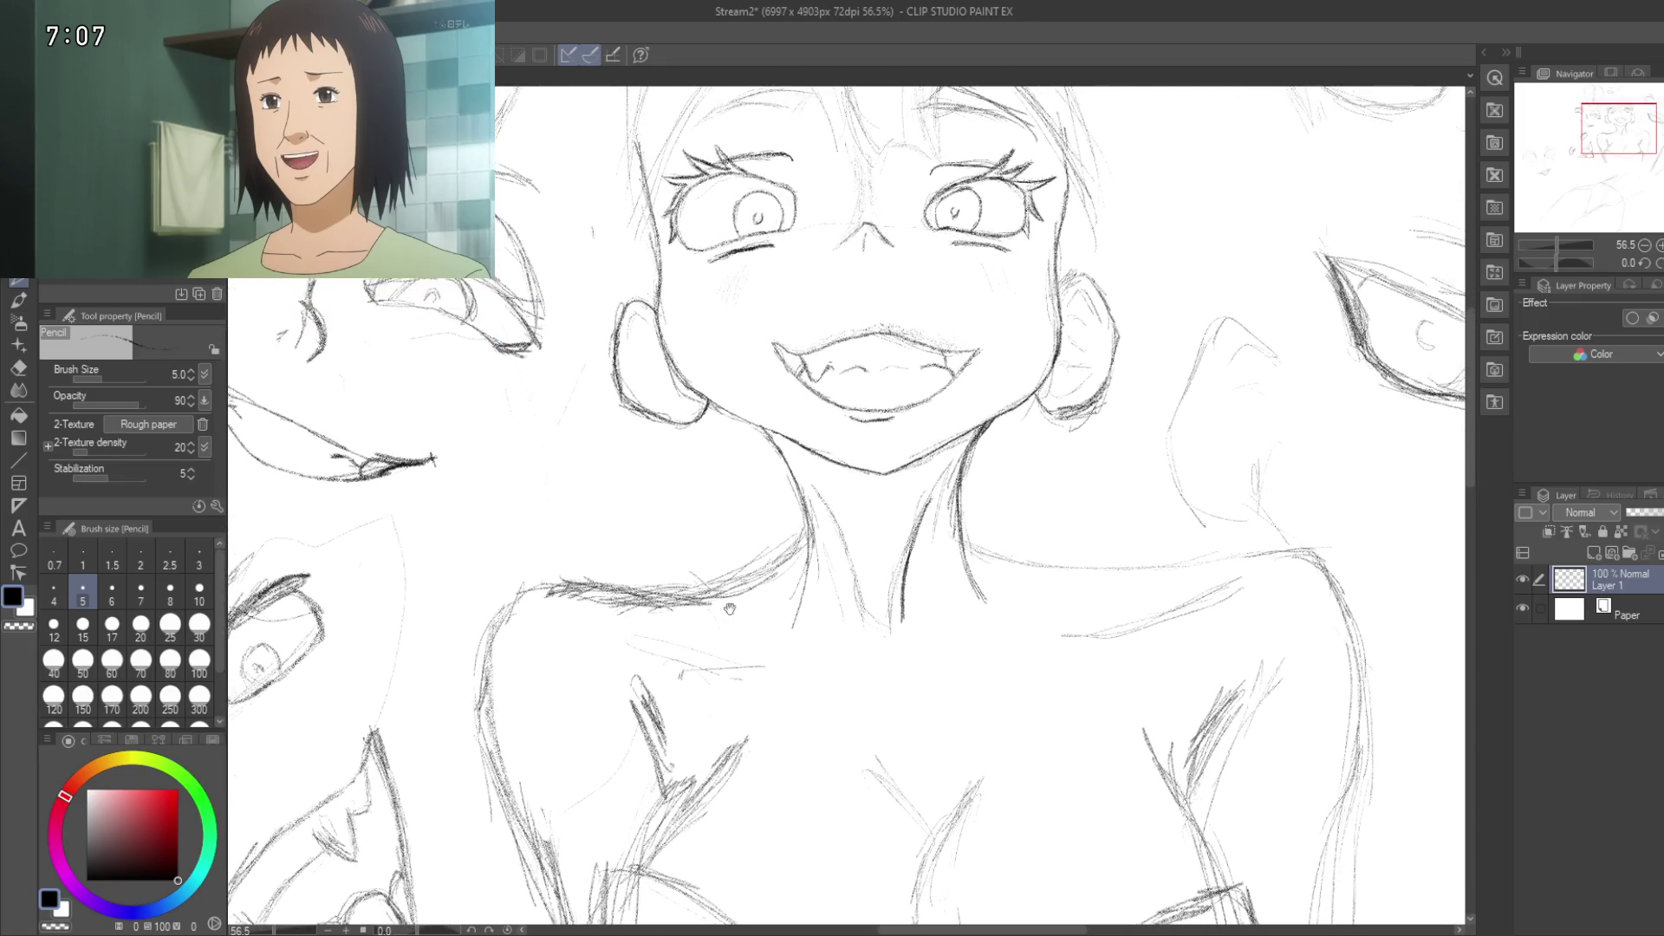
scroll(915, 505, up, 3)
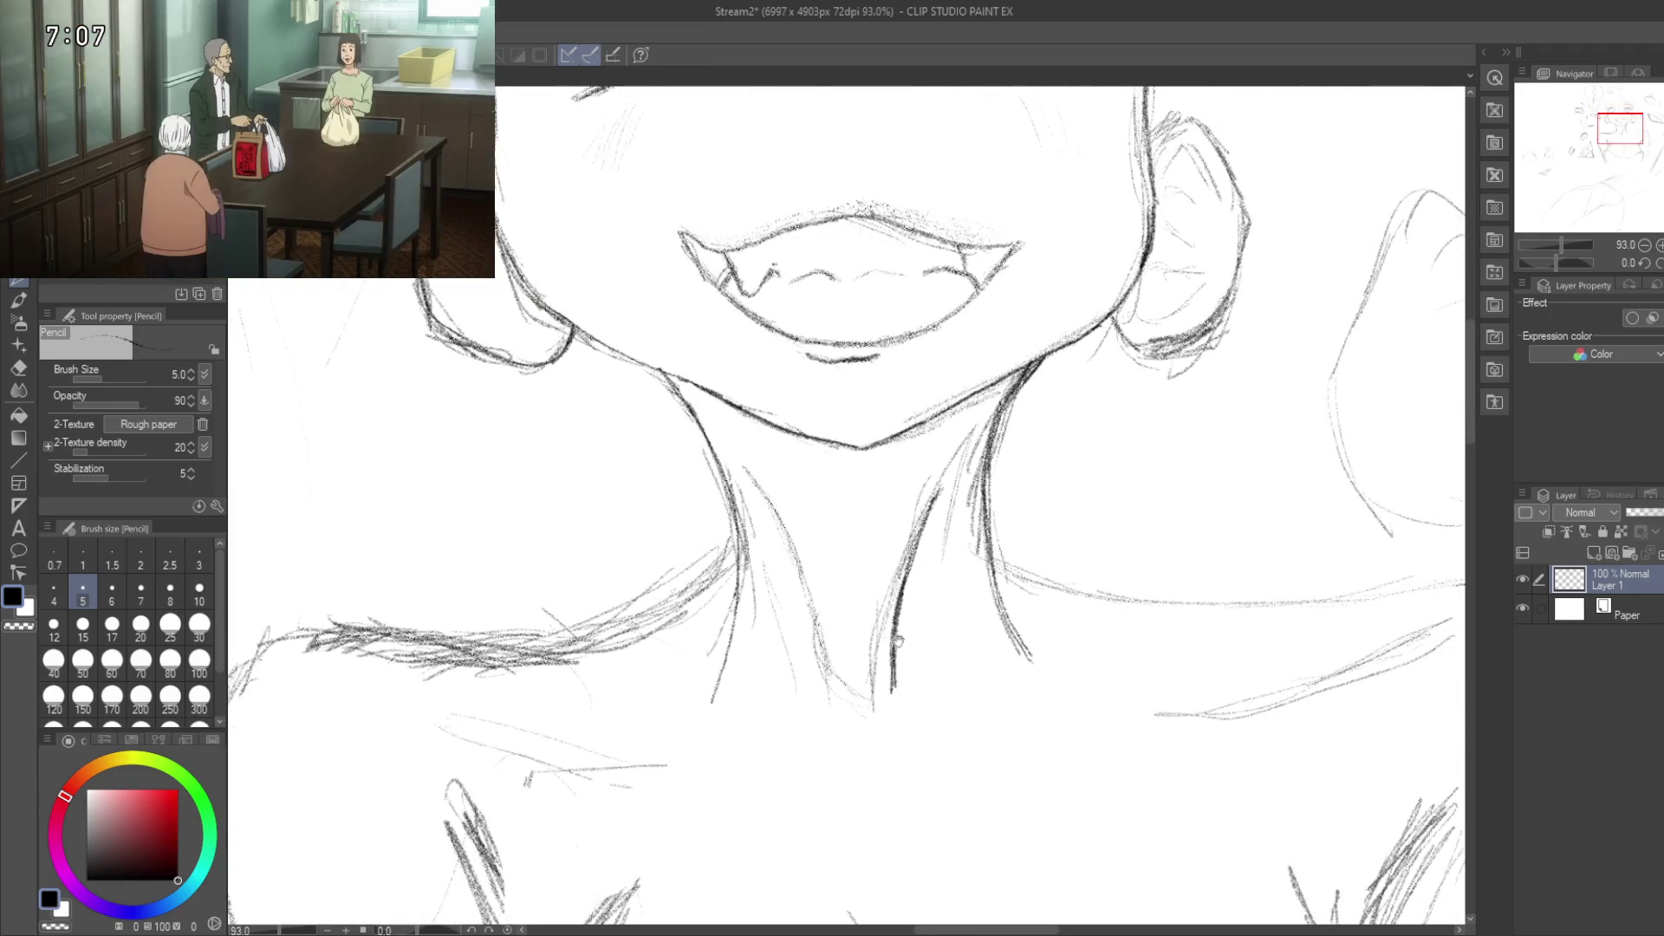
Step: Switch to the Hard eraser and rub out faint stray strokes on and below the neck line
key(e)
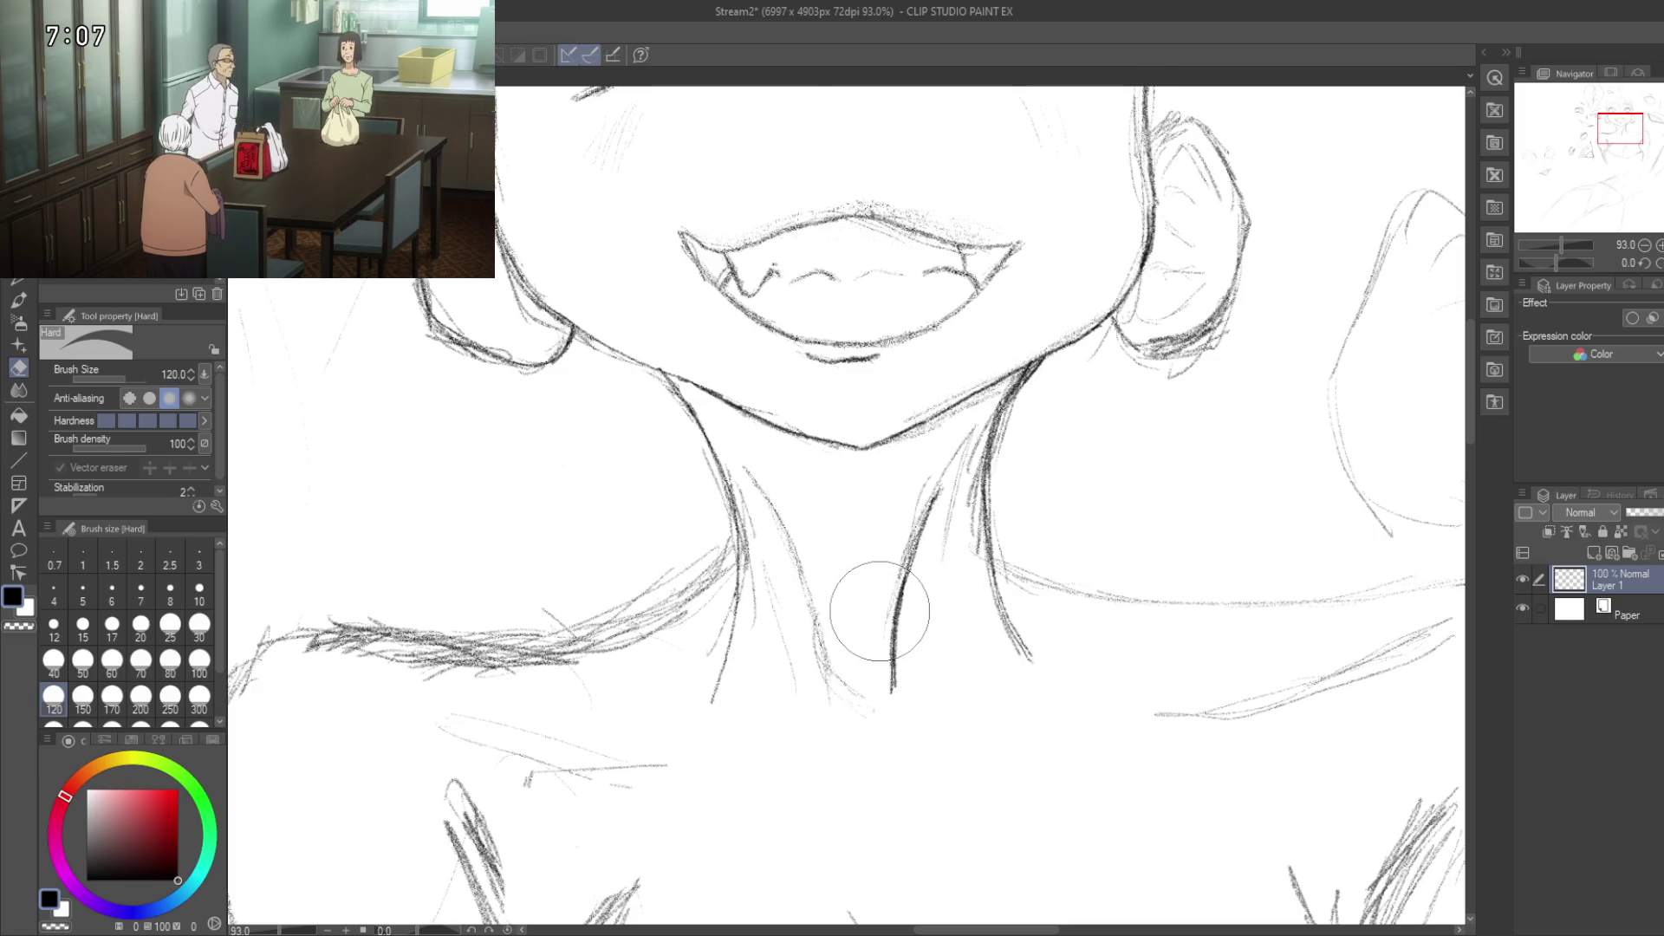
drag(855, 669, 861, 731)
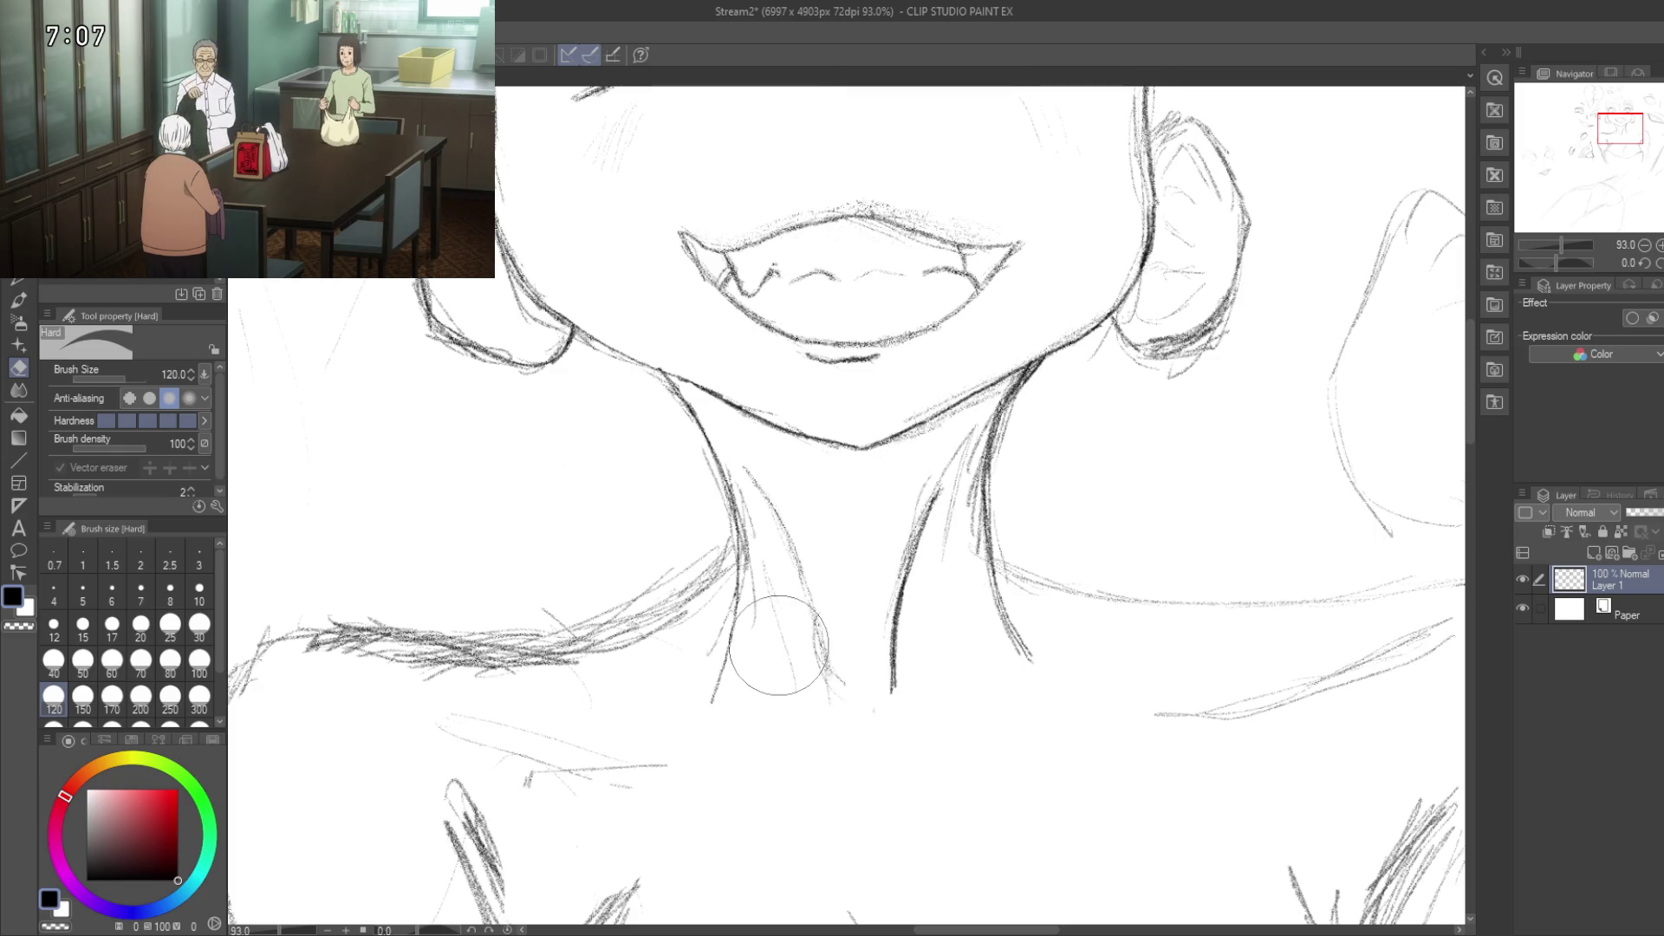
drag(771, 616, 784, 670)
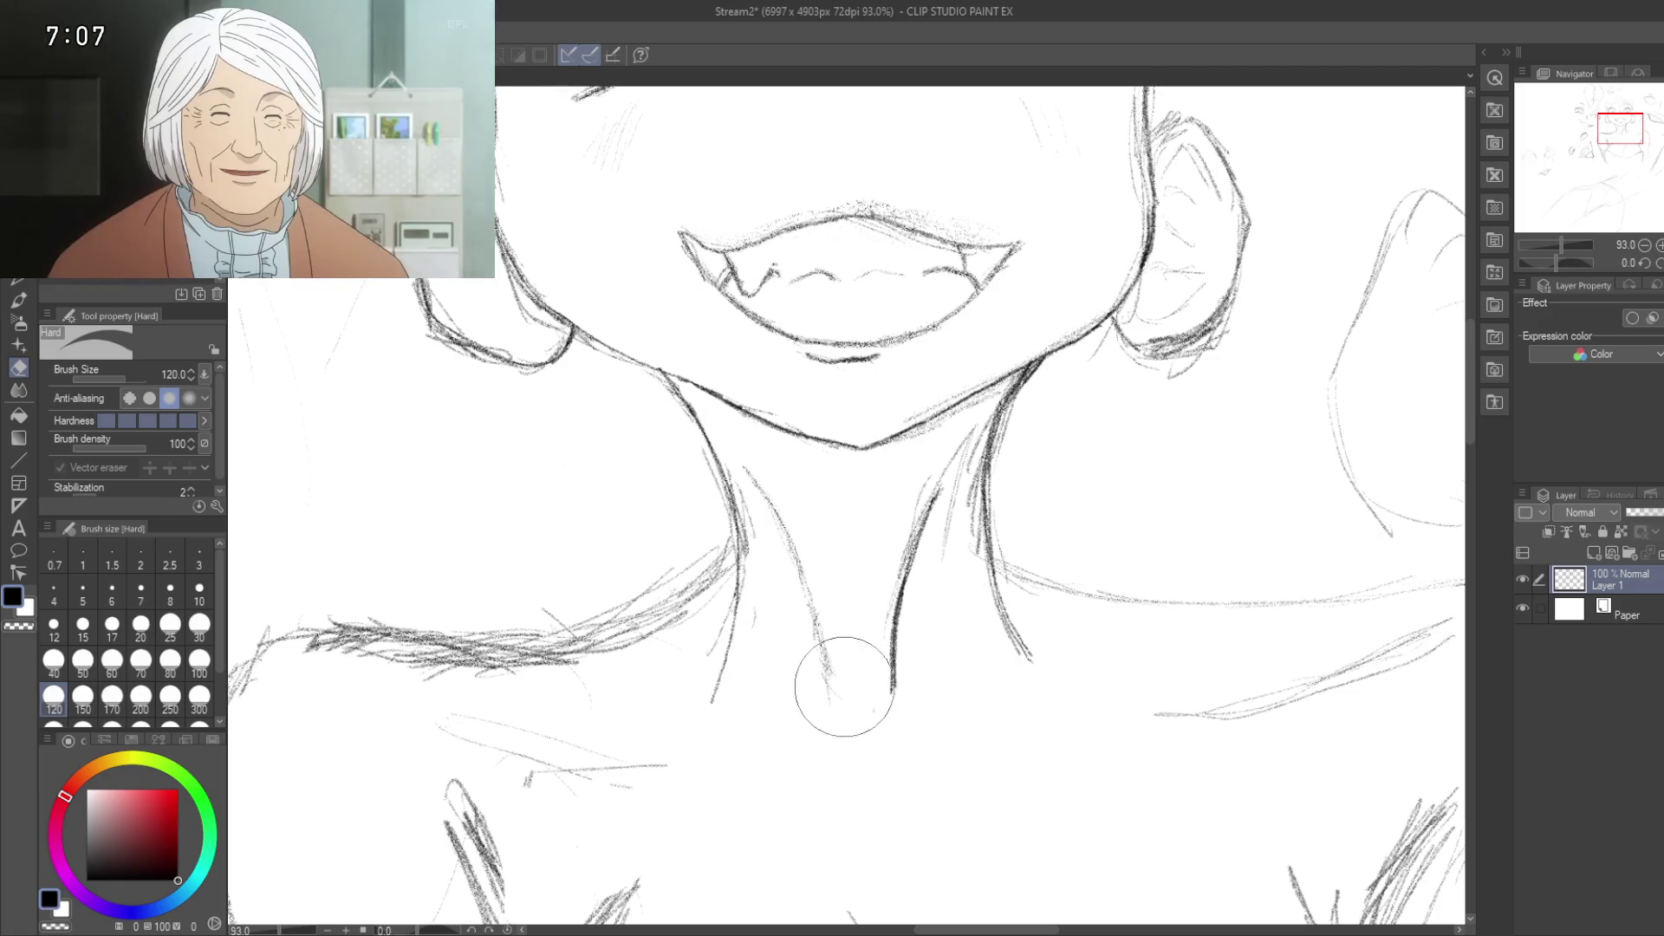
scroll(853, 618, up, 3)
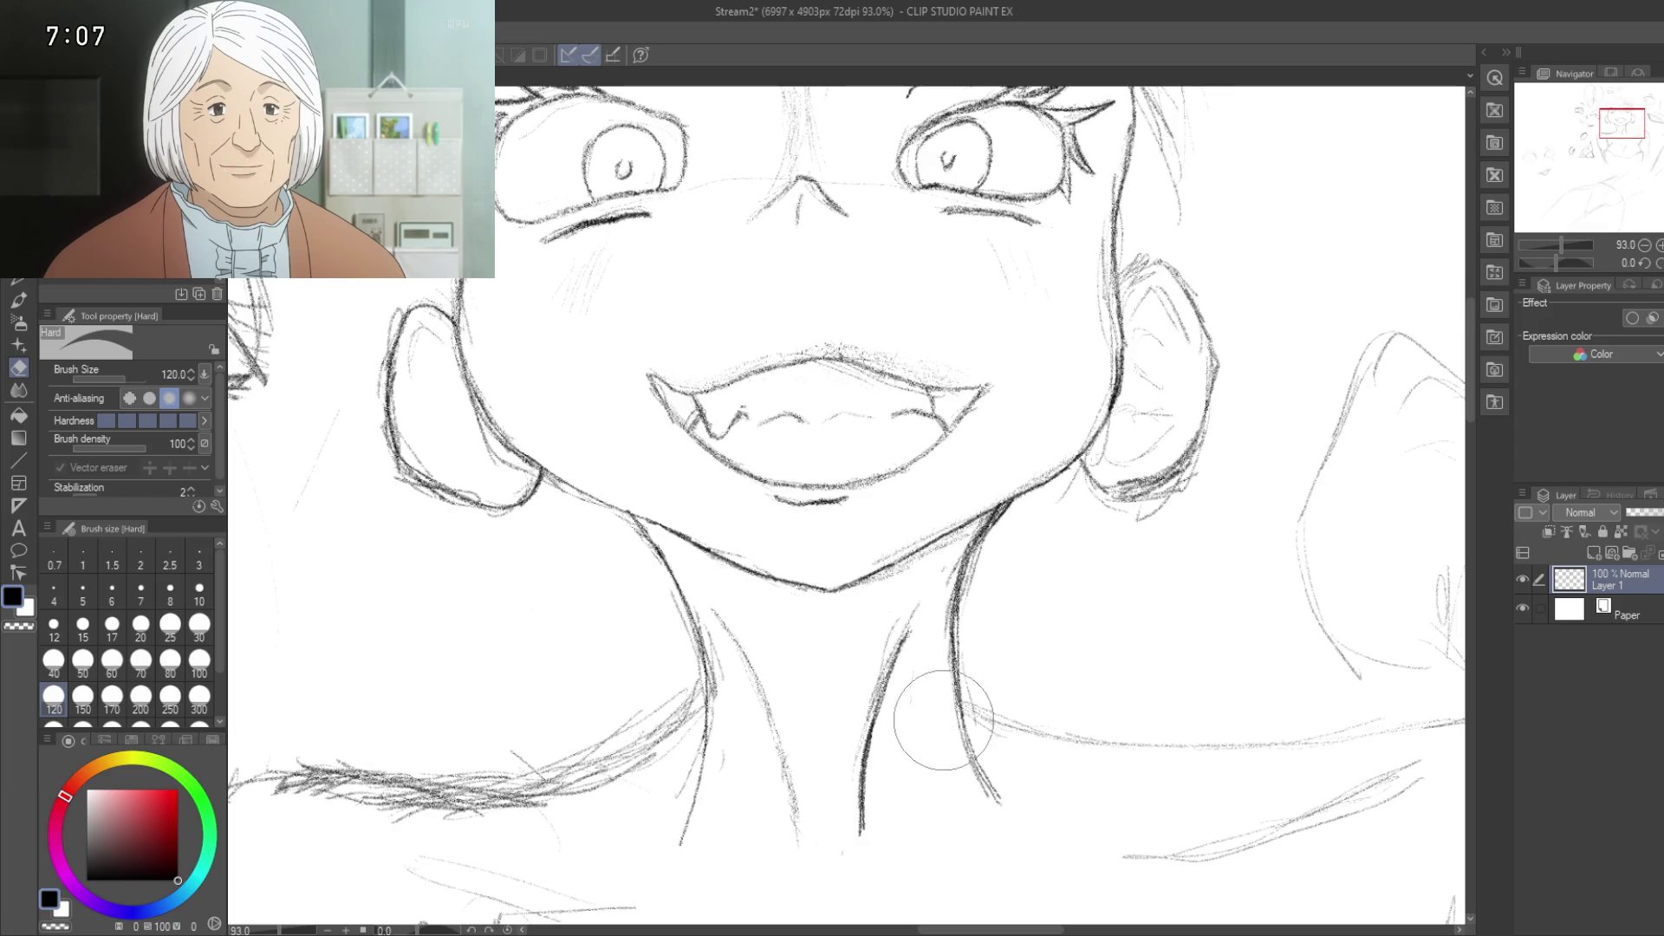
mouse_move(919, 633)
mouse_down()
mouse_move(929, 531)
mouse_move(907, 693)
mouse_up()
mouse_move(692, 746)
mouse_down()
mouse_move(703, 792)
mouse_move(963, 709)
mouse_up()
mouse_move(691, 552)
mouse_down()
mouse_move(725, 557)
mouse_move(799, 755)
mouse_up()
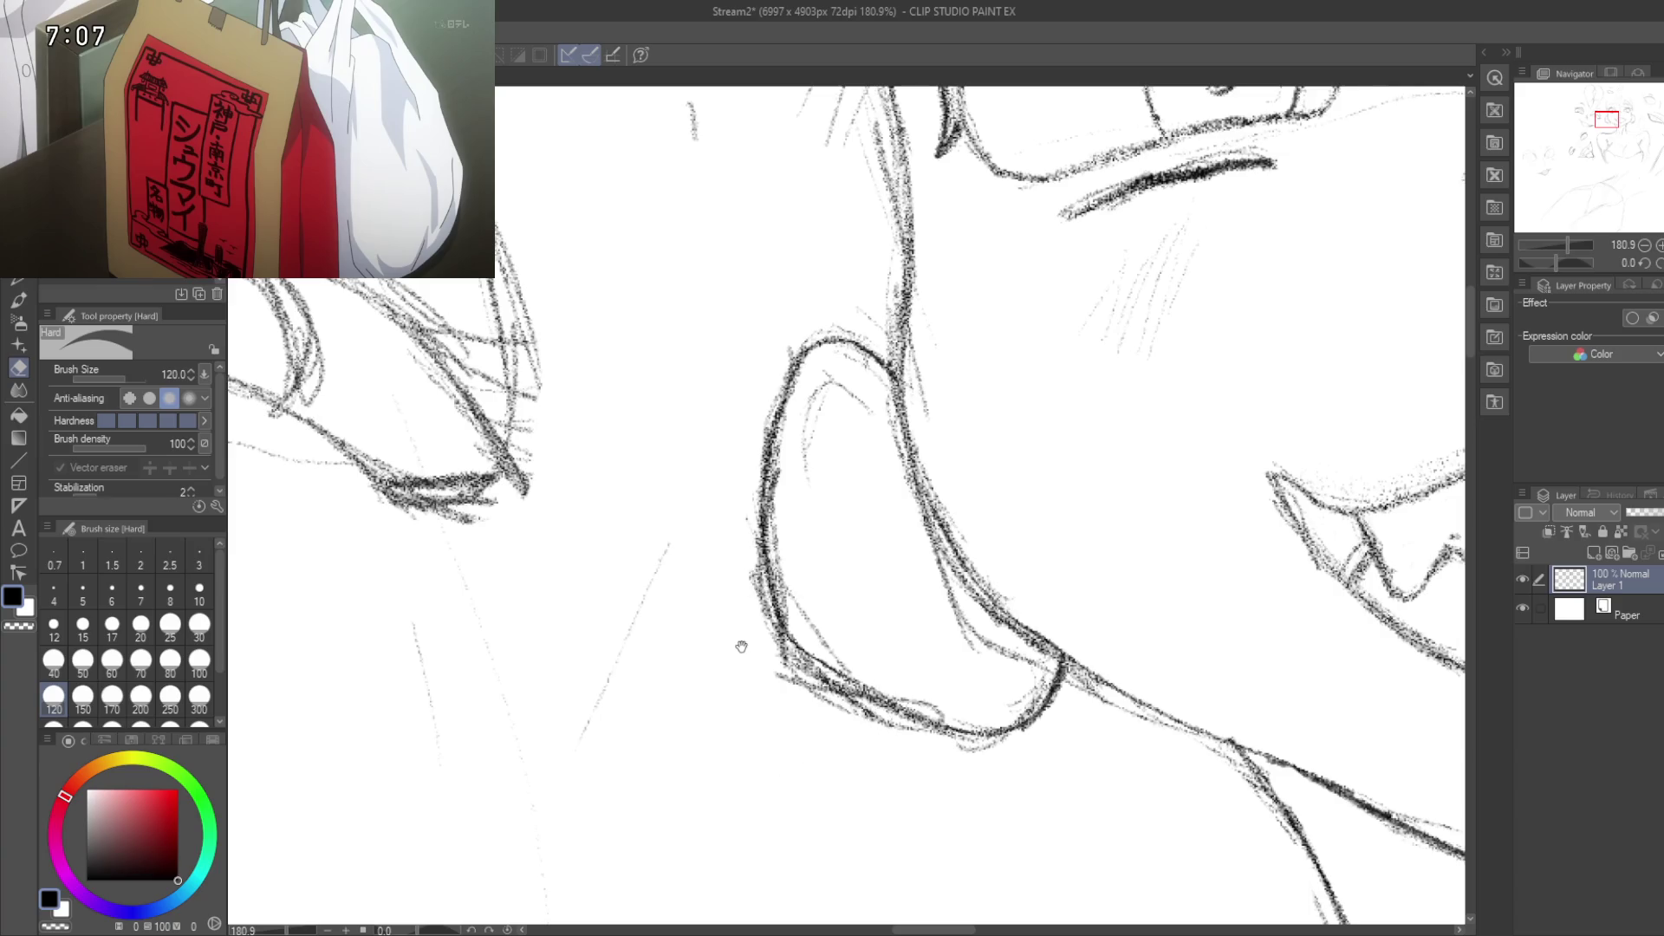
Step: Erase the faint diagonal stroke beside the left ear, zoomed to about 180%
drag(744, 646, 738, 542)
mouse_move(733, 458)
mouse_down()
mouse_move(706, 406)
mouse_move(698, 502)
mouse_move(587, 639)
mouse_up()
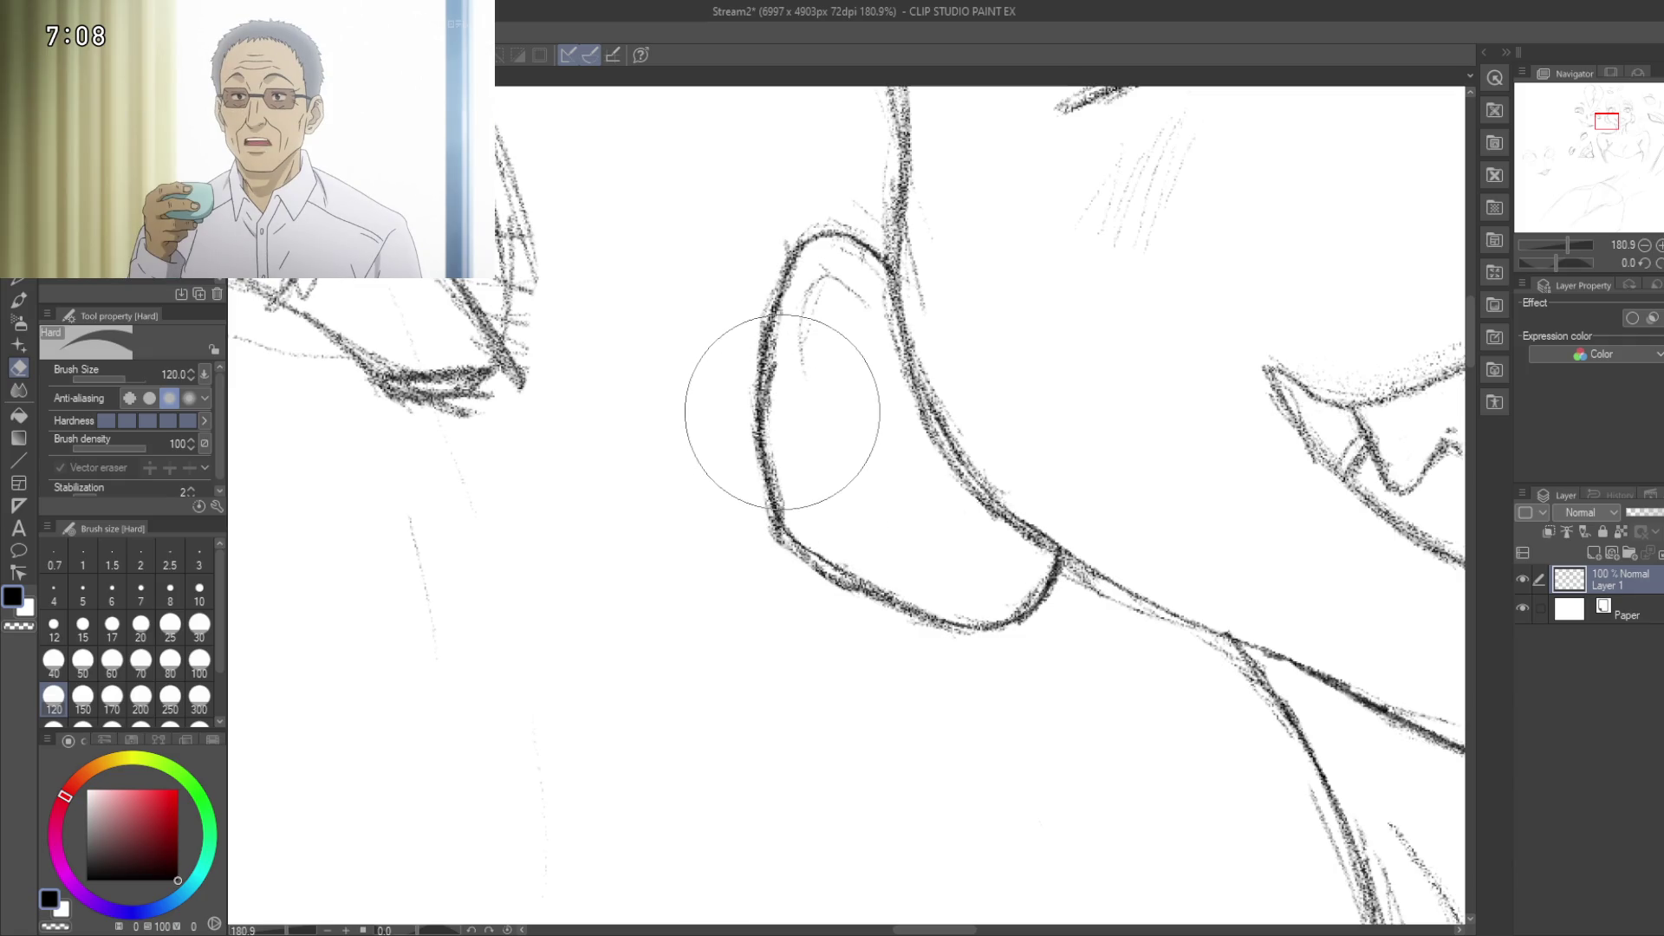
drag(830, 280, 852, 548)
drag(832, 387, 821, 584)
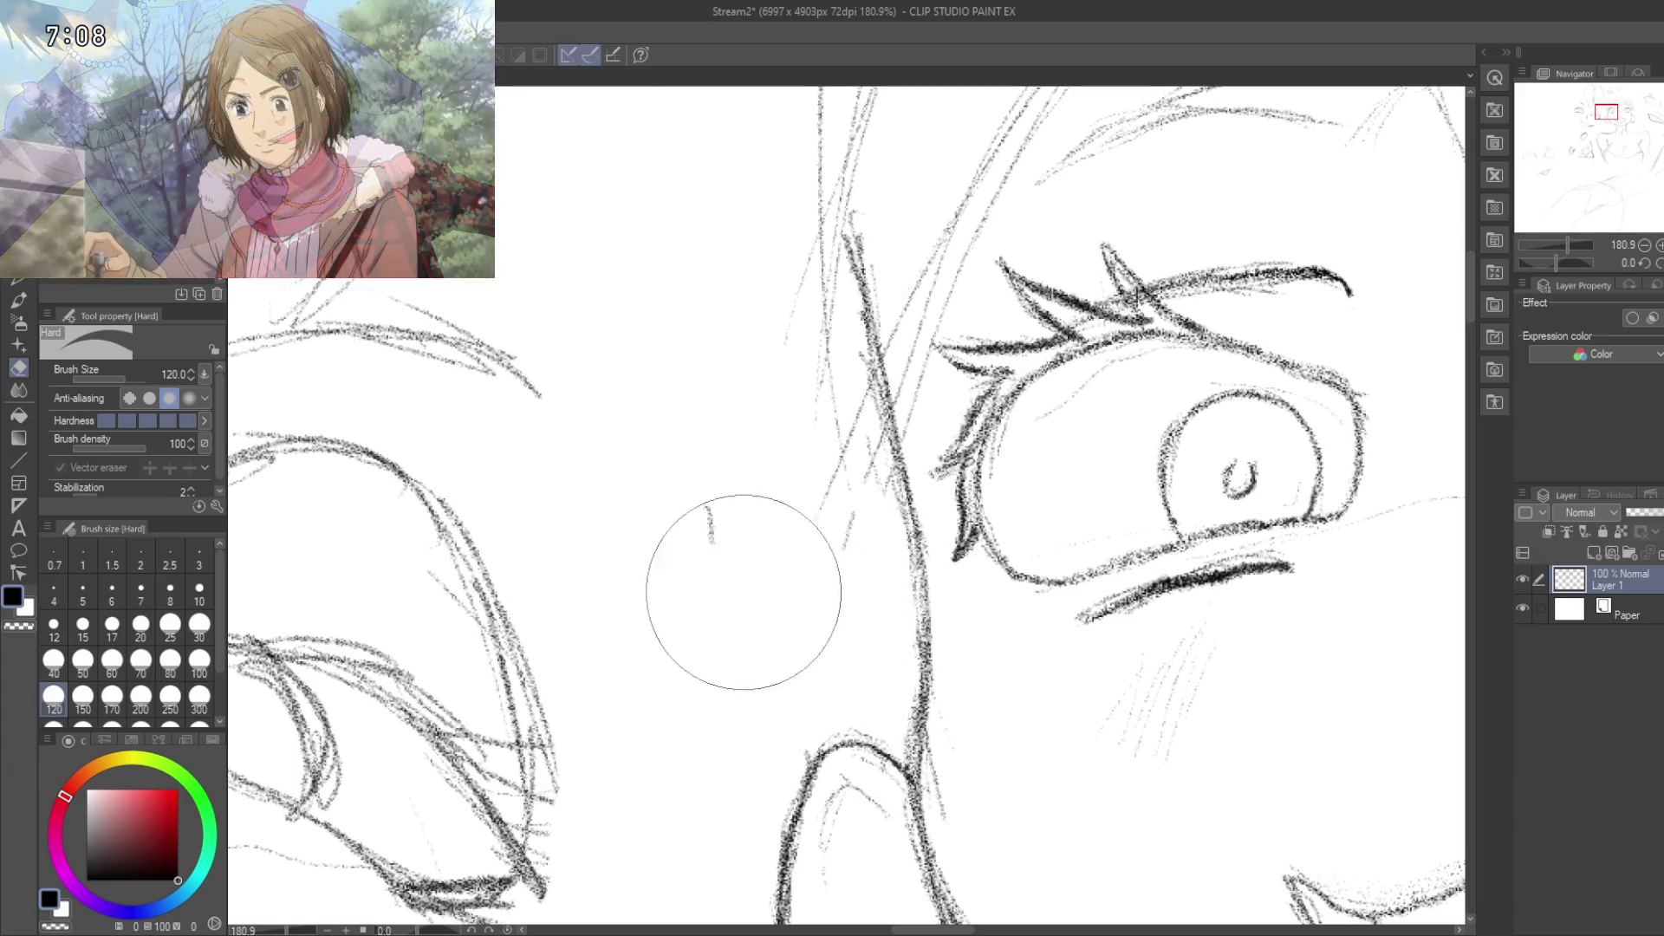
Step: At about 200% zoom, erase the faint stroke and doubled marks along the neck line
mouse_move(802, 555)
mouse_down()
mouse_move(744, 577)
mouse_move(819, 577)
mouse_move(796, 436)
mouse_up()
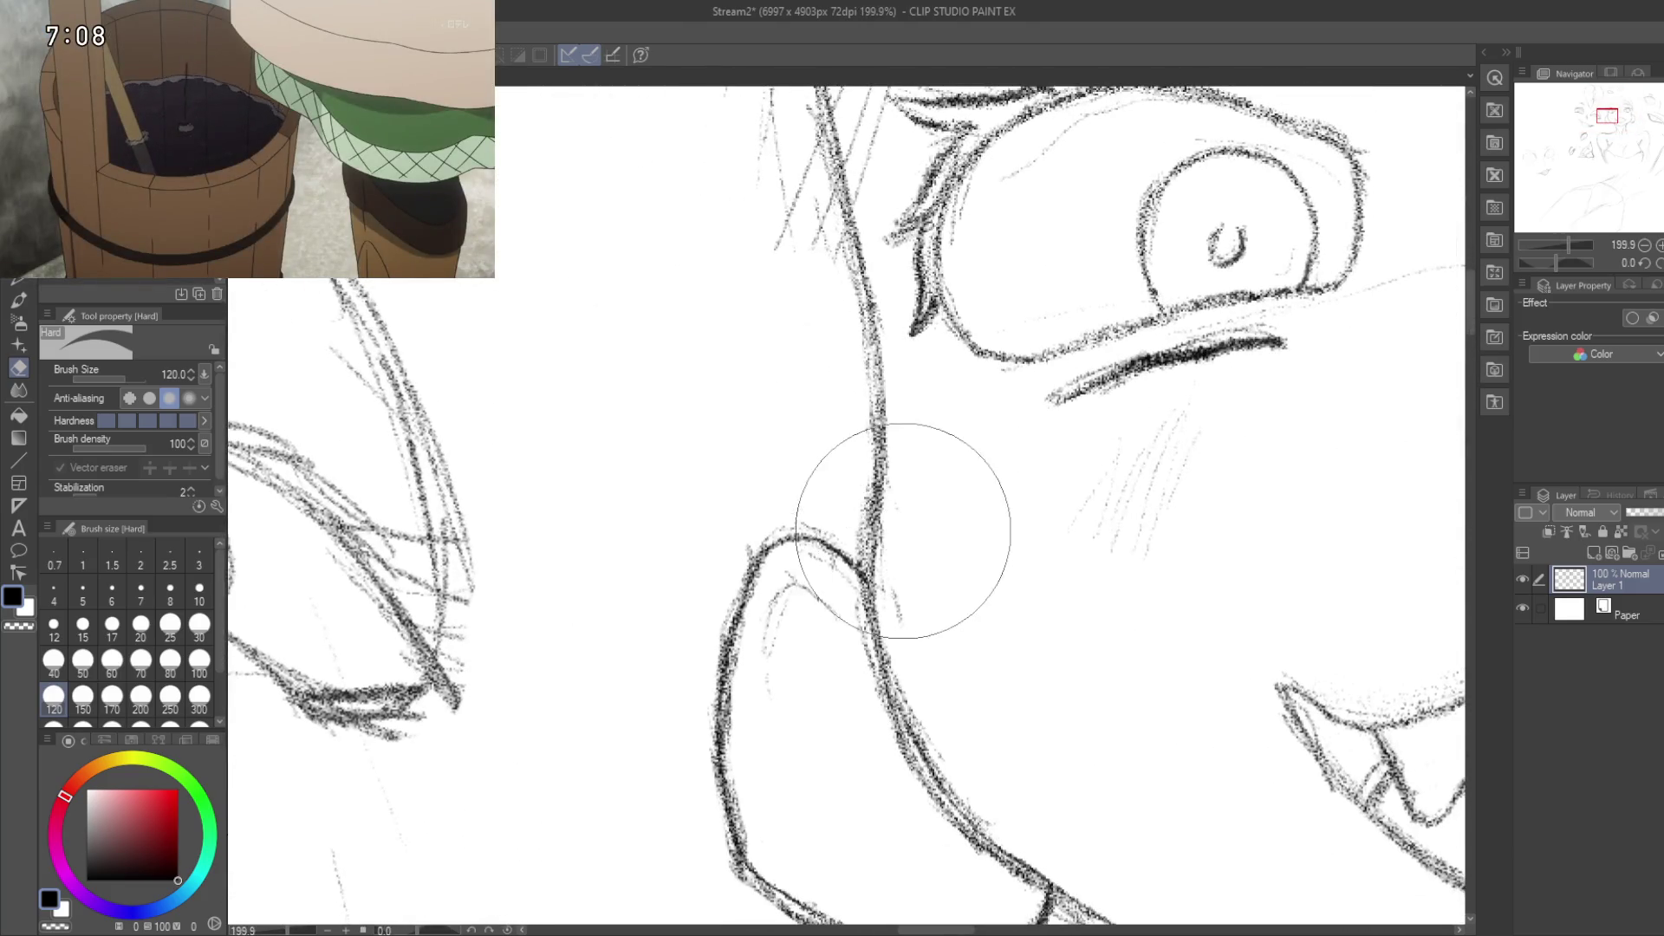
drag(958, 617, 823, 298)
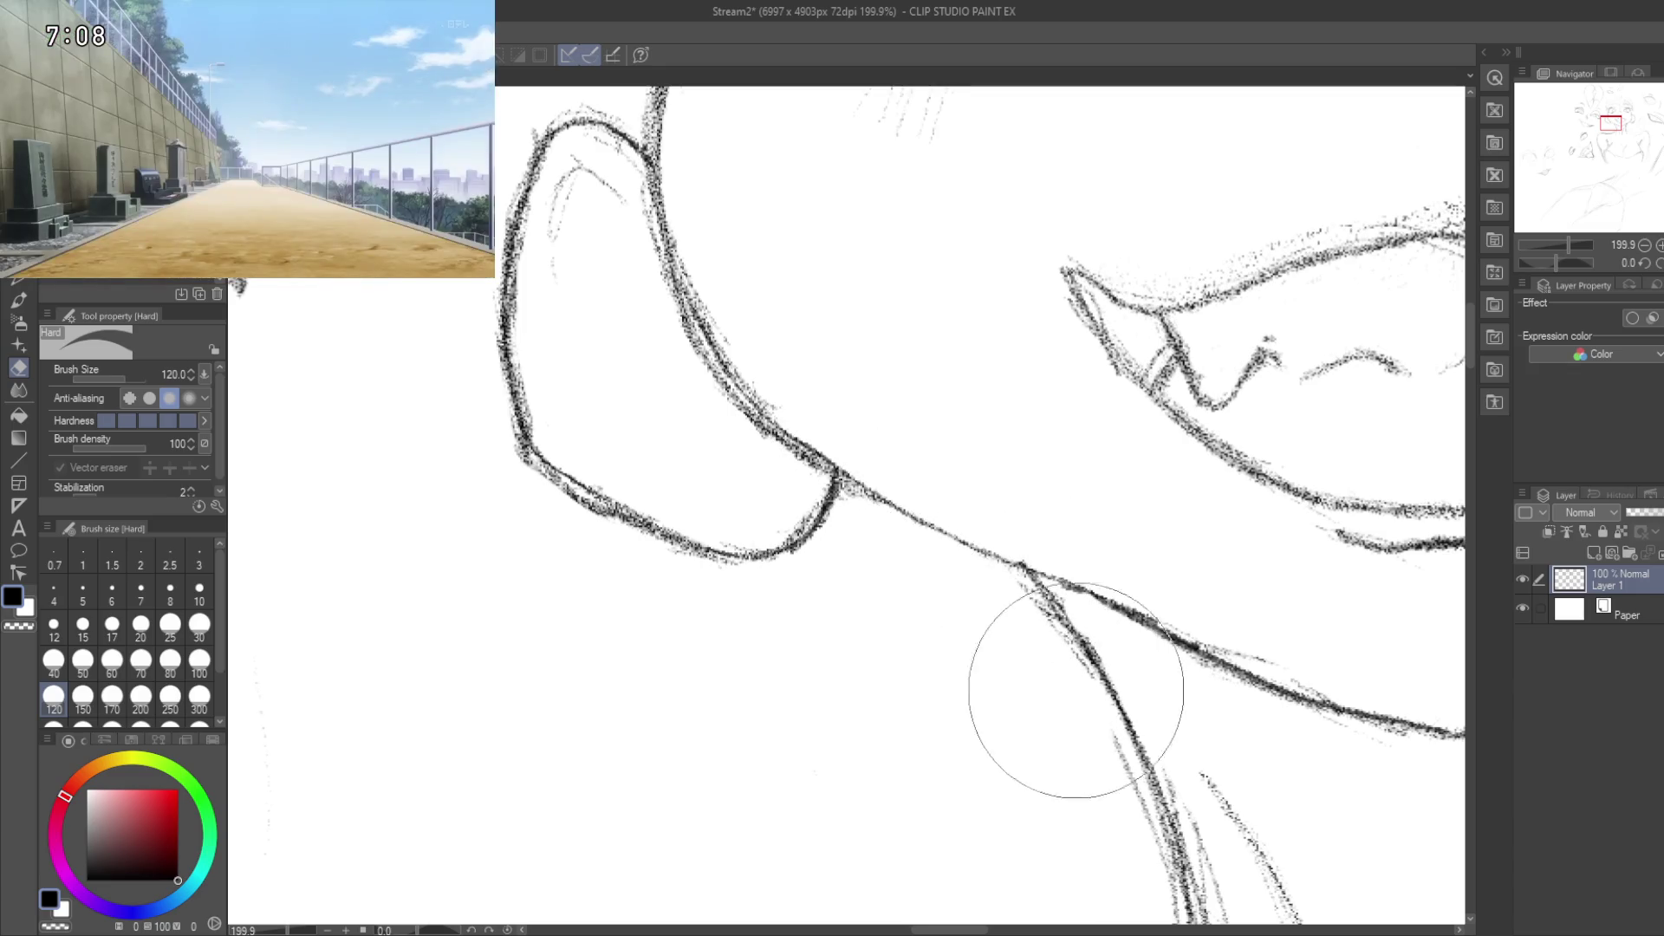
drag(995, 661, 843, 401)
drag(960, 507, 975, 539)
drag(1000, 635, 989, 443)
drag(936, 335, 977, 449)
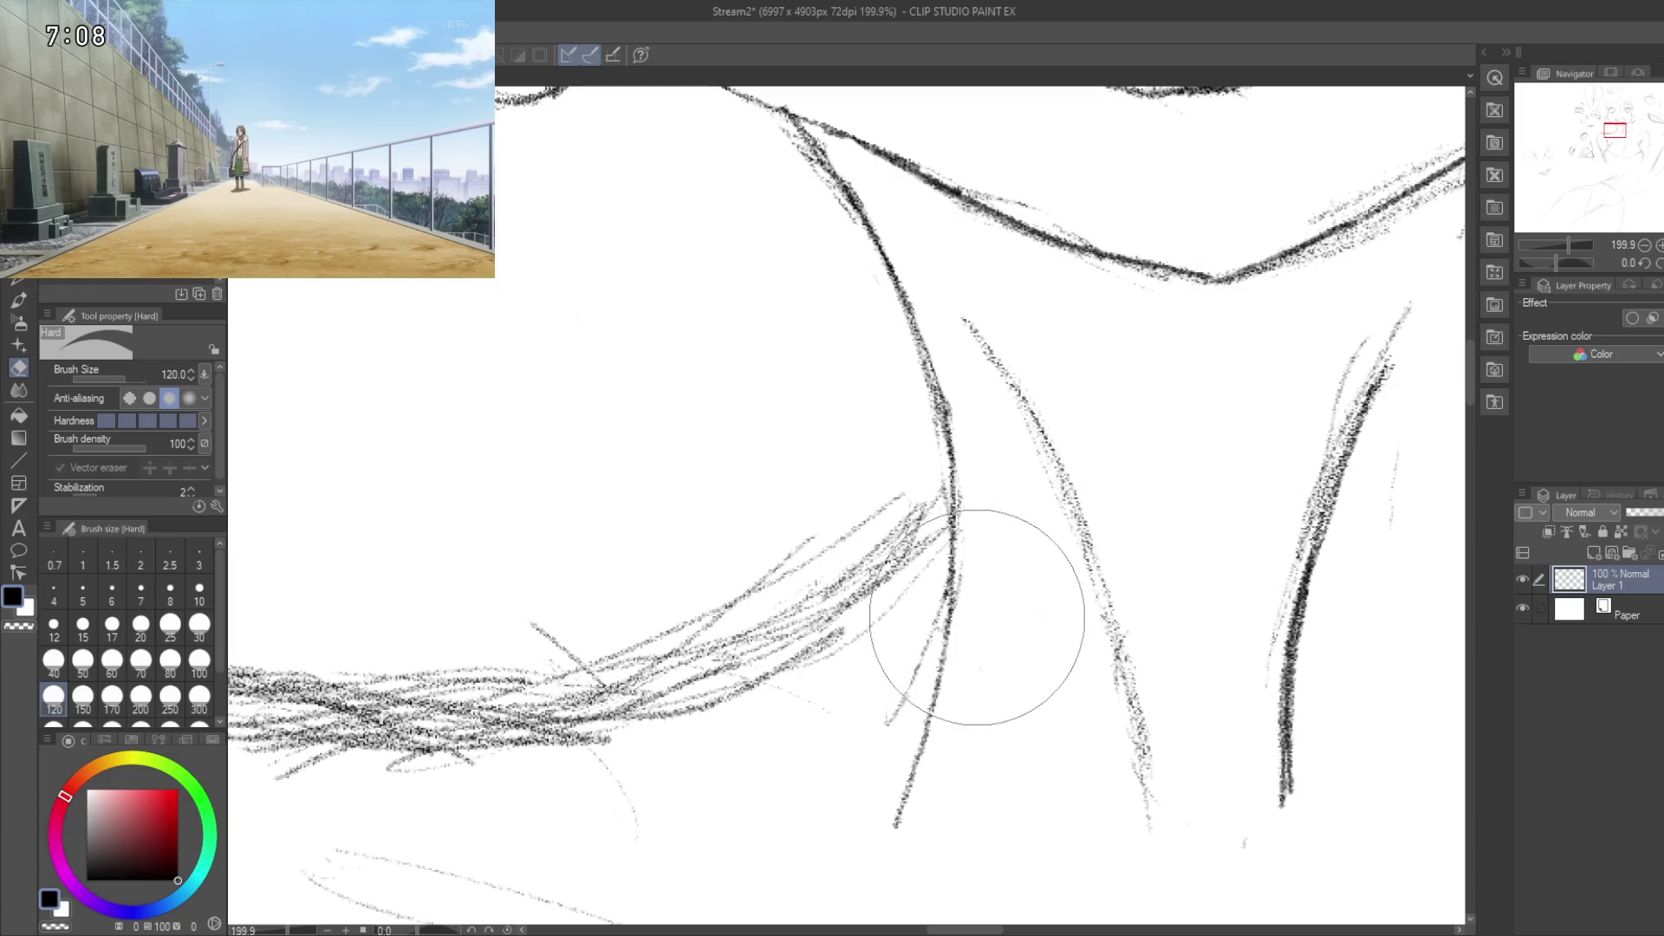
Step: Erase the remaining faint marks beside the neck near the chin and collarbone
mouse_move(962, 408)
mouse_down()
mouse_move(916, 352)
mouse_move(1089, 479)
mouse_move(1022, 533)
mouse_up()
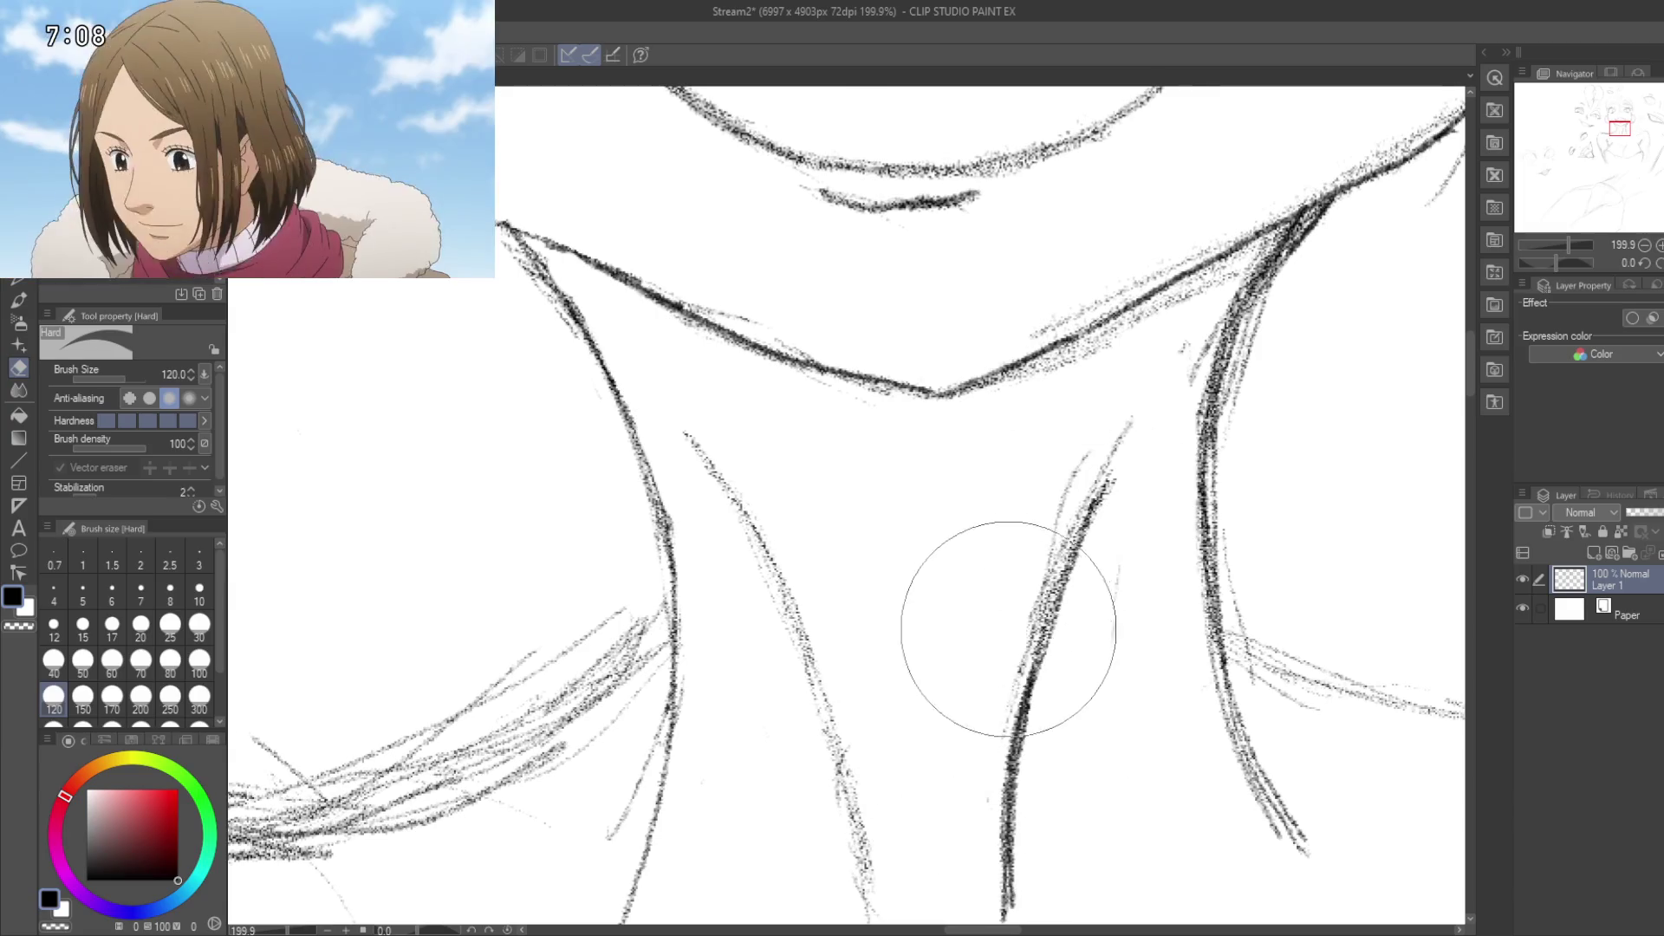
mouse_move(1043, 501)
mouse_down()
mouse_move(1055, 480)
mouse_move(928, 642)
mouse_move(925, 718)
mouse_up()
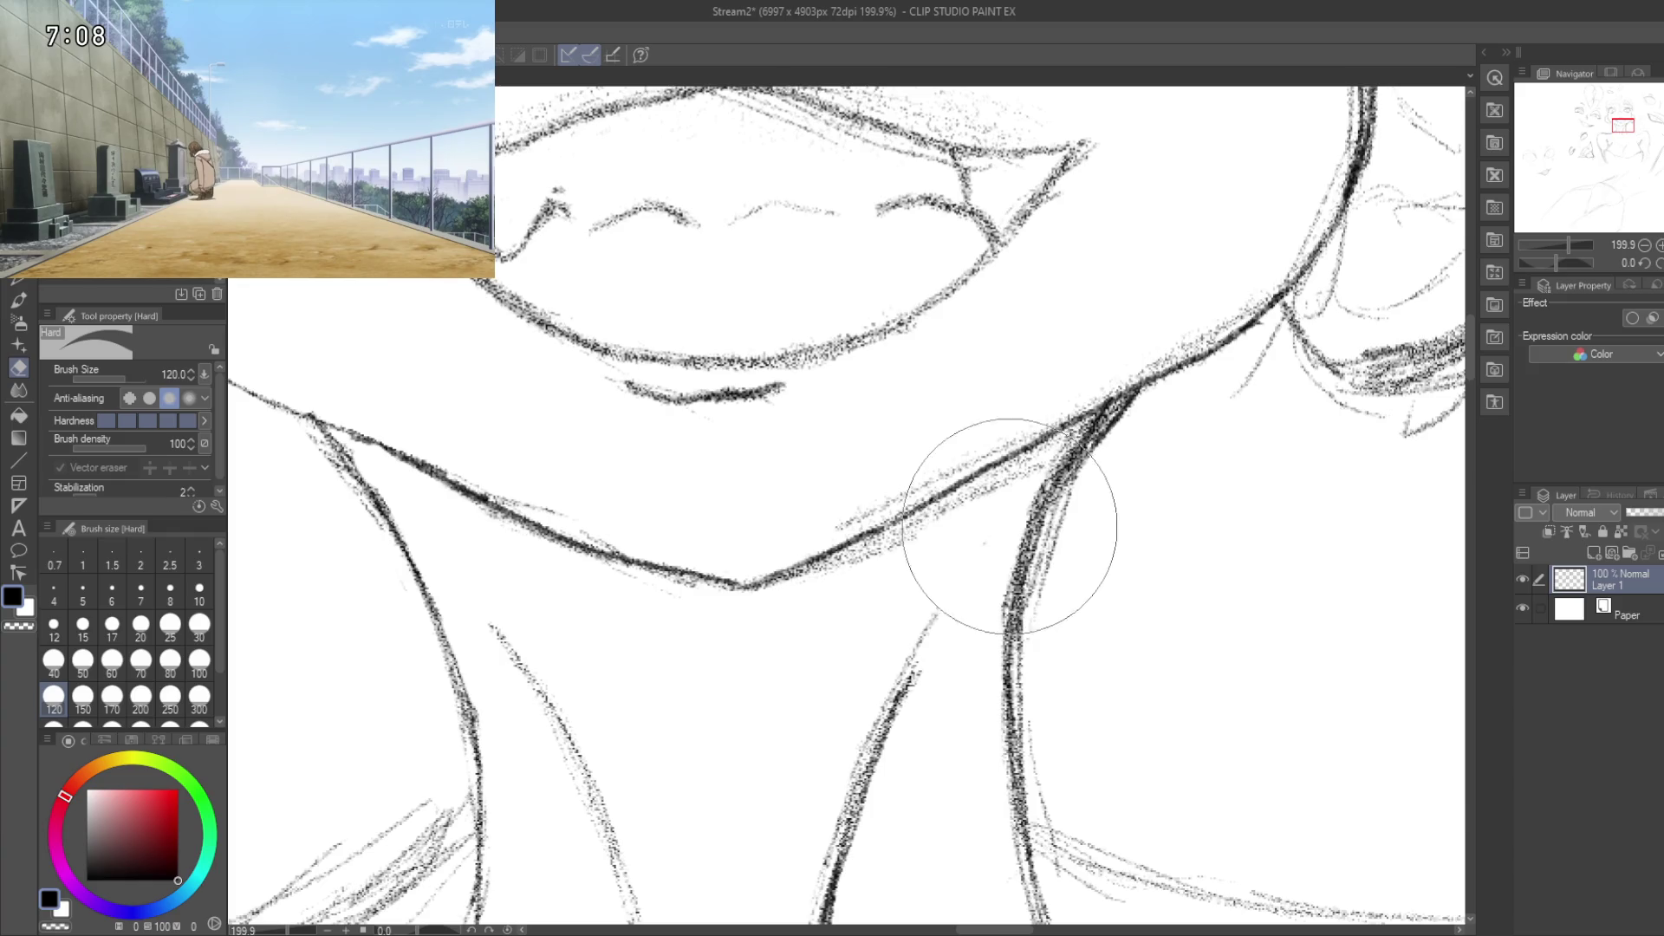
mouse_move(1003, 520)
mouse_down()
mouse_move(993, 494)
mouse_move(948, 558)
mouse_move(929, 506)
mouse_up()
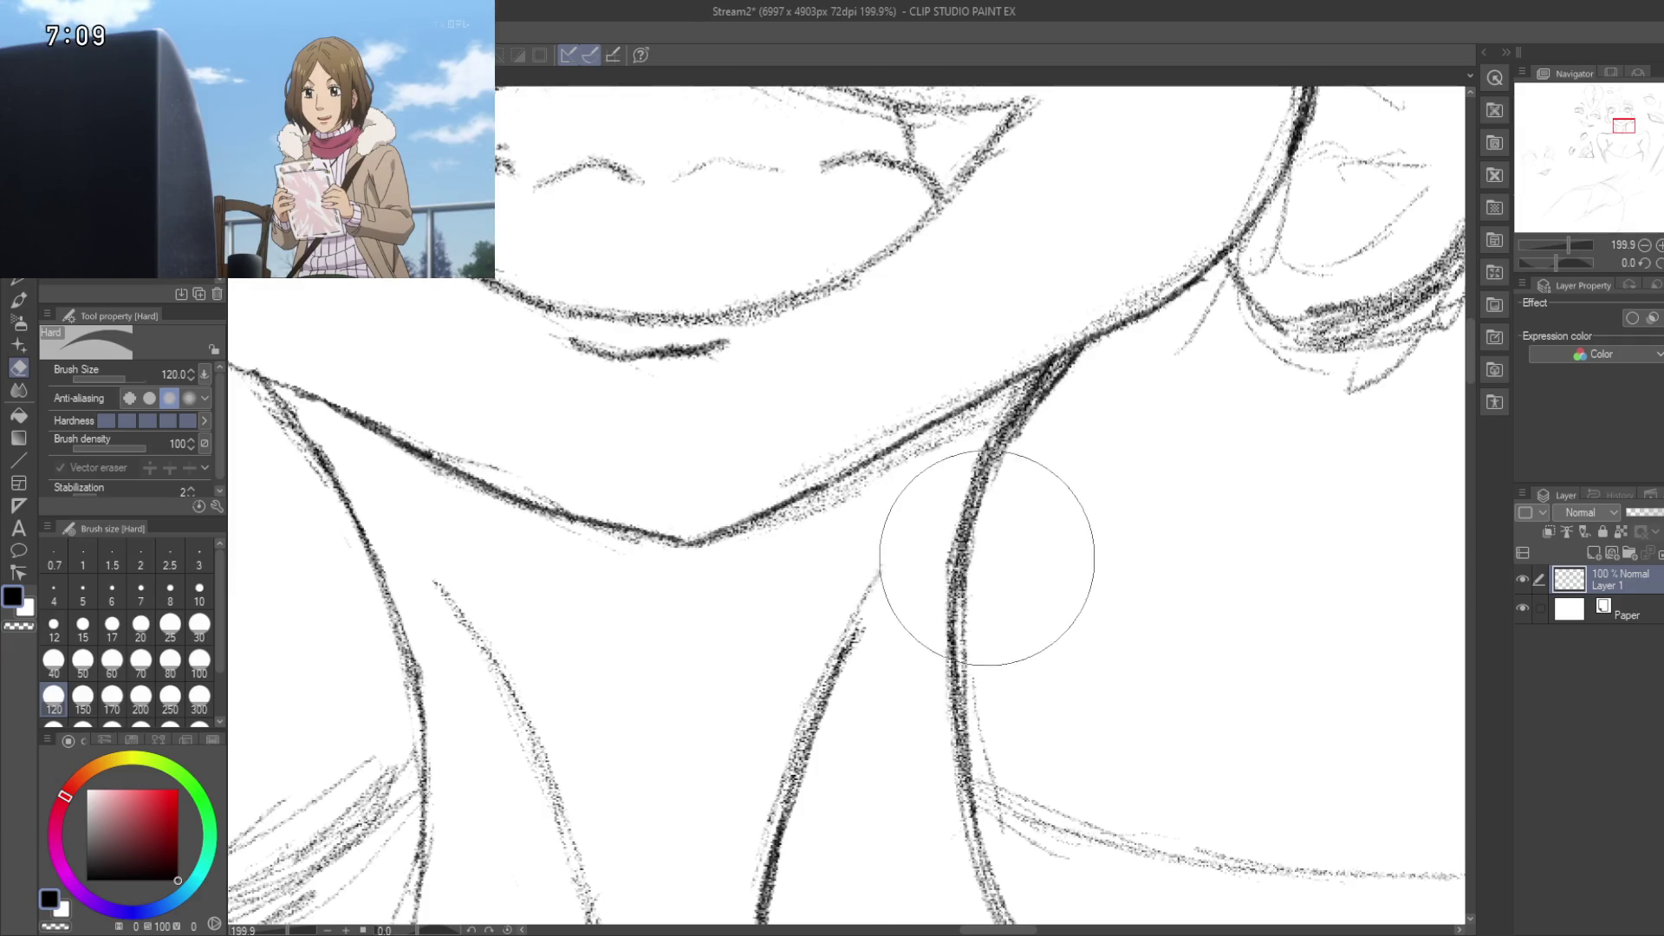
mouse_move(1024, 517)
mouse_down()
mouse_move(984, 595)
mouse_move(984, 639)
mouse_up()
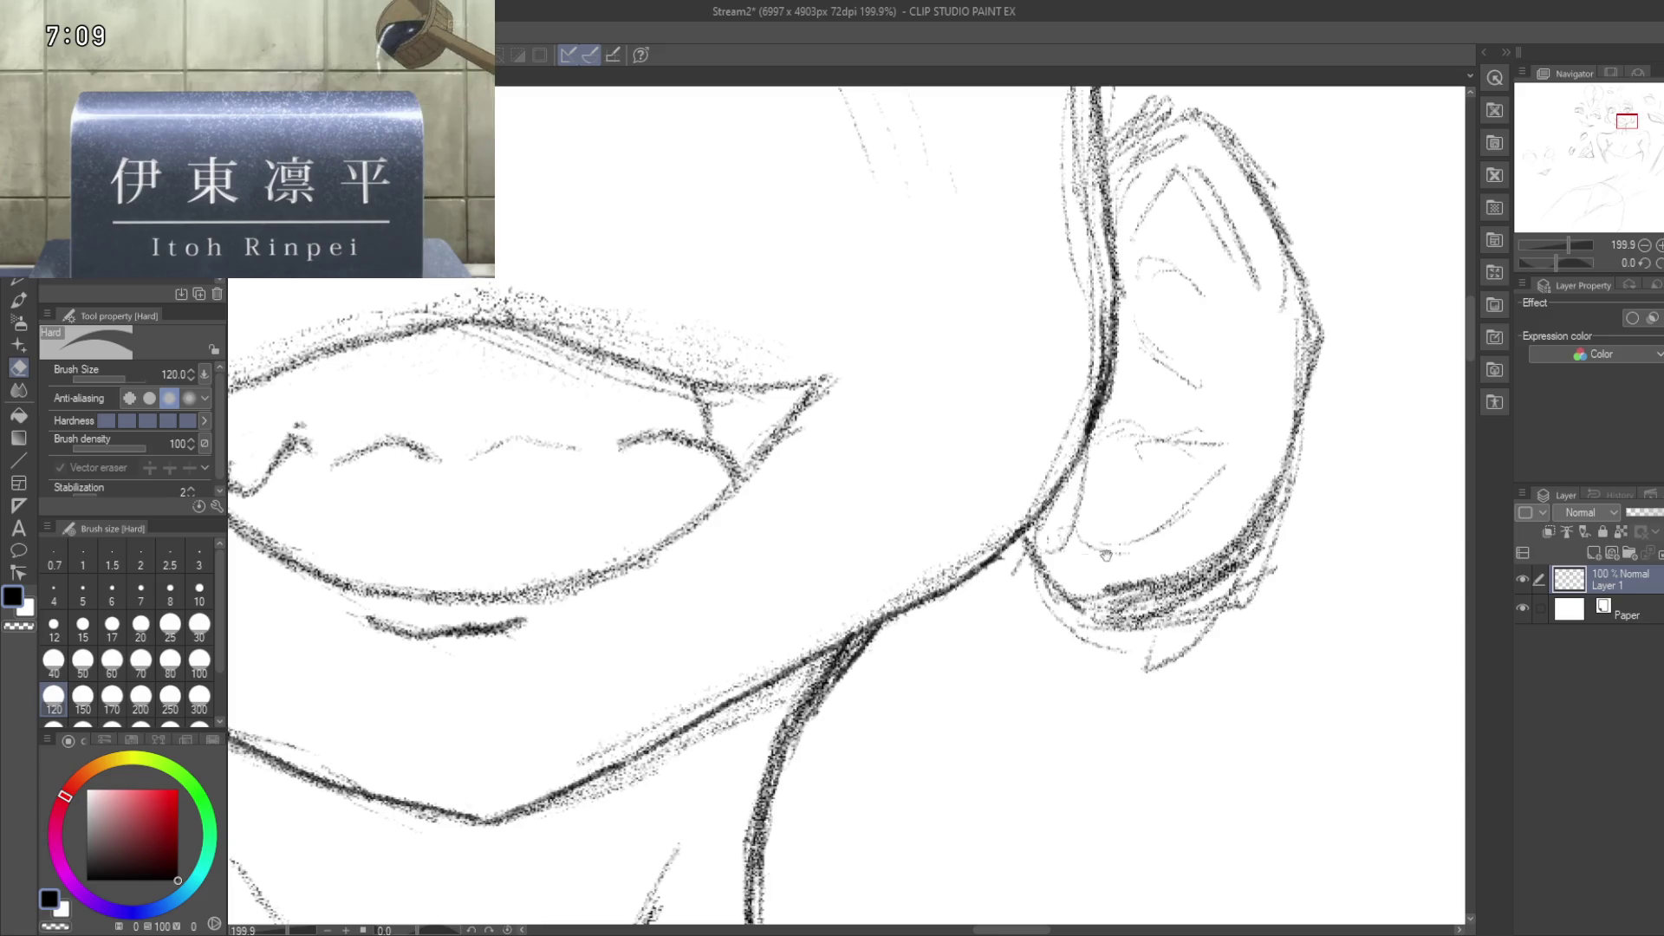
scroll(842, 600, down, 4)
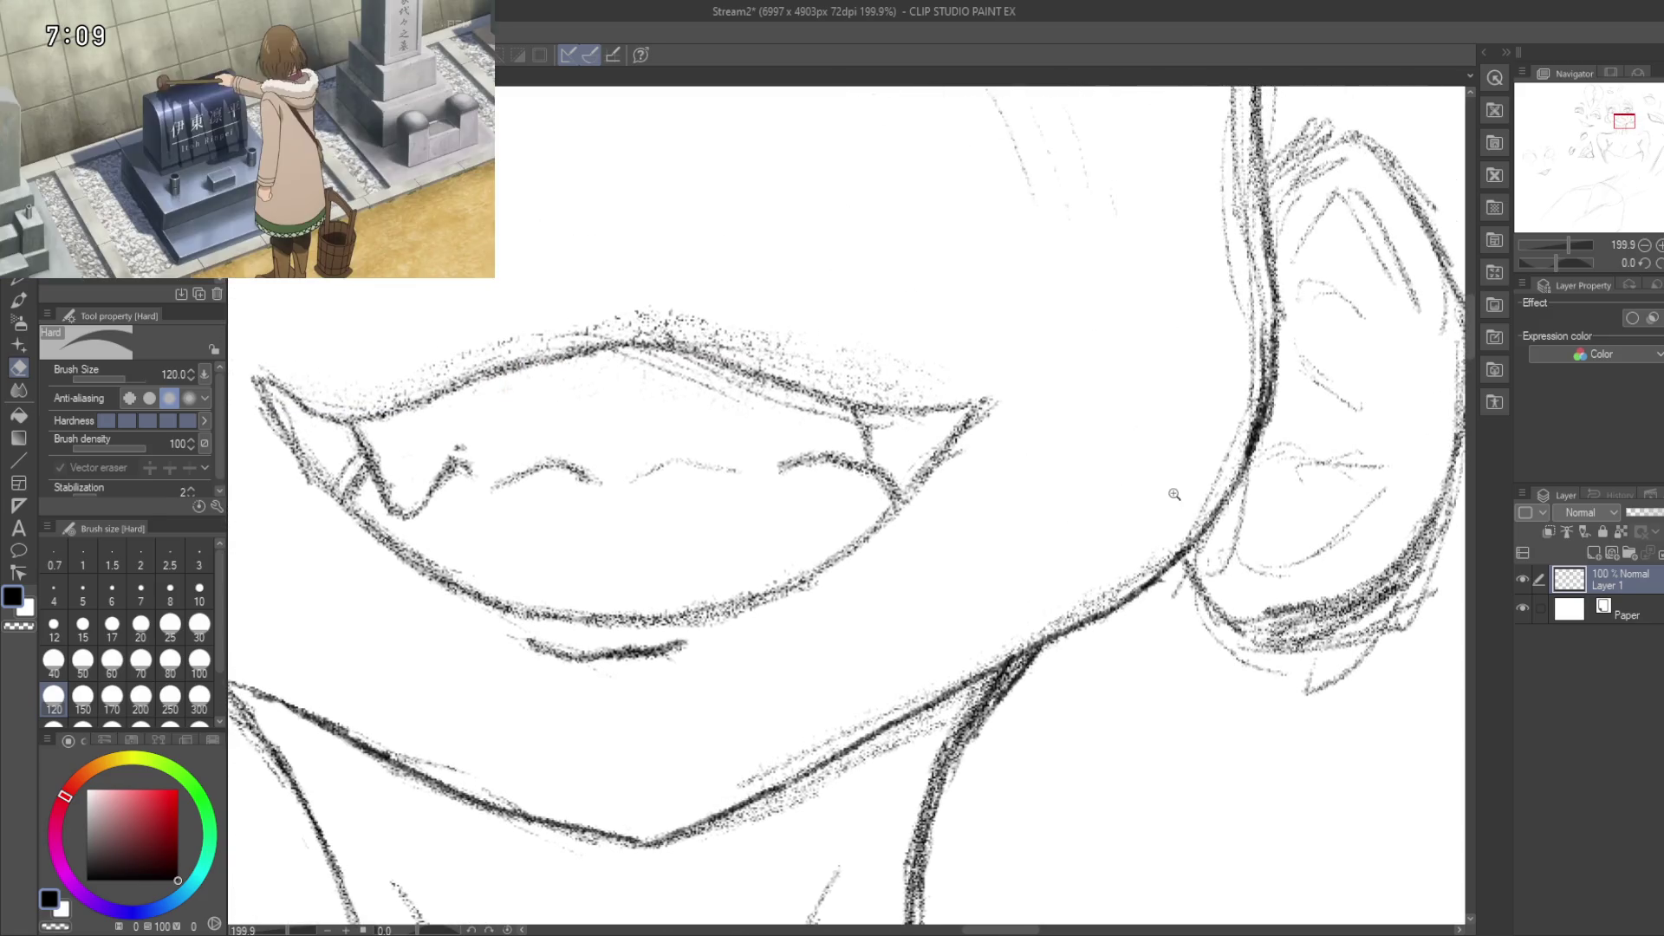
scroll(1138, 526, down, 3)
mouse_move(1162, 555)
mouse_down()
mouse_move(1095, 609)
mouse_move(1047, 391)
mouse_move(934, 706)
mouse_up()
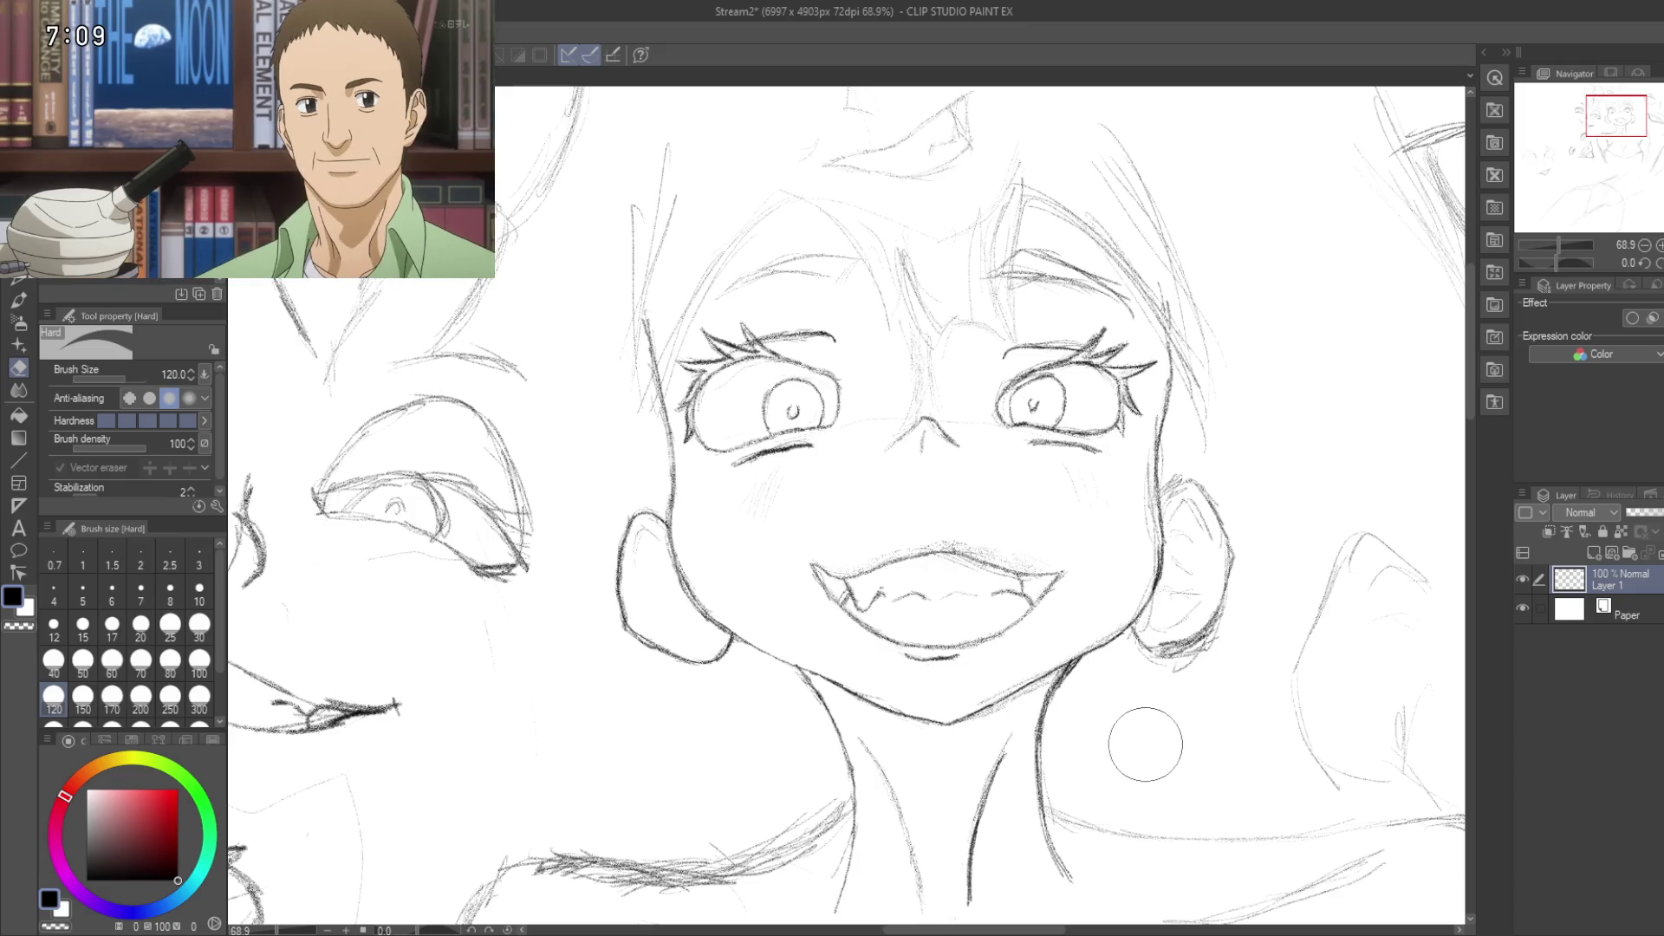
Step: Erase the dark stray stroke under the right earlobe
drag(1260, 683, 1127, 732)
scroll(1136, 719, up, 3)
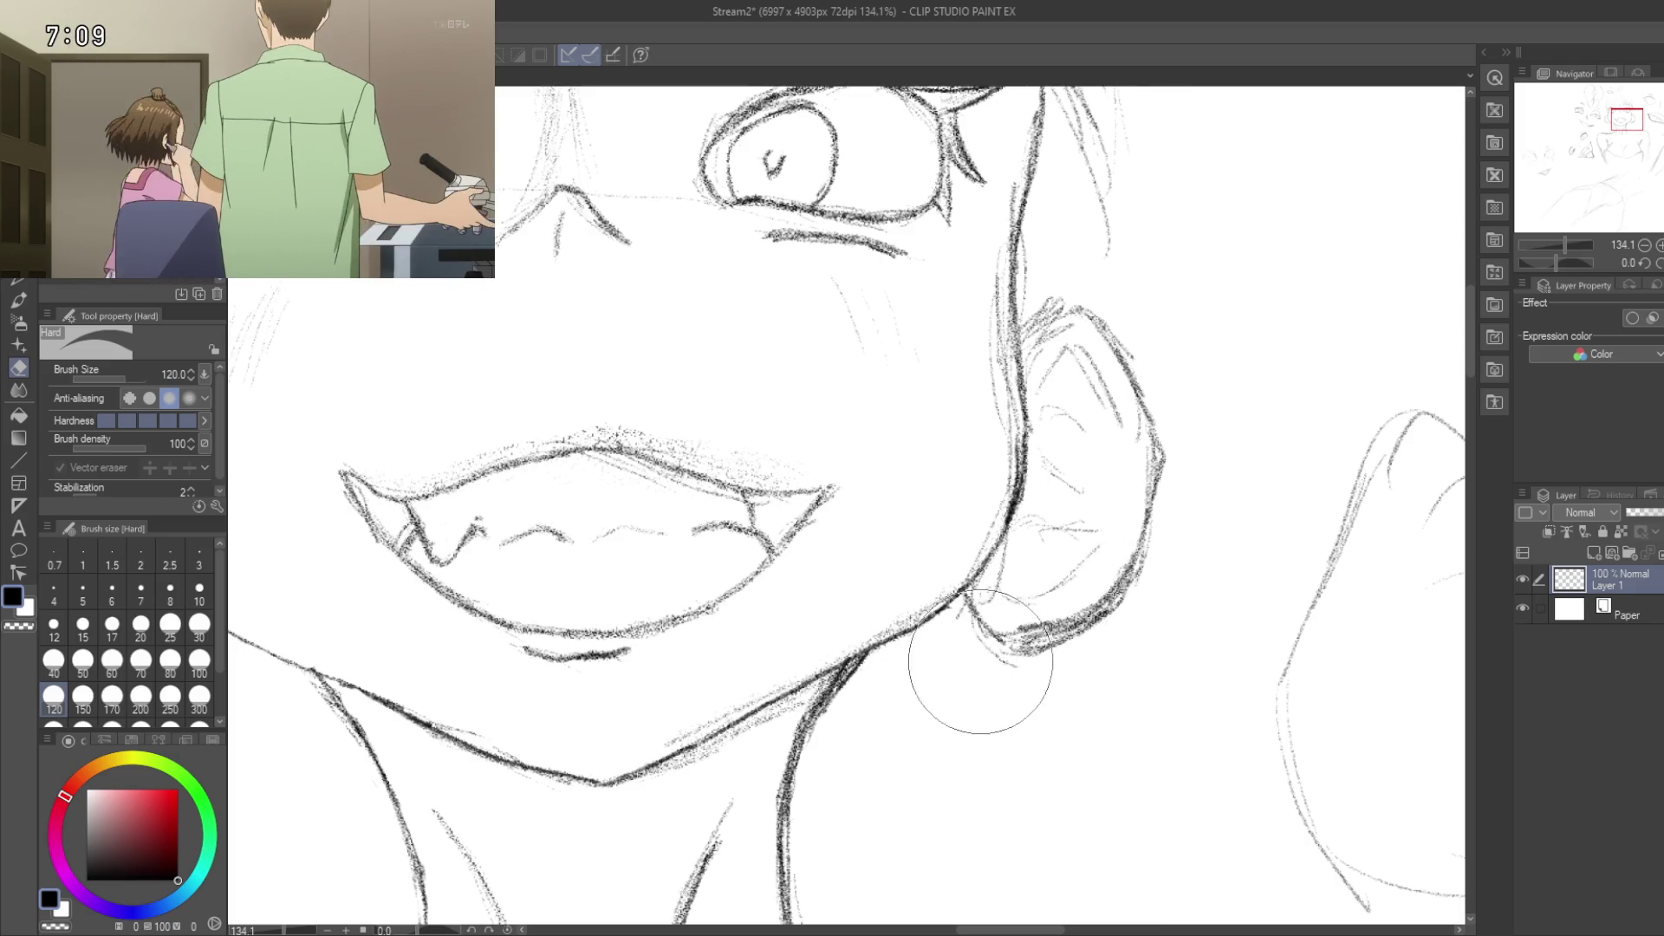
scroll(984, 680, up, 3)
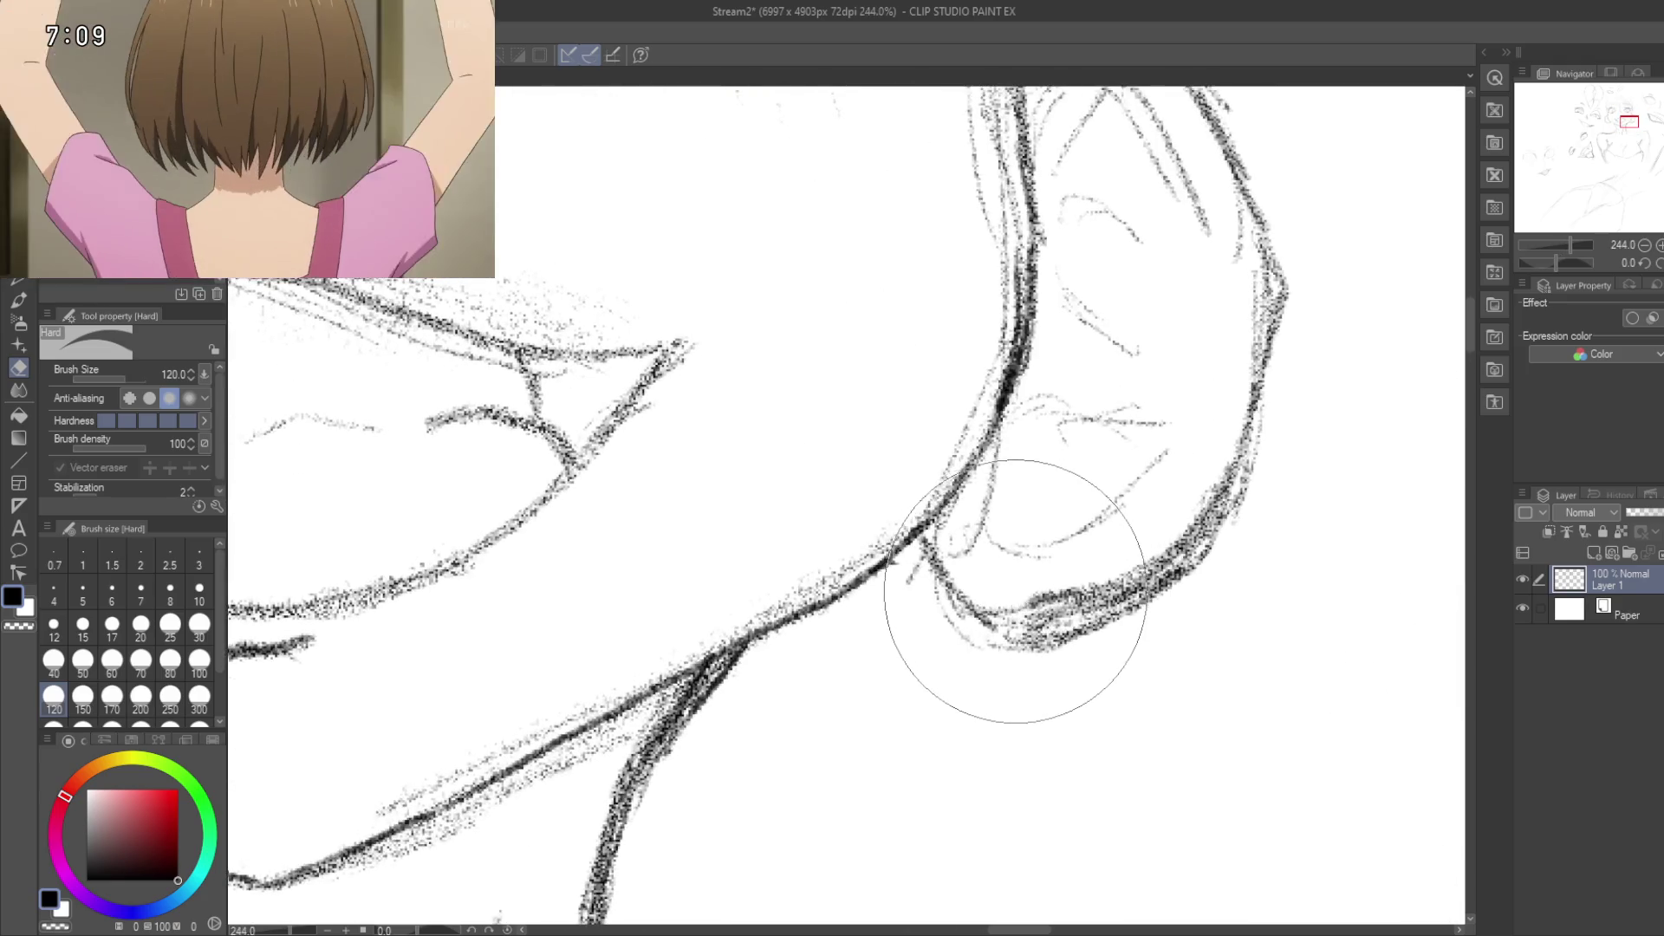
drag(1003, 594, 1029, 606)
drag(1048, 597, 1089, 578)
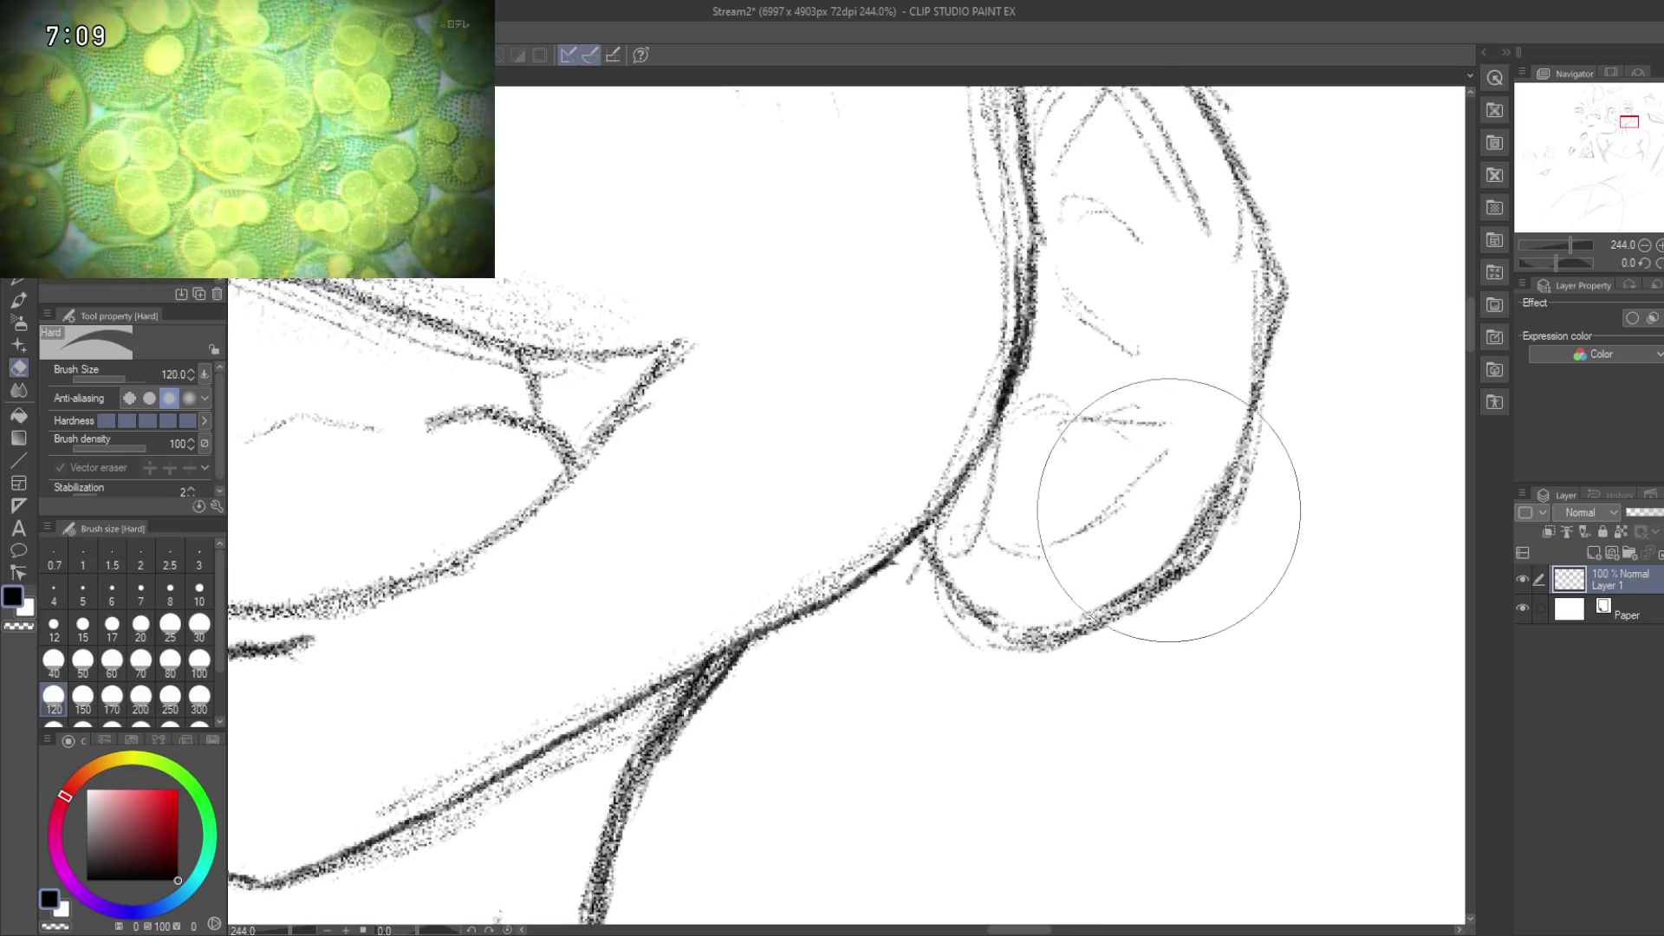
Step: Inspect the right ear from top to lobe and the mouth at about 244% zoom
drag(1158, 266, 1080, 500)
drag(1060, 427, 1133, 618)
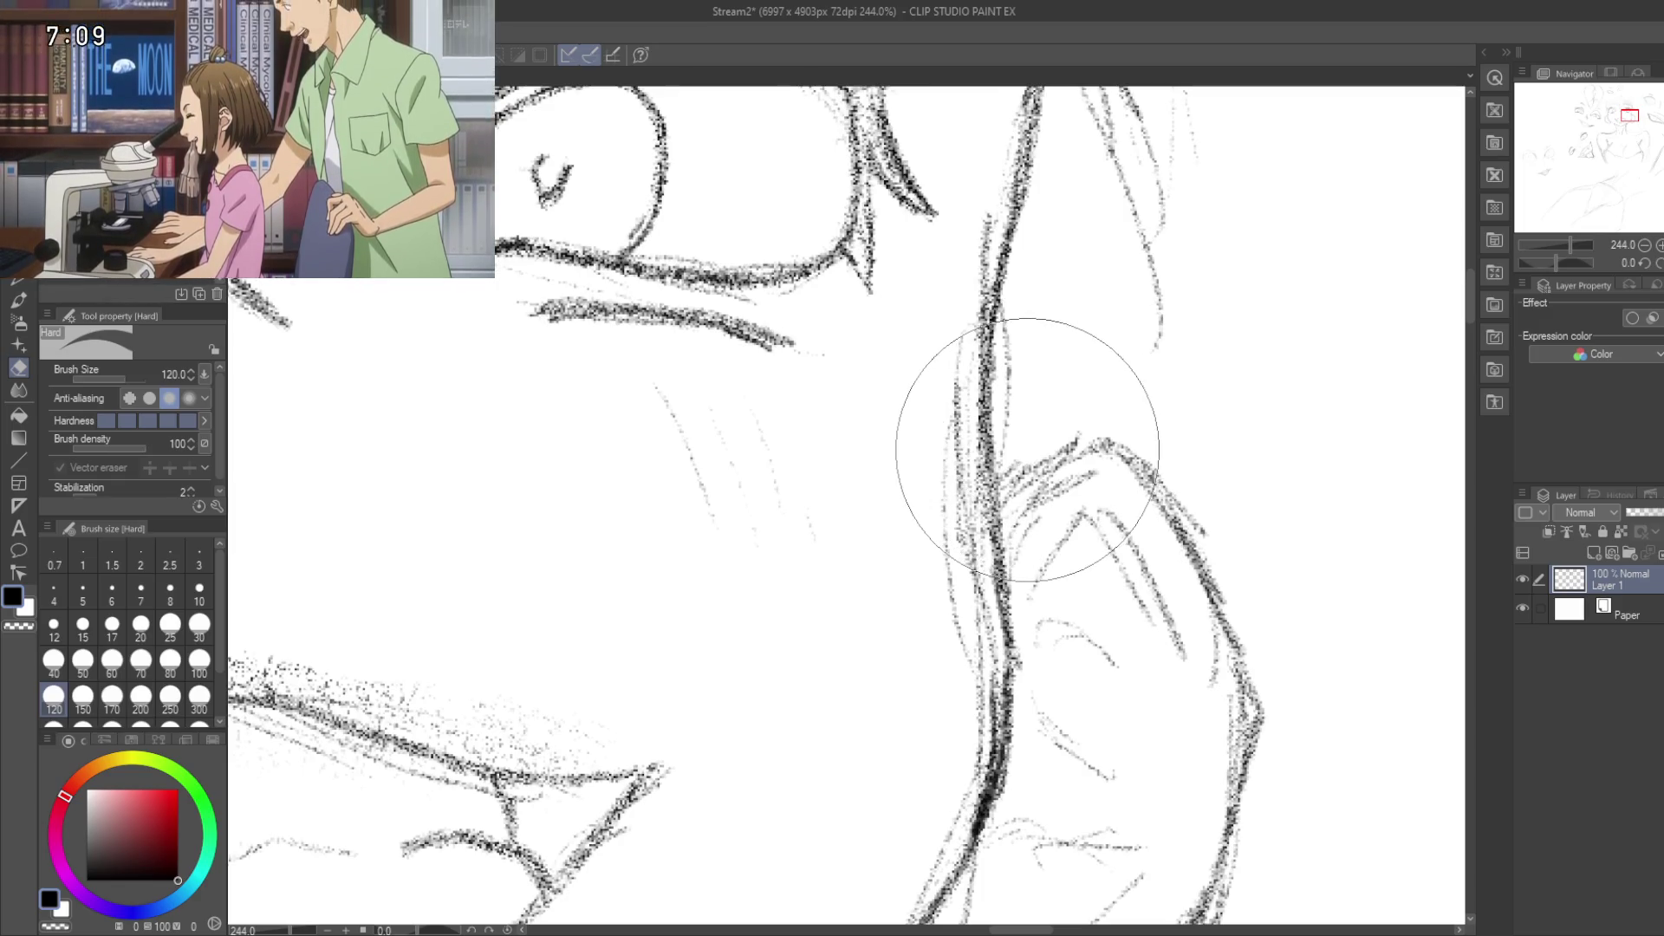
drag(1095, 364, 1052, 273)
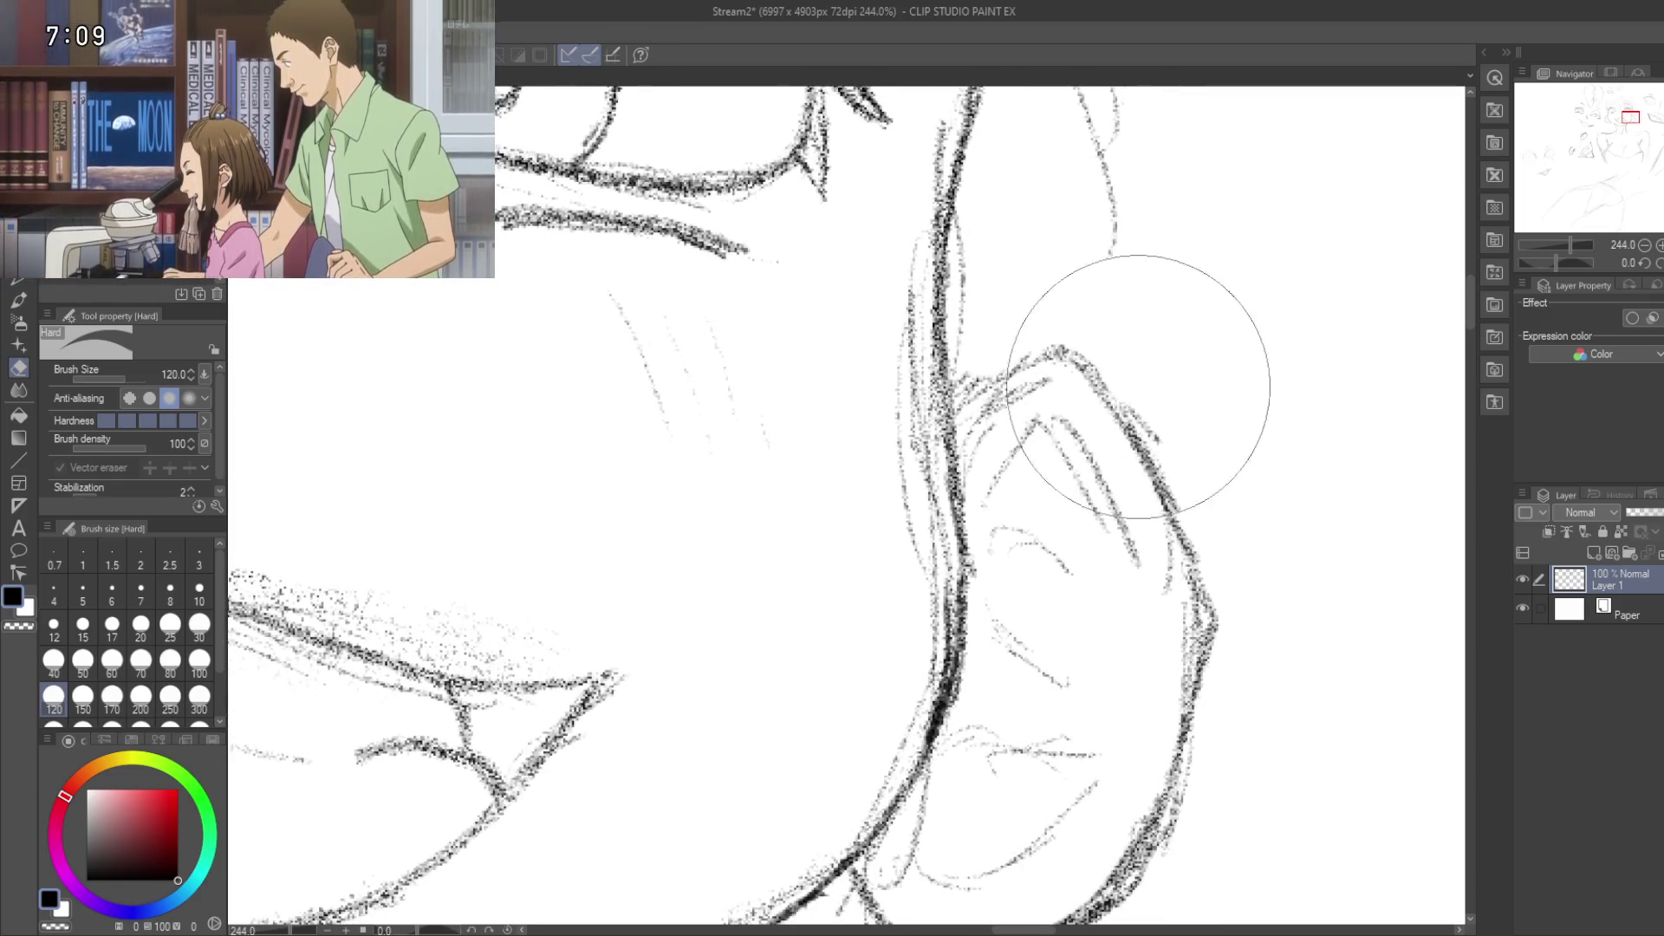
drag(1219, 408, 1132, 200)
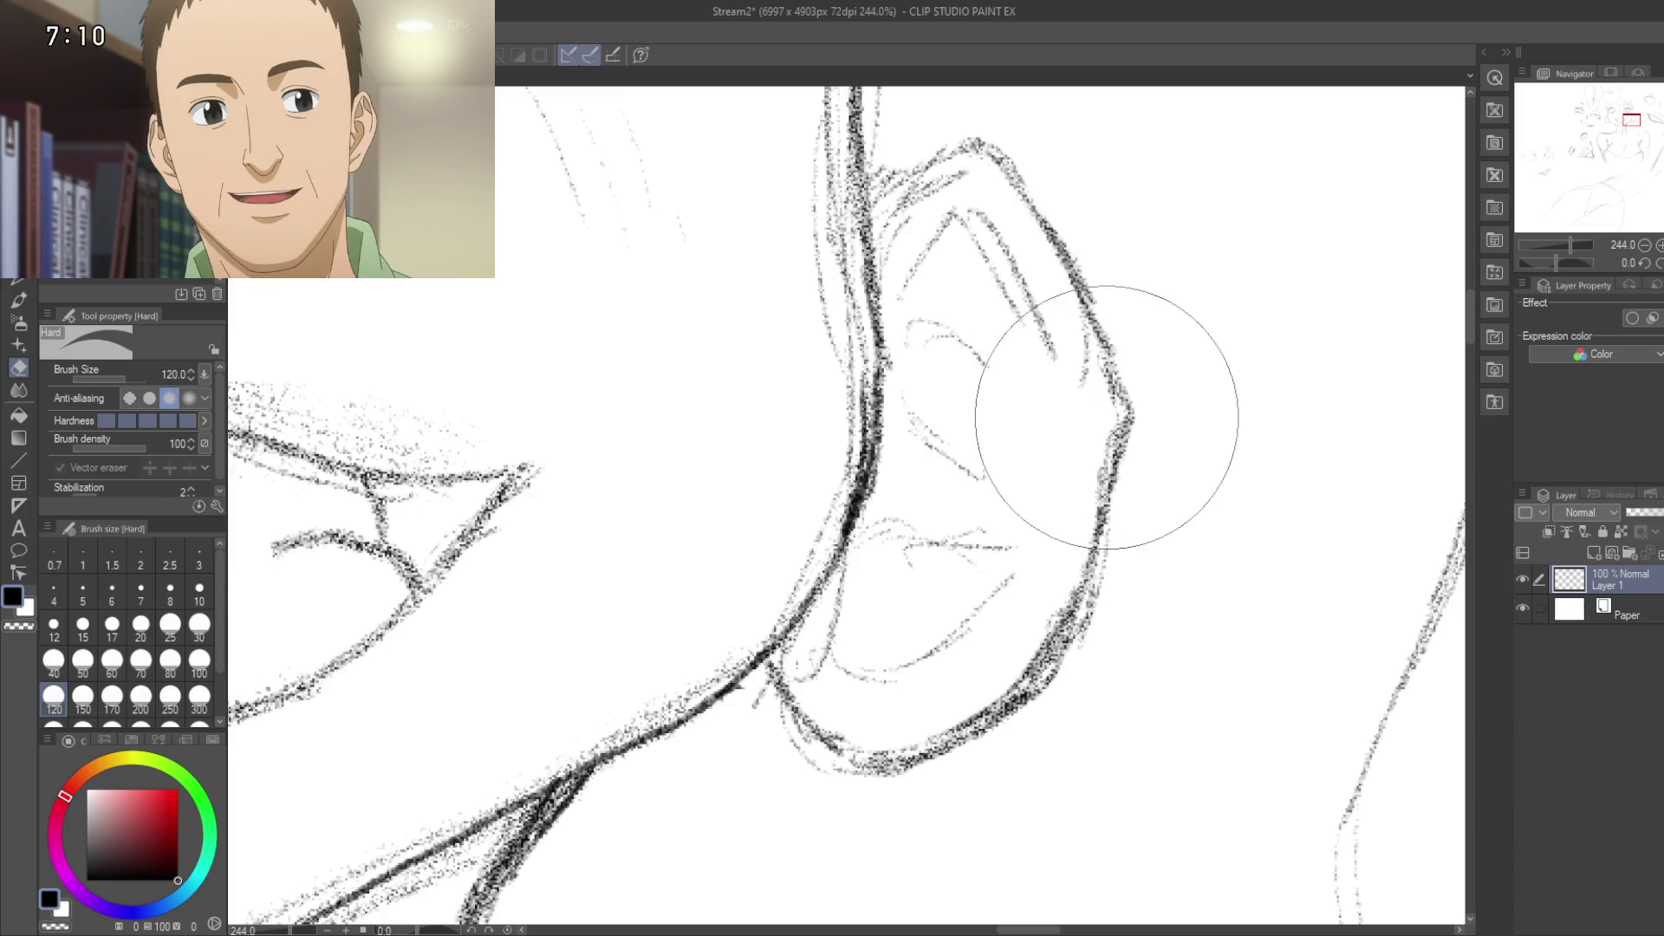
scroll(1074, 500, down, 2)
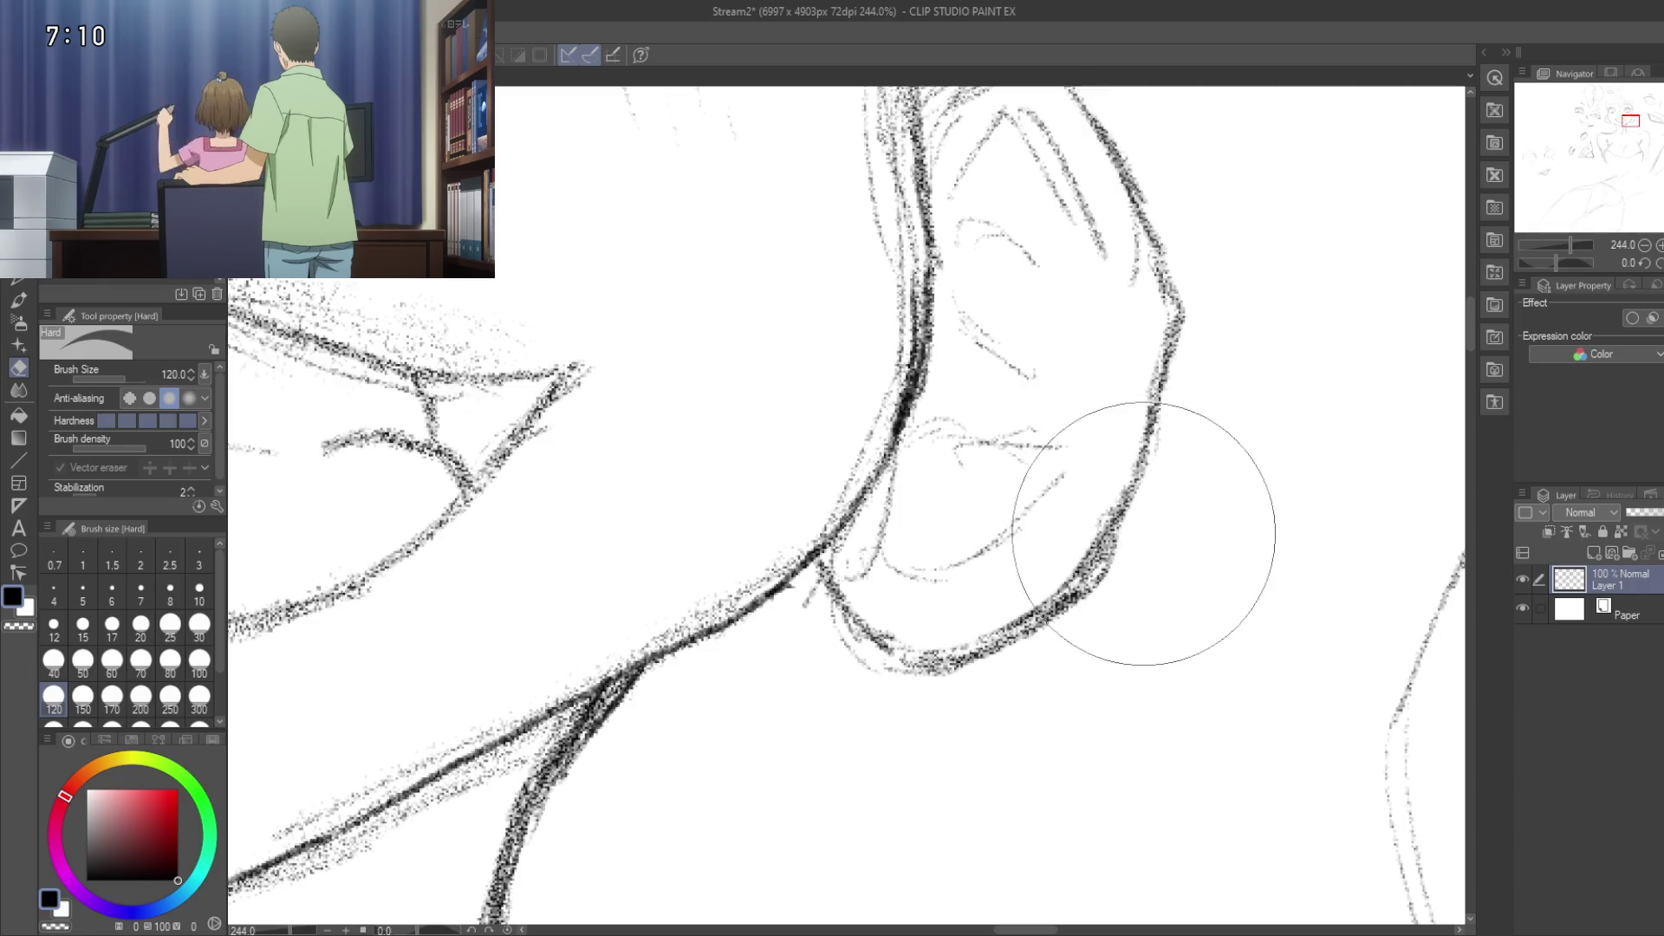
drag(1029, 687, 1070, 661)
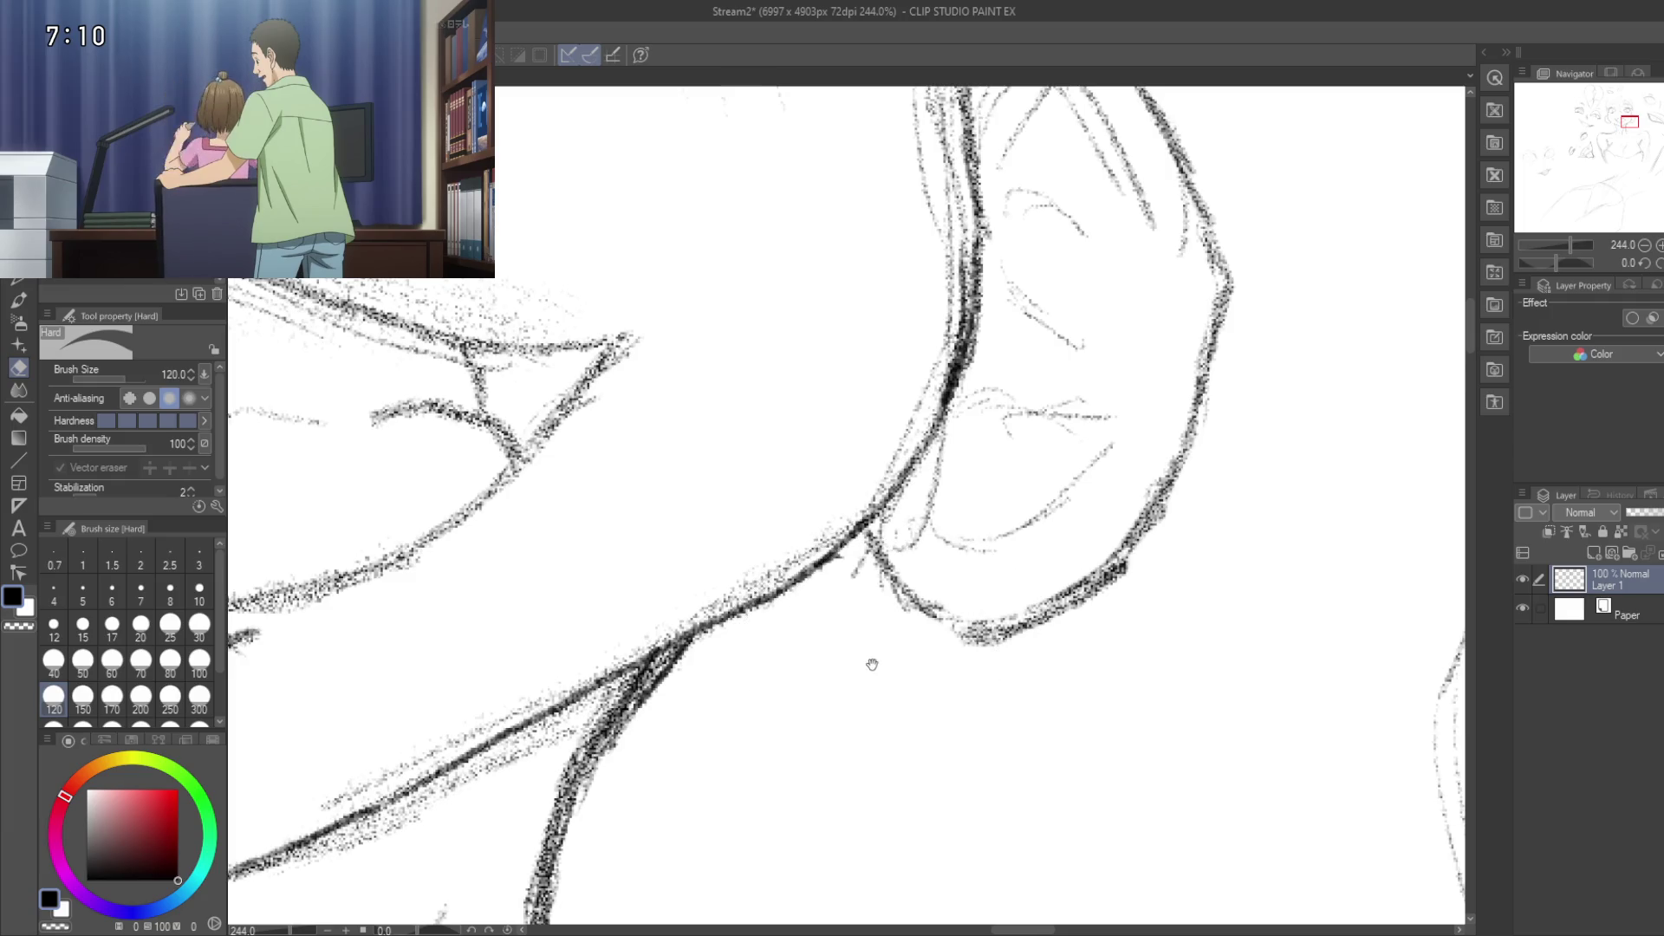
scroll(870, 668, down, 5)
scroll(893, 731, up, 3)
mouse_move(911, 717)
mouse_down()
mouse_move(973, 473)
mouse_move(952, 767)
mouse_up()
mouse_move(928, 563)
mouse_down()
mouse_move(965, 417)
mouse_move(875, 554)
mouse_up()
scroll(1007, 422, up, 3)
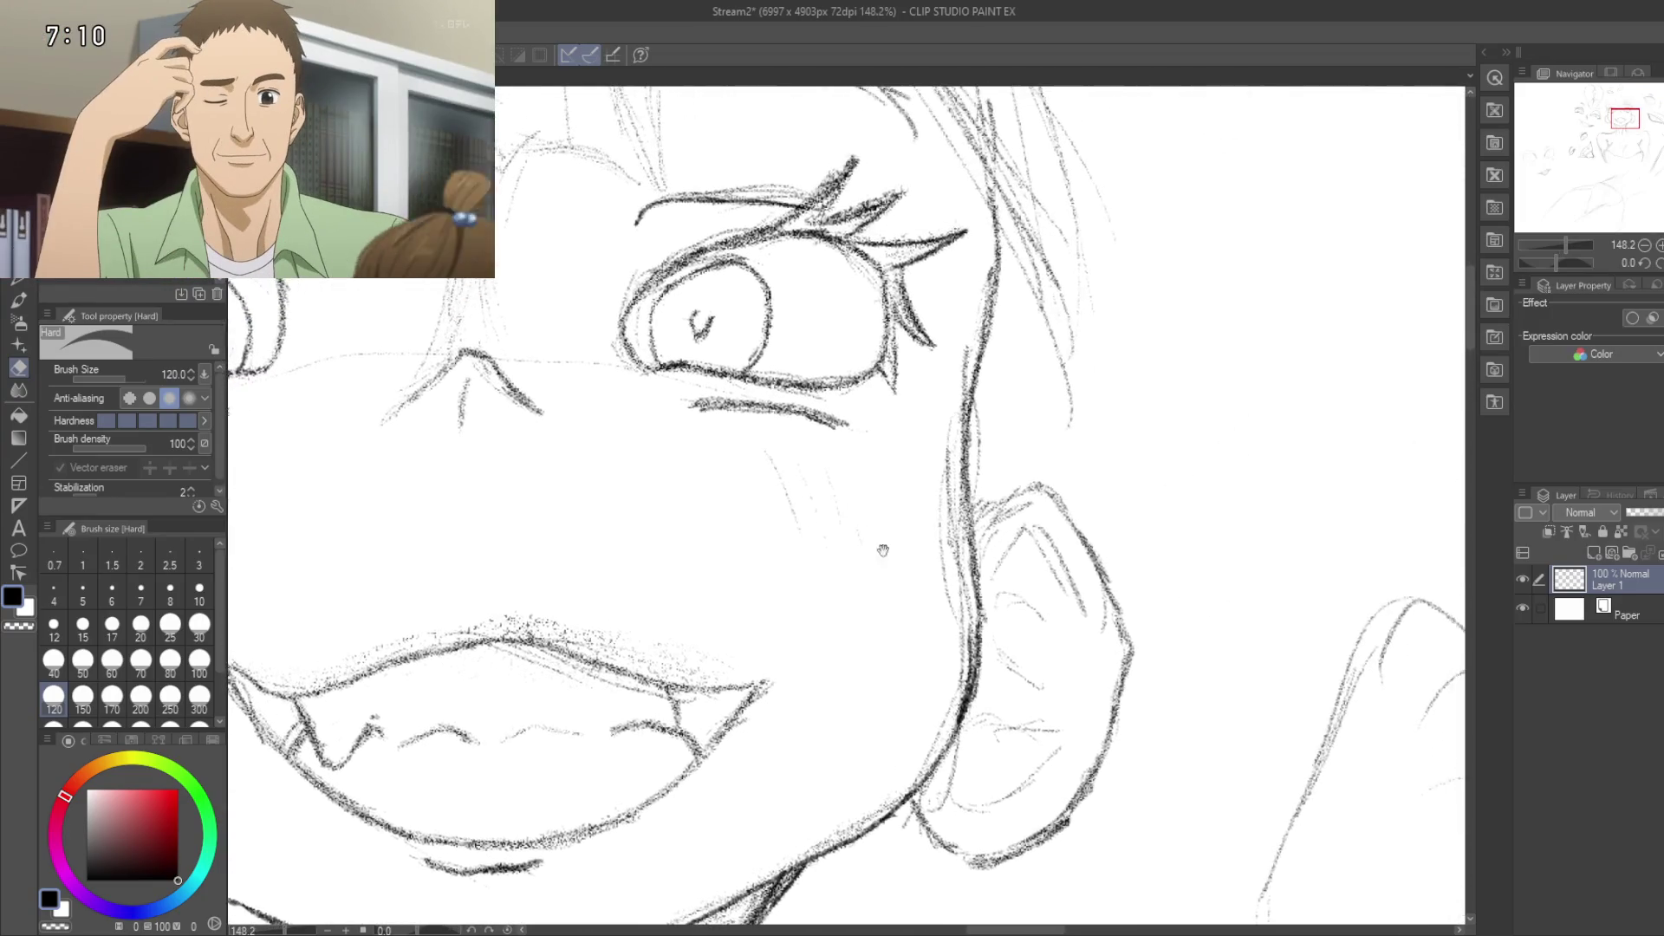
Step: Shrink and re-enlarge the eraser, then switch back to the Pencil
key(bracketleft)
key(bracketleft)
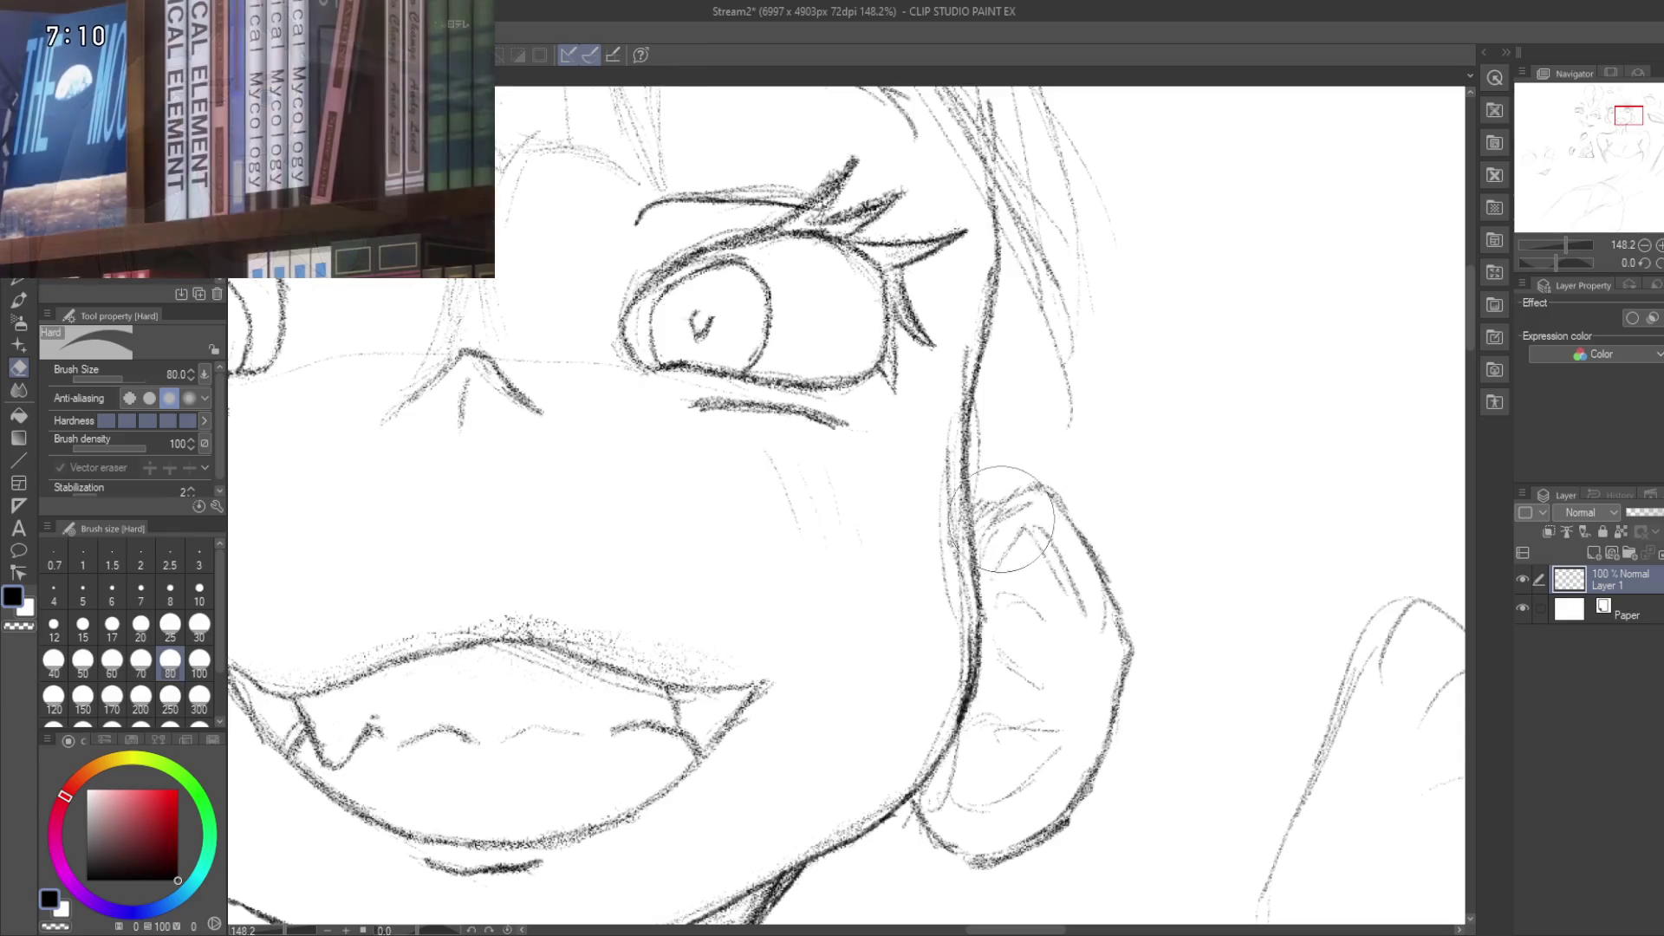
key(bracketright)
key(p)
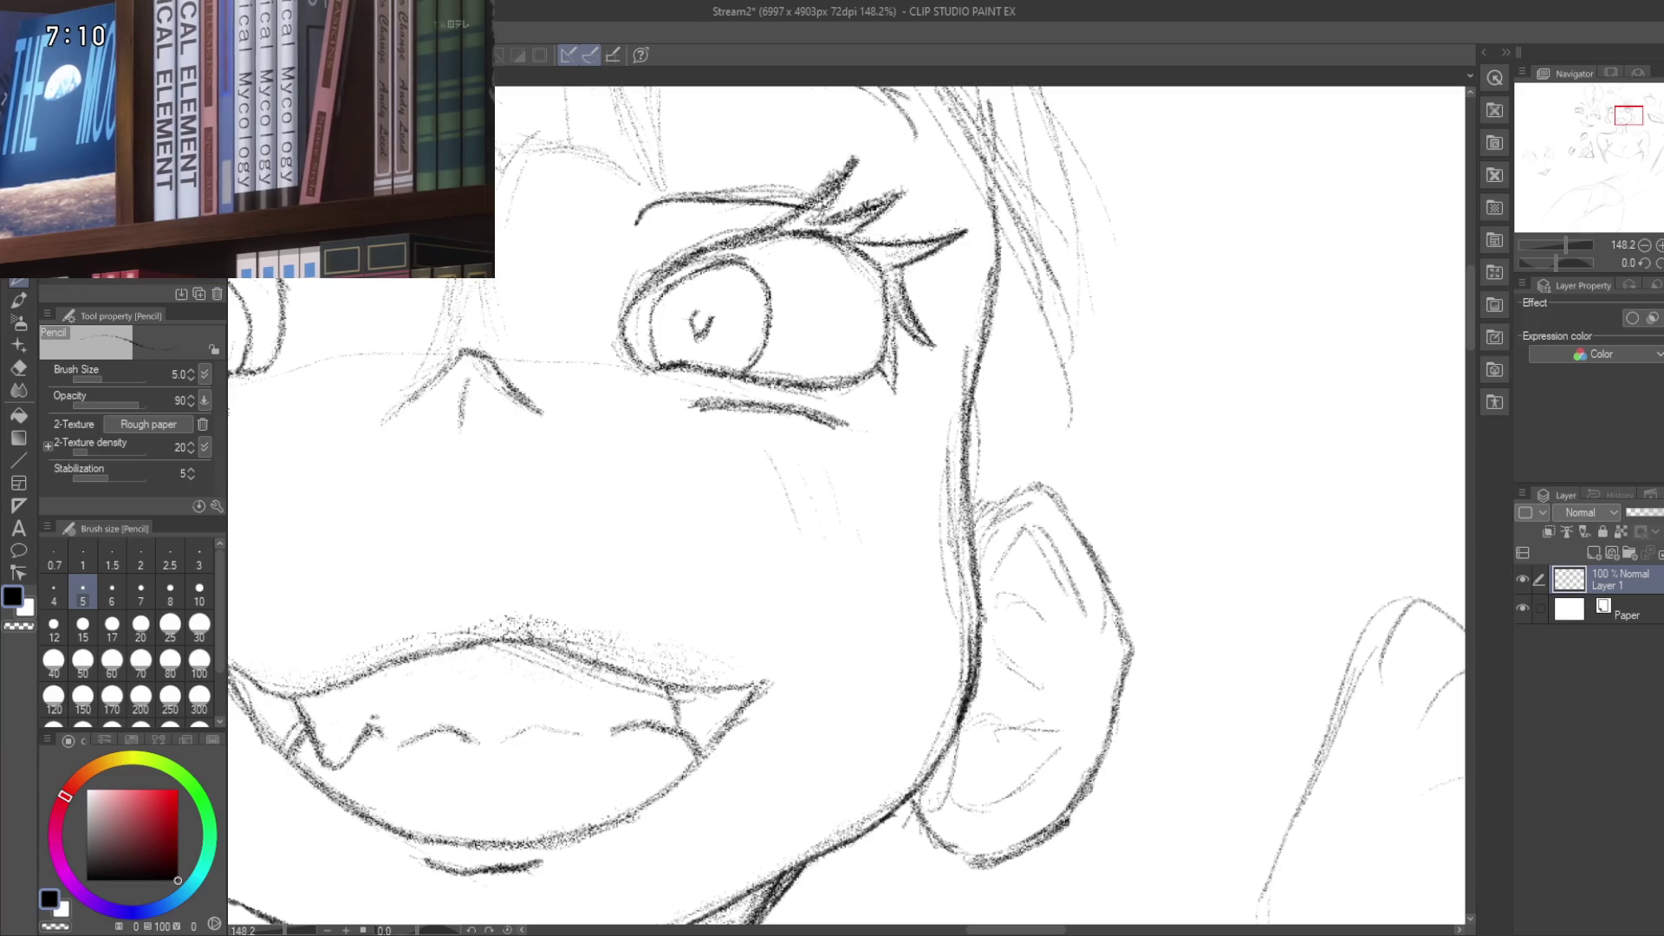
Step: Zoom in closely on the ear, jaw line and neck strokes
click(1011, 530)
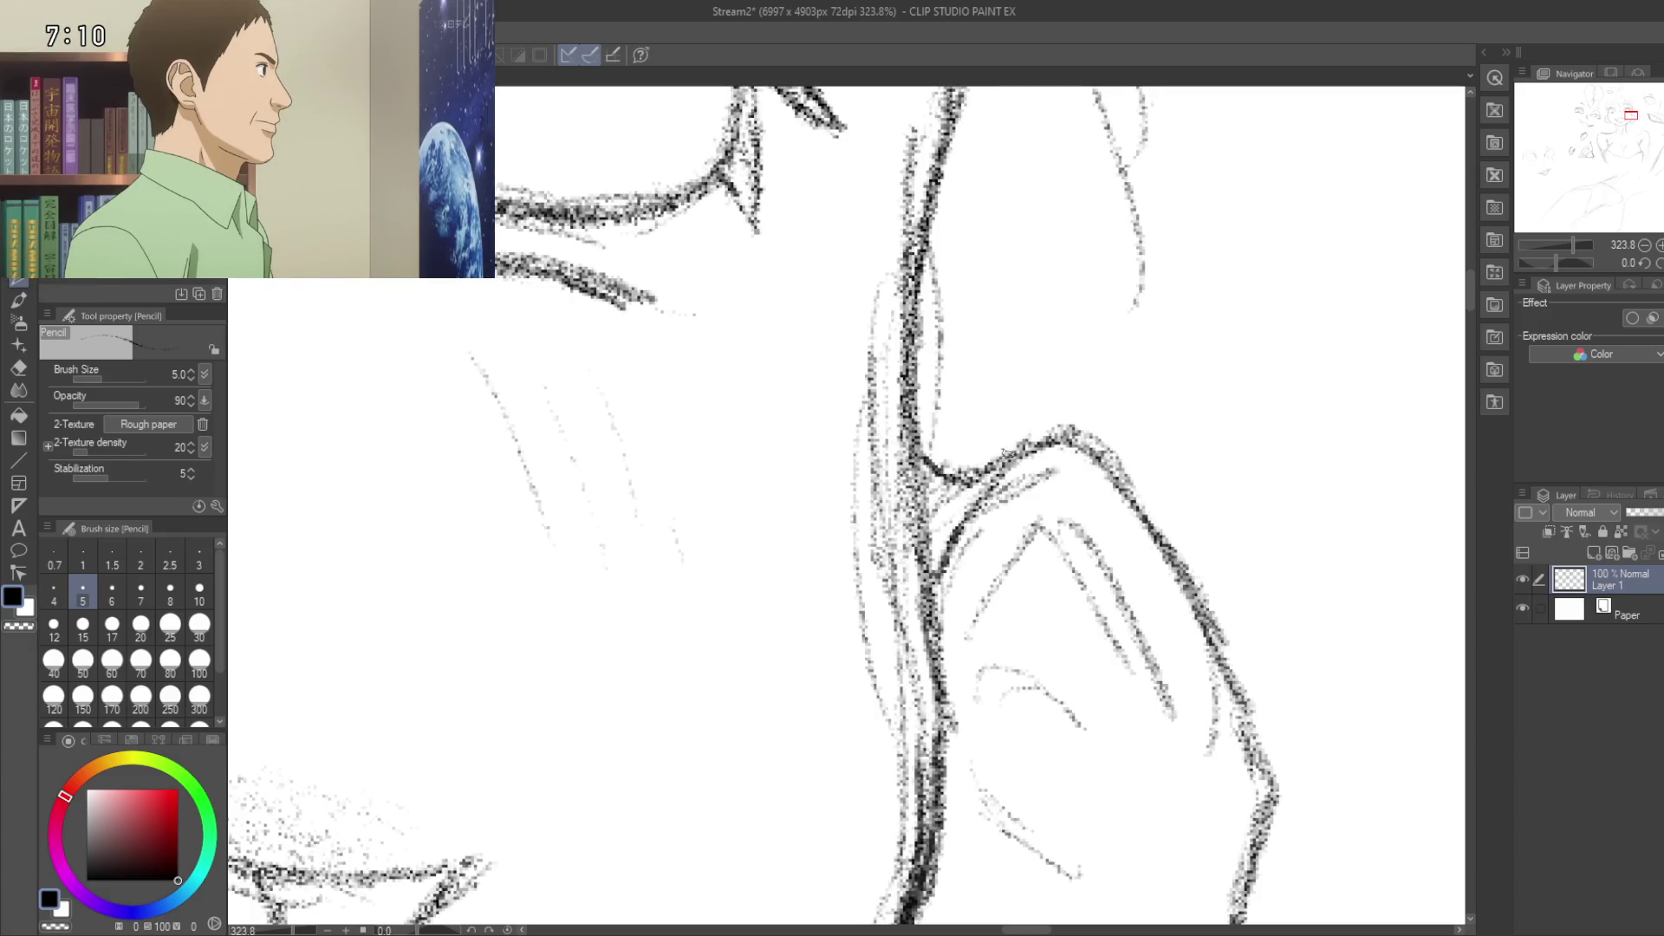
scroll(1005, 453, down, 6)
scroll(998, 524, up, 2)
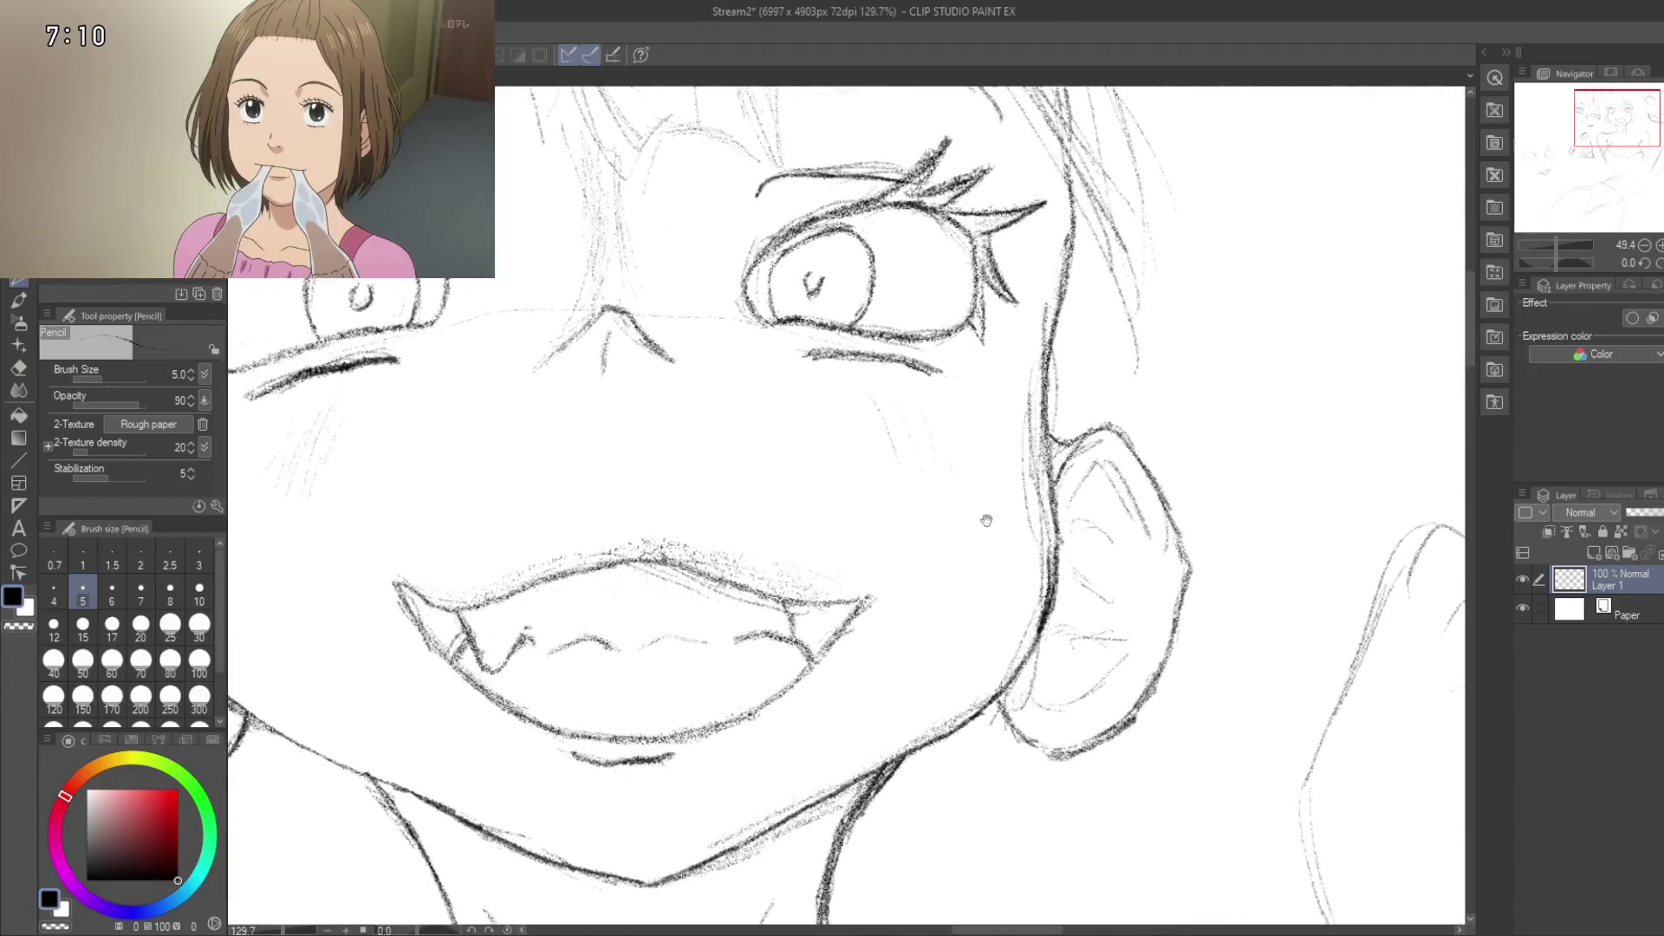
drag(997, 525, 1188, 481)
mouse_move(629, 479)
mouse_down()
mouse_move(863, 379)
mouse_move(975, 416)
mouse_up()
scroll(737, 425, up, 5)
mouse_move(737, 425)
mouse_down()
mouse_move(740, 388)
mouse_move(838, 366)
mouse_up()
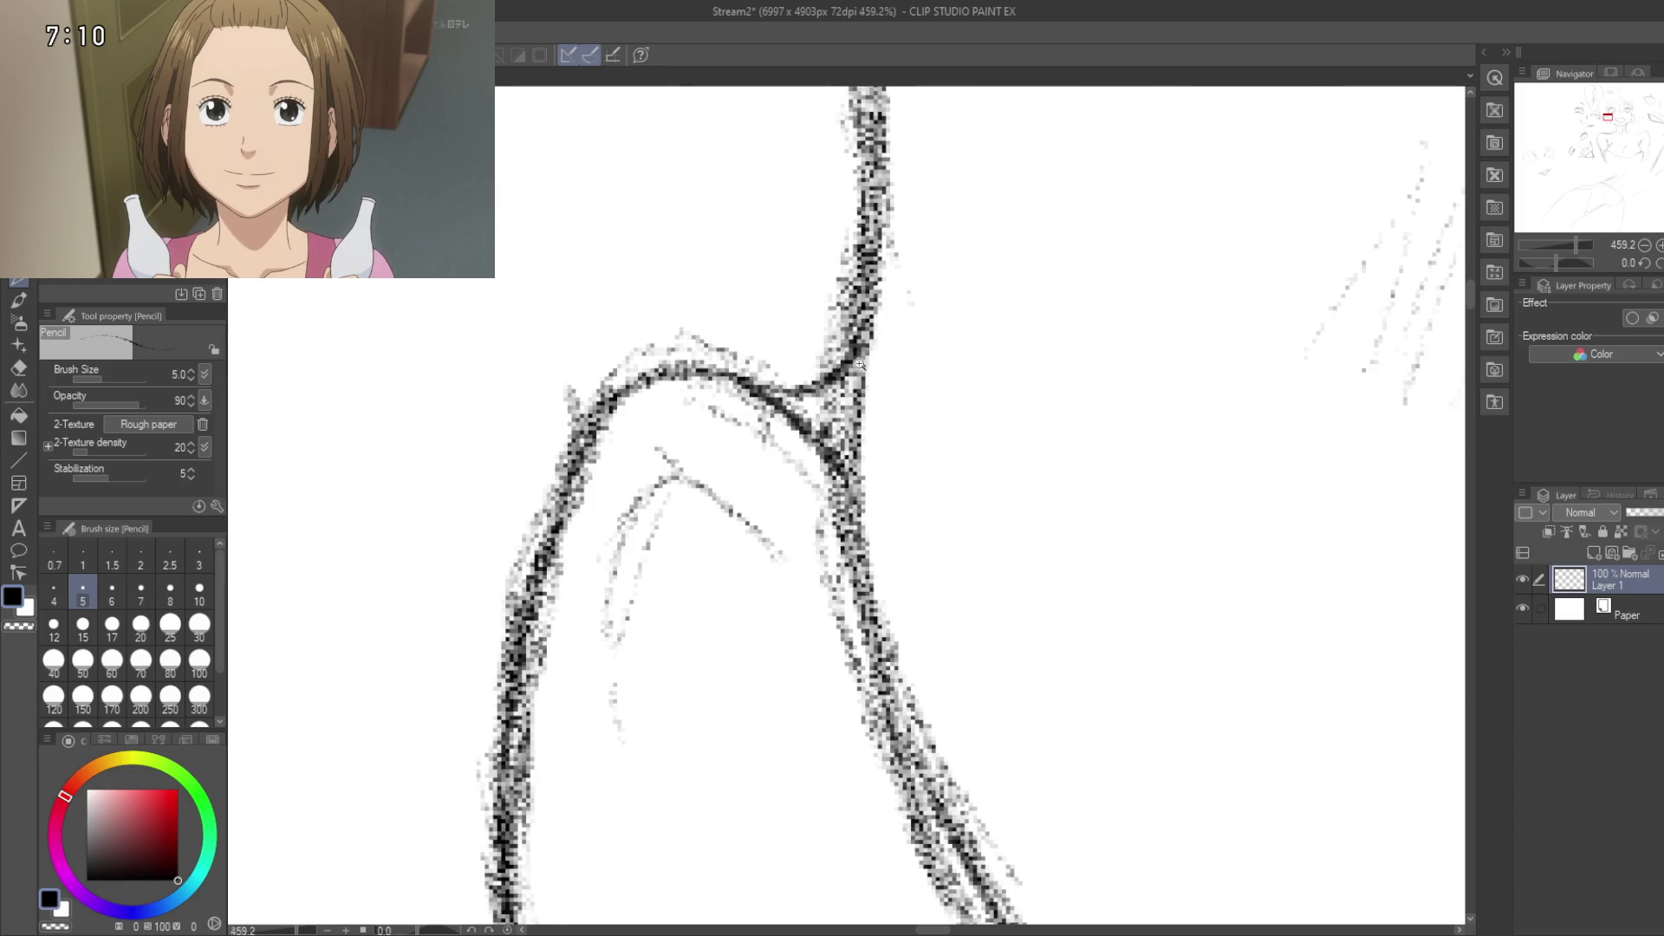
scroll(865, 353, down, 10)
Step: Reframe on the jaw-neck junction below the ear and switch to the Hard eraser
mouse_move(963, 456)
mouse_down()
mouse_move(799, 284)
mouse_move(1090, 297)
mouse_move(946, 598)
mouse_up()
scroll(1002, 542, up, 5)
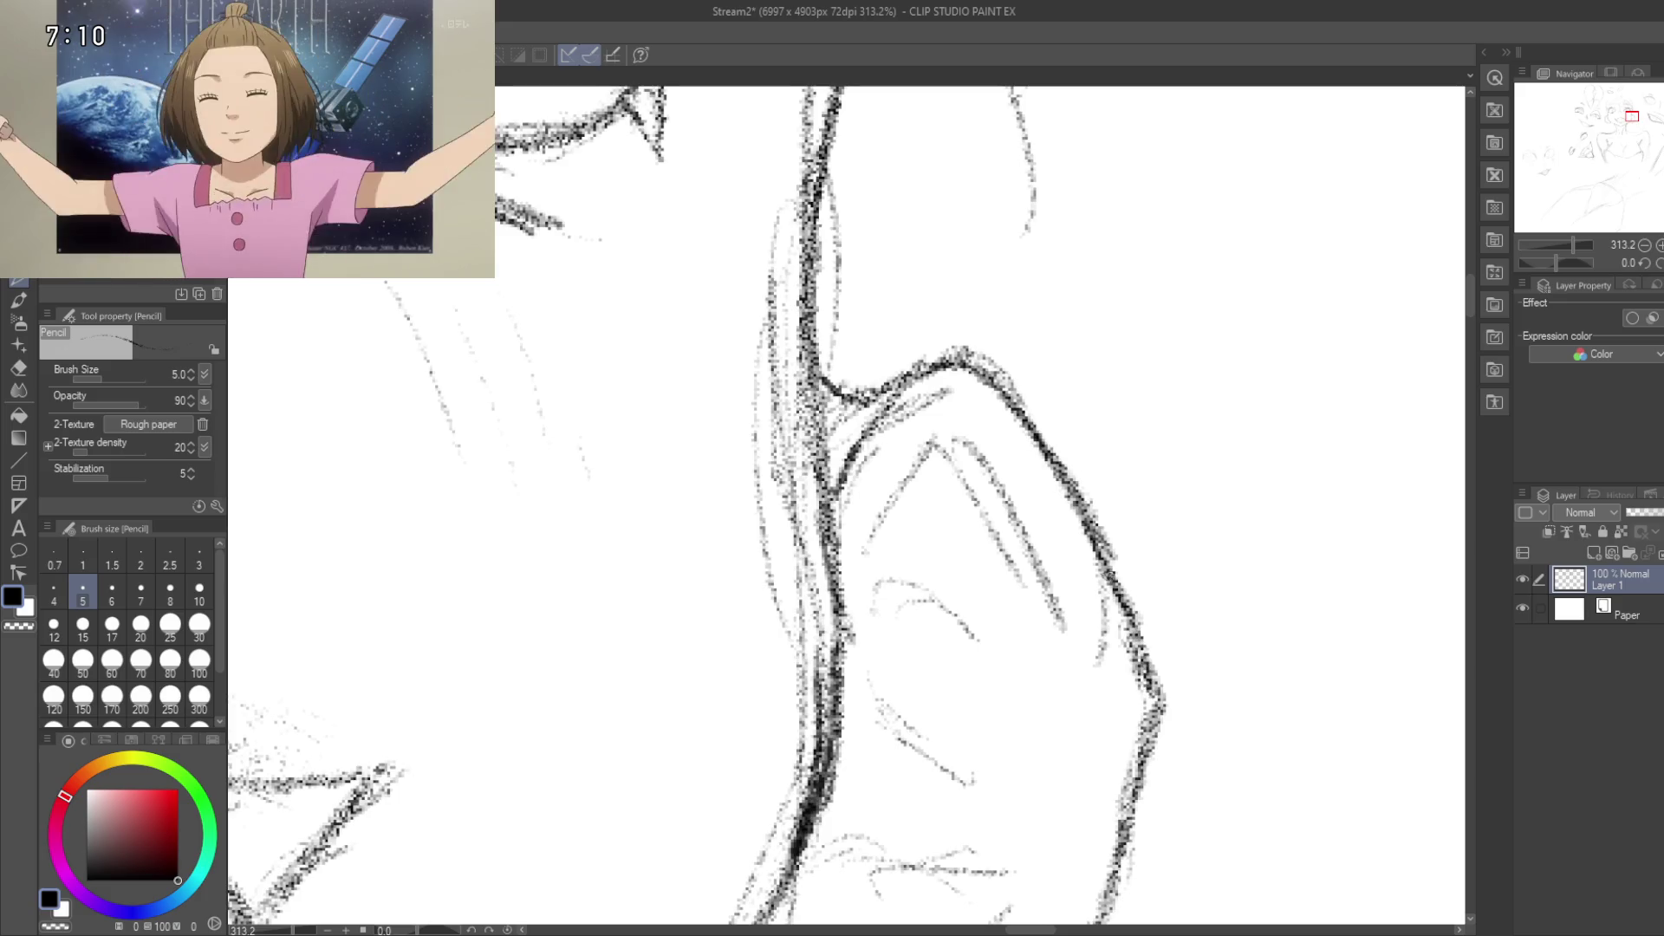
mouse_move(1118, 728)
mouse_down()
mouse_move(1167, 433)
mouse_move(1101, 463)
mouse_move(1062, 617)
mouse_up()
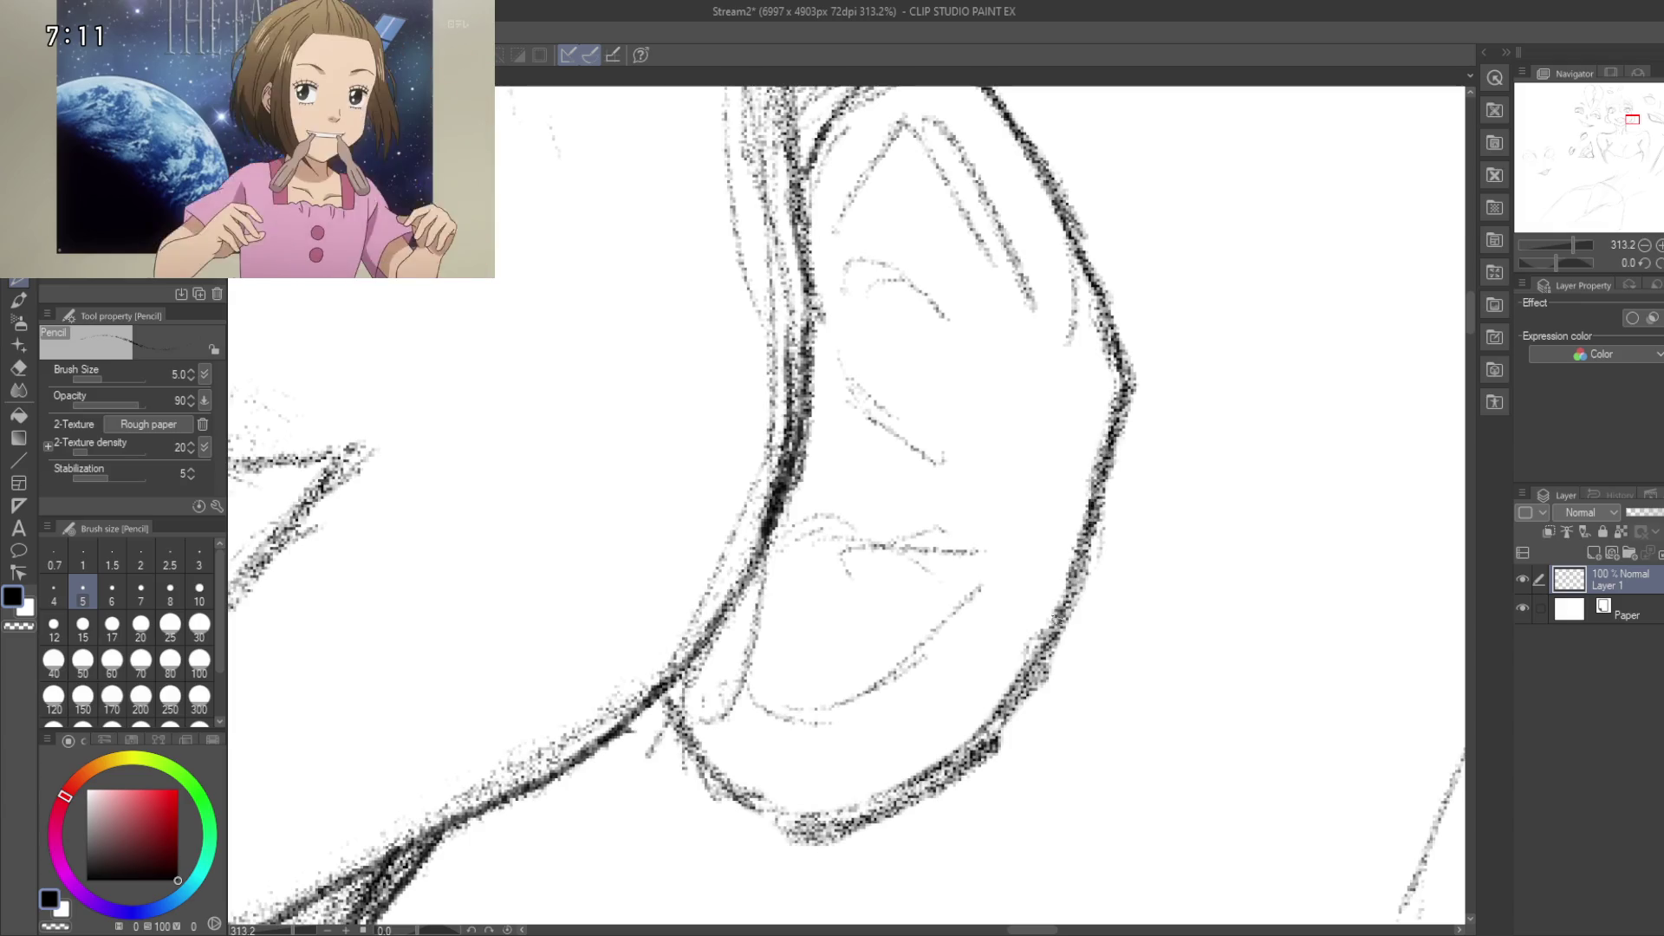
drag(997, 691, 1122, 565)
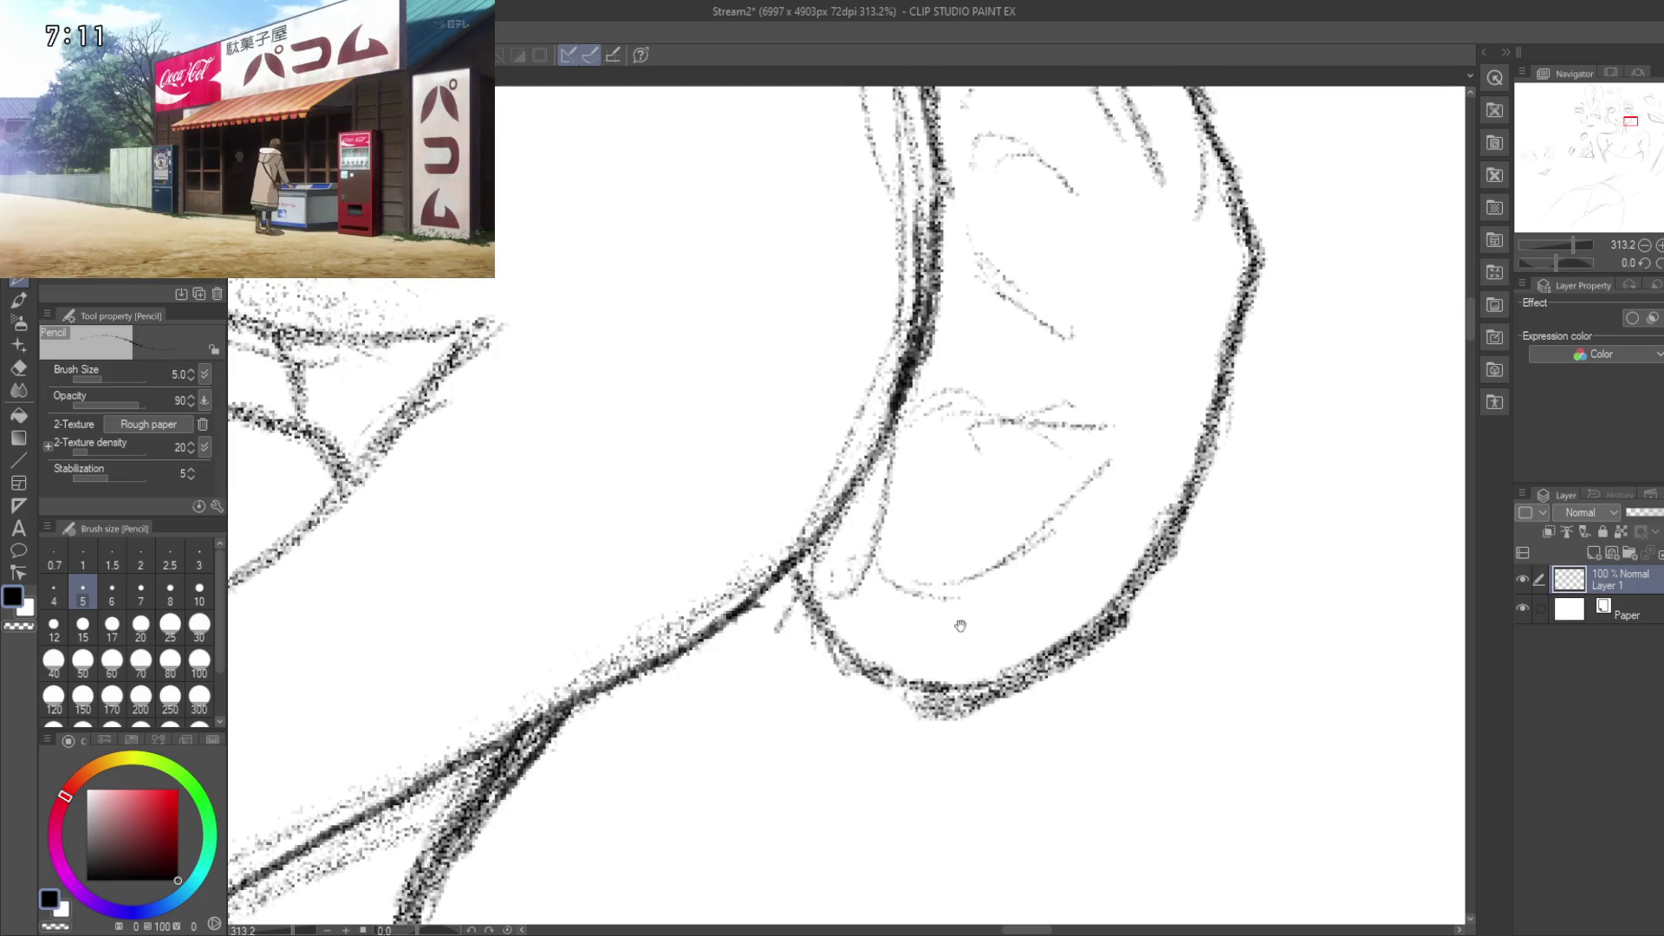
mouse_move(796, 570)
mouse_down()
mouse_move(893, 598)
mouse_move(952, 640)
mouse_up()
scroll(954, 467, down, 4)
scroll(953, 466, up, 3)
key(e)
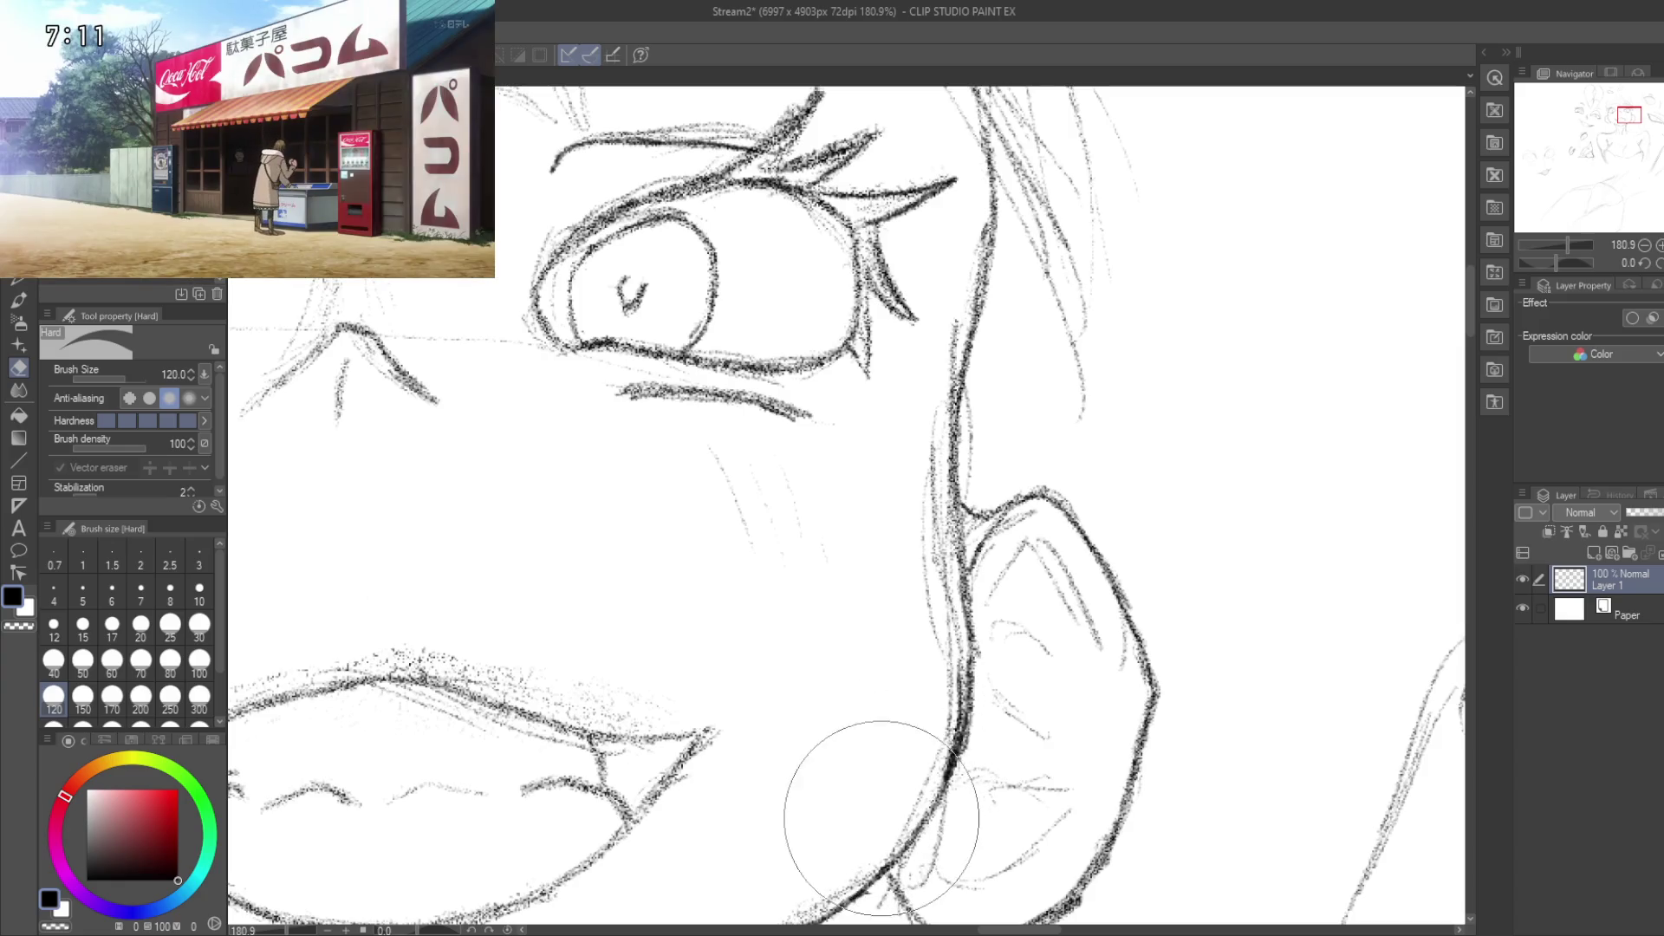
Step: Erase light stray strokes along the neck line below the ear
drag(881, 819, 918, 735)
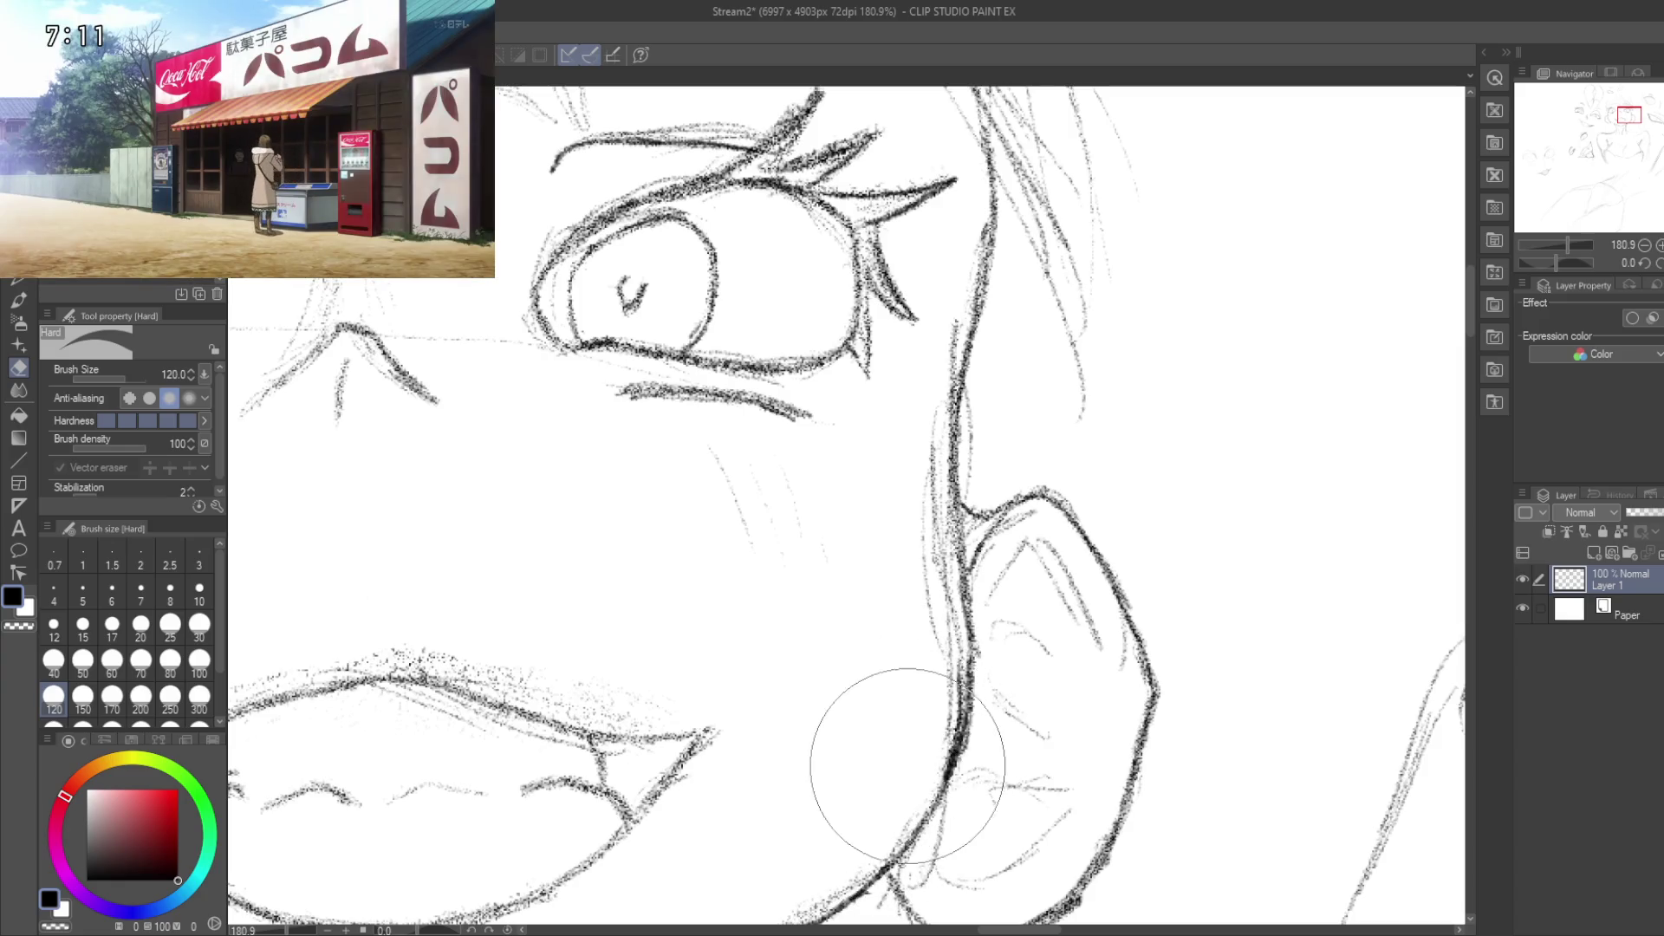
mouse_move(925, 664)
mouse_down()
mouse_move(895, 531)
mouse_move(907, 445)
mouse_move(869, 503)
mouse_up()
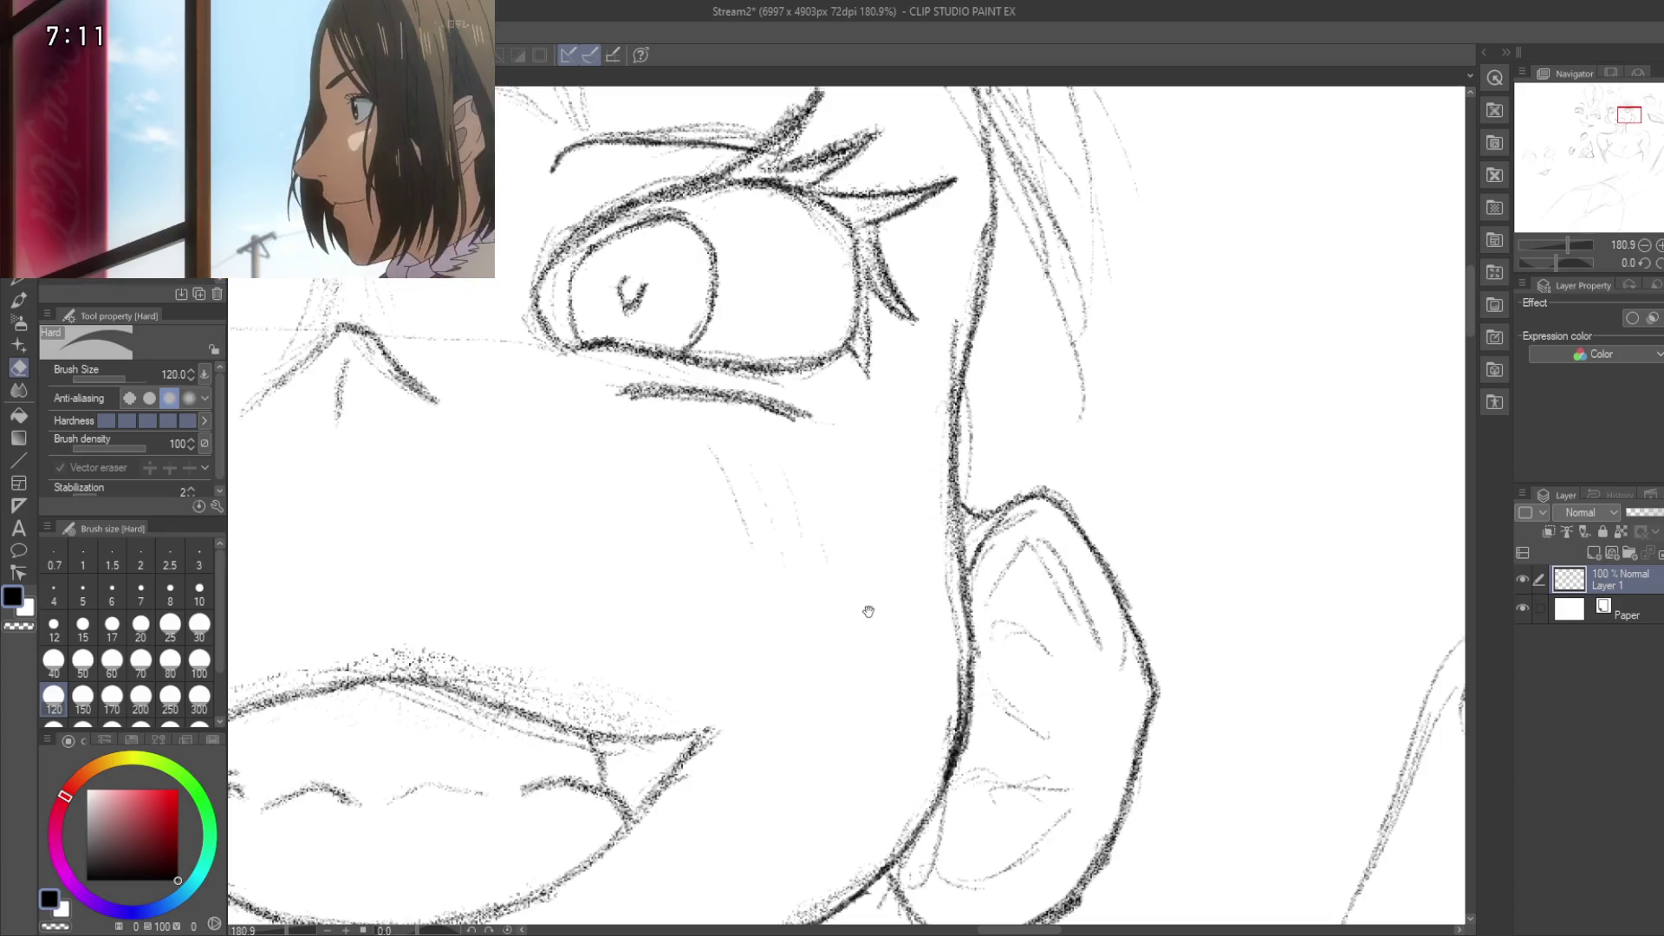
scroll(870, 504, up, 3)
scroll(1117, 475, up, 1)
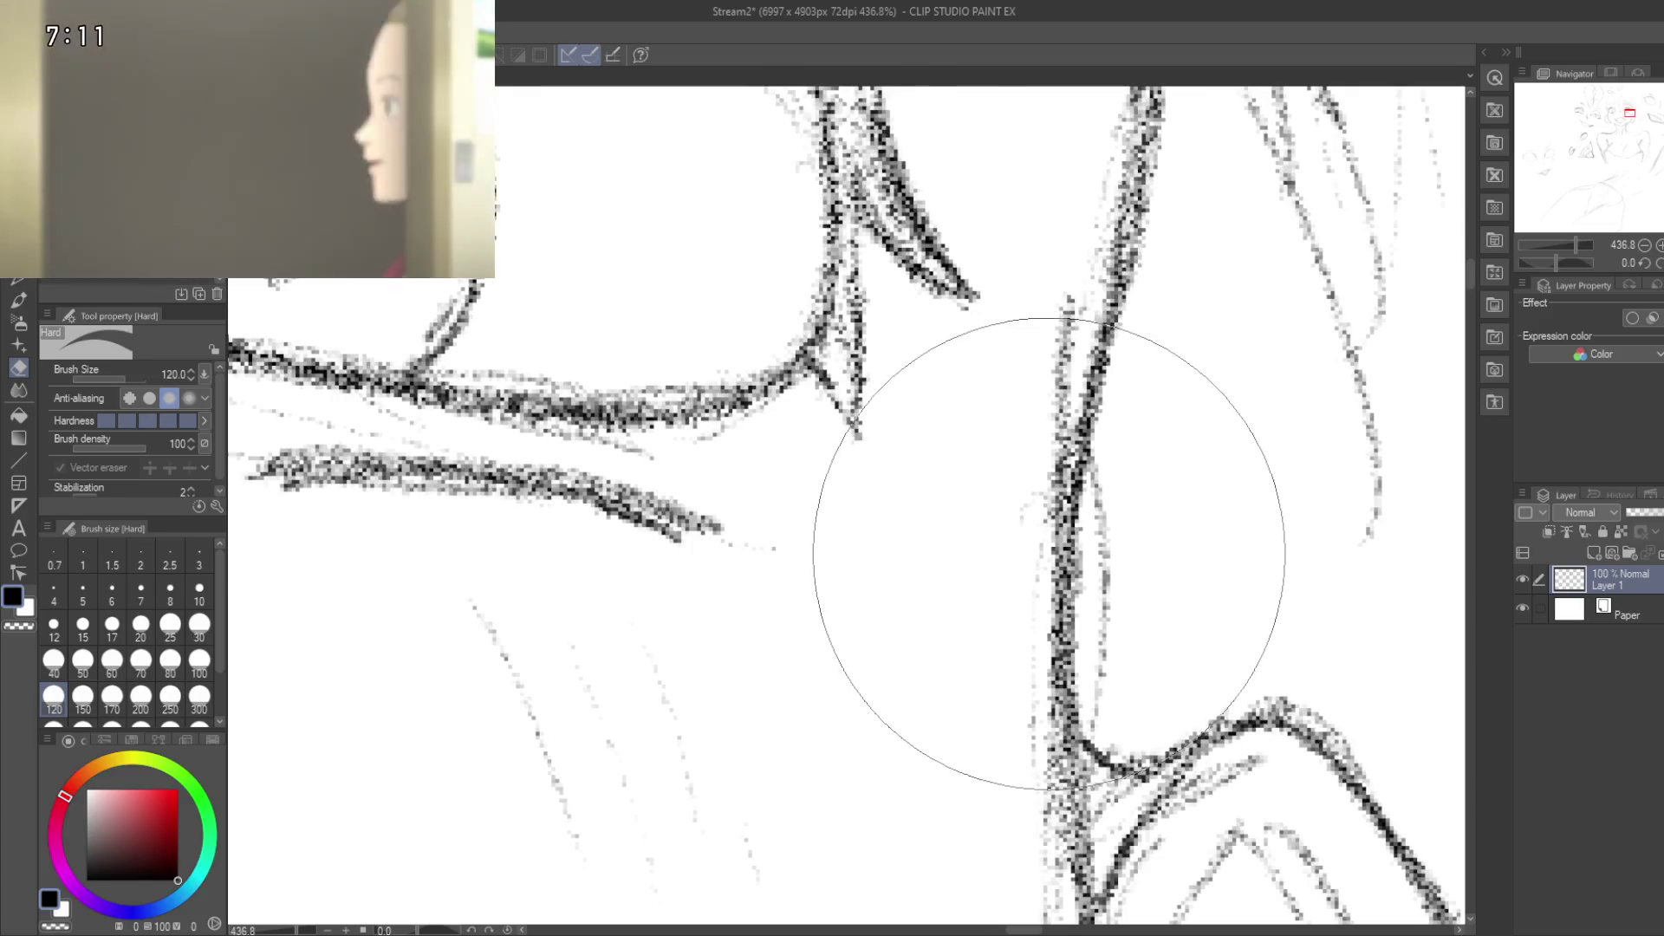
Step: Reduce the eraser to size 70 then 50 and erase the thin stray line beside the neck
key(bracketleft)
key(bracketleft)
key(bracketleft)
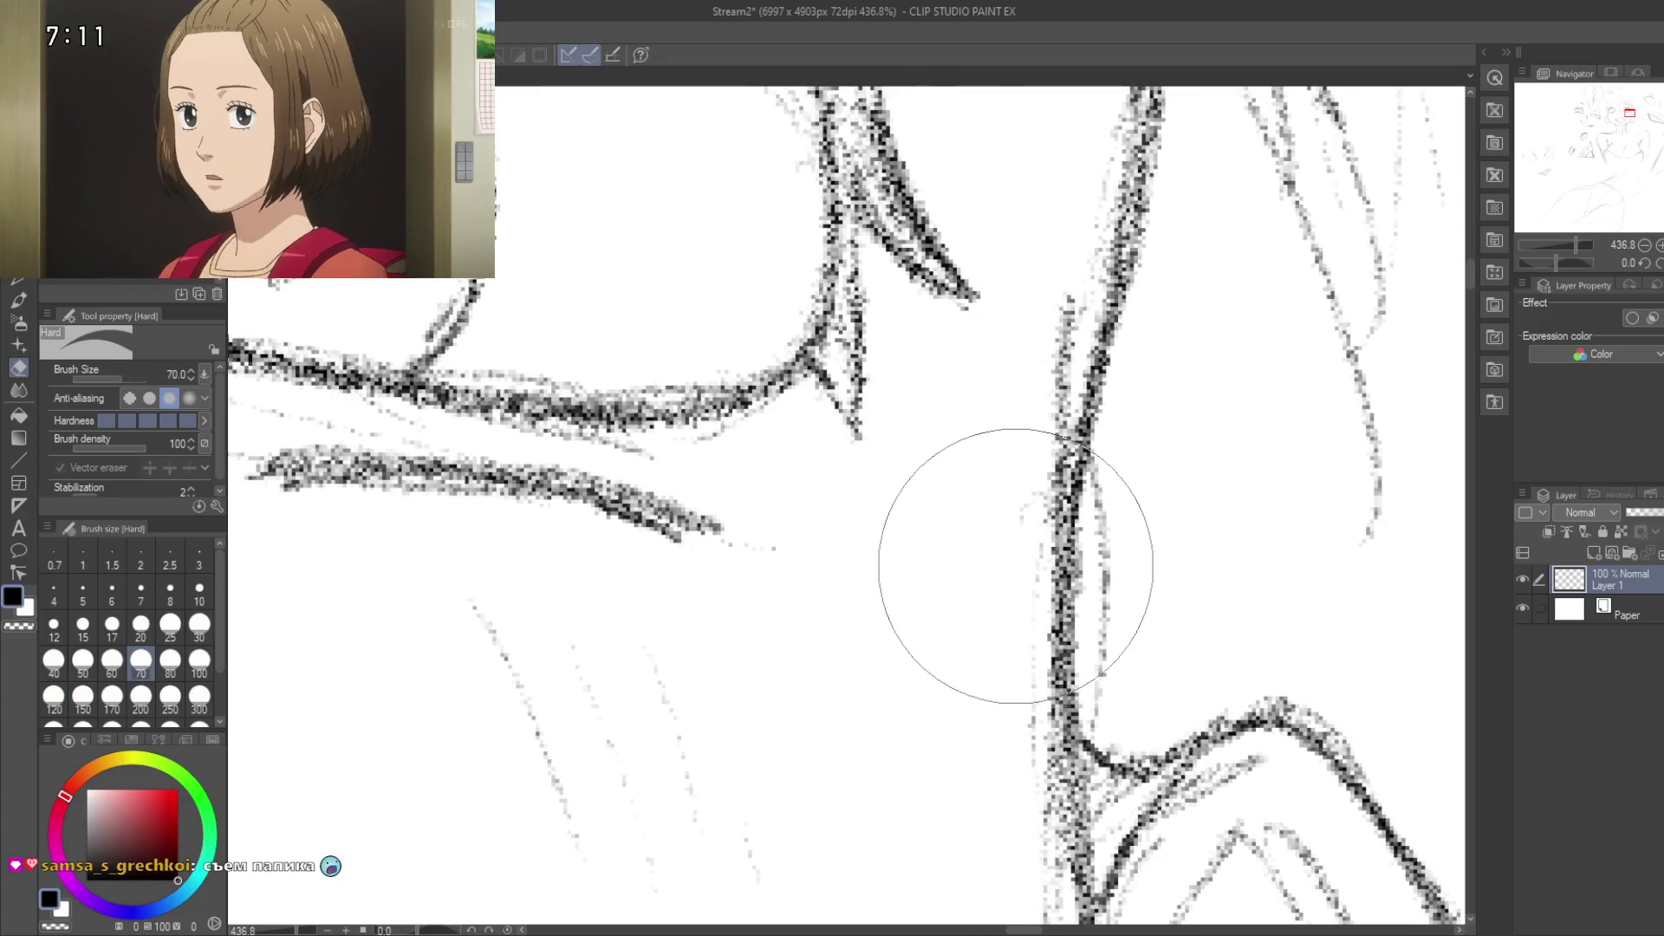
key(bracketleft)
key(bracketleft)
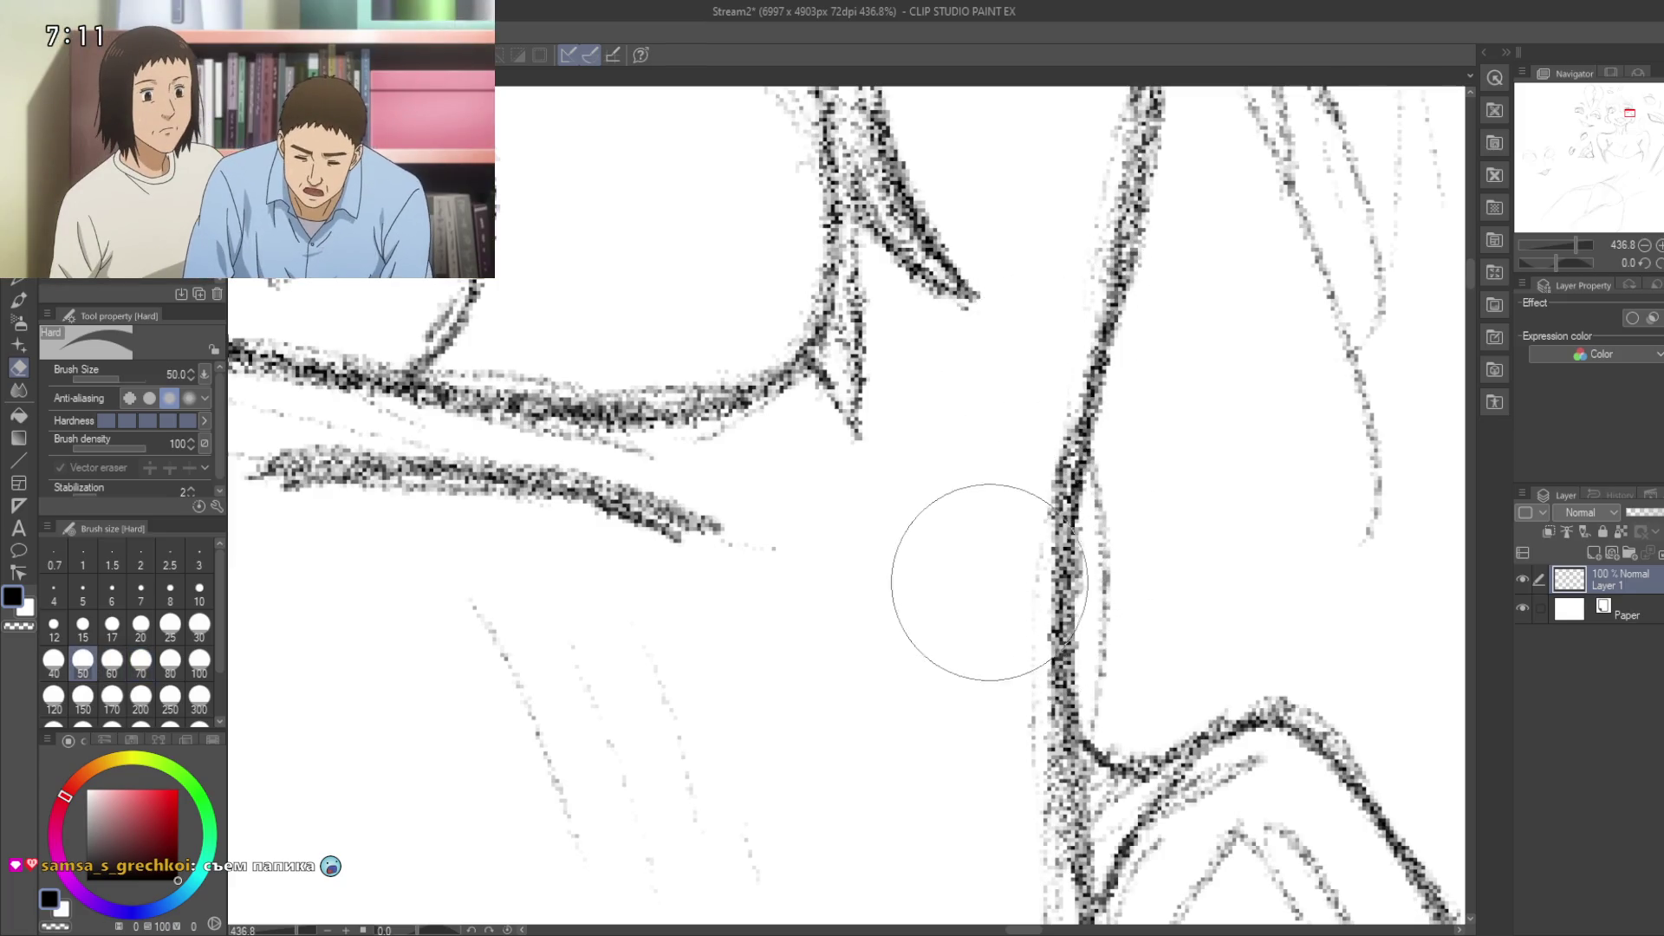
mouse_move(1115, 695)
mouse_down()
mouse_move(1144, 557)
mouse_move(1126, 482)
mouse_move(1114, 584)
mouse_move(1120, 476)
mouse_move(1123, 508)
mouse_move(1086, 540)
mouse_move(1118, 529)
mouse_move(1081, 335)
mouse_move(1087, 563)
mouse_move(1151, 476)
mouse_up()
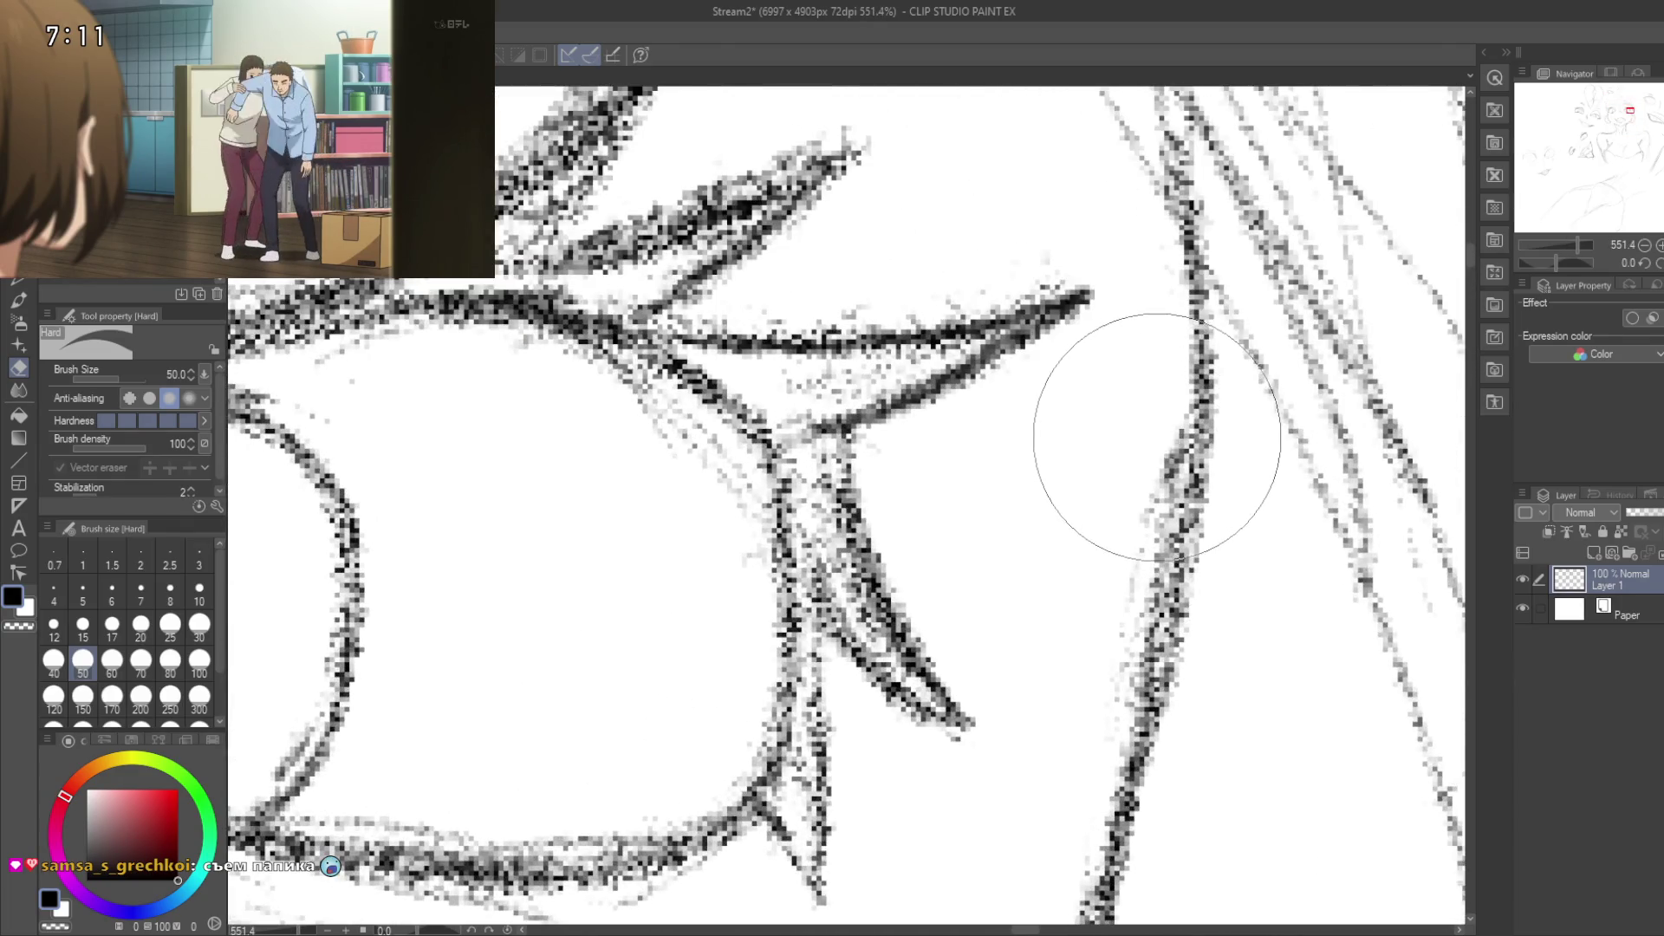
drag(1051, 705, 1014, 719)
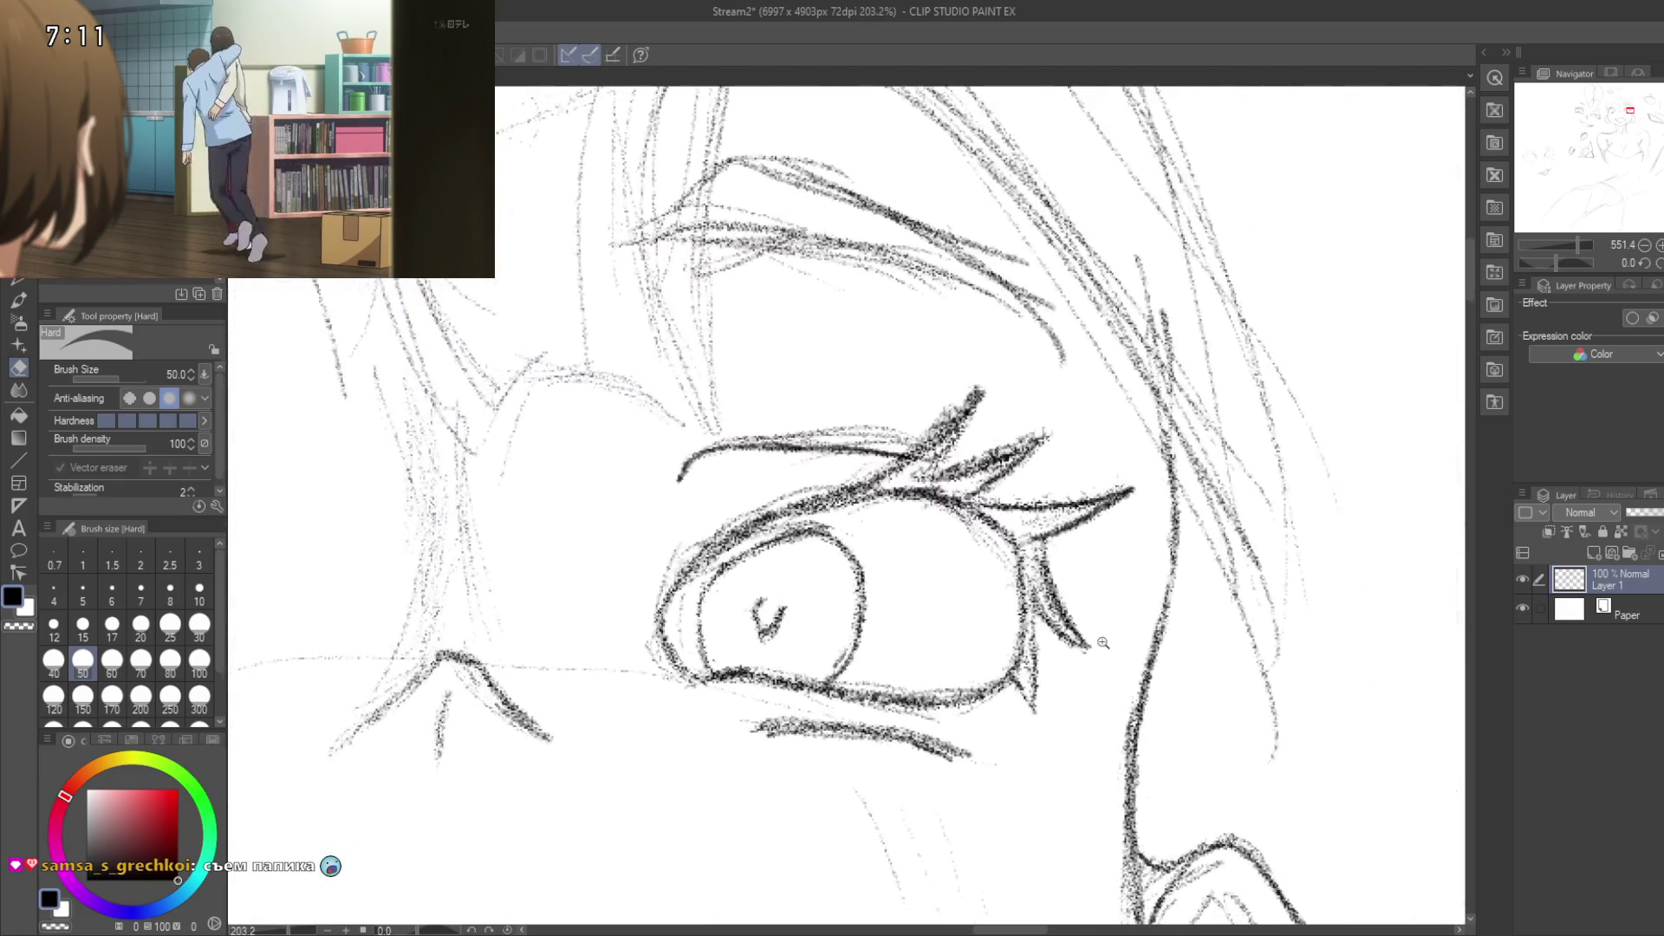
drag(1106, 604, 1184, 474)
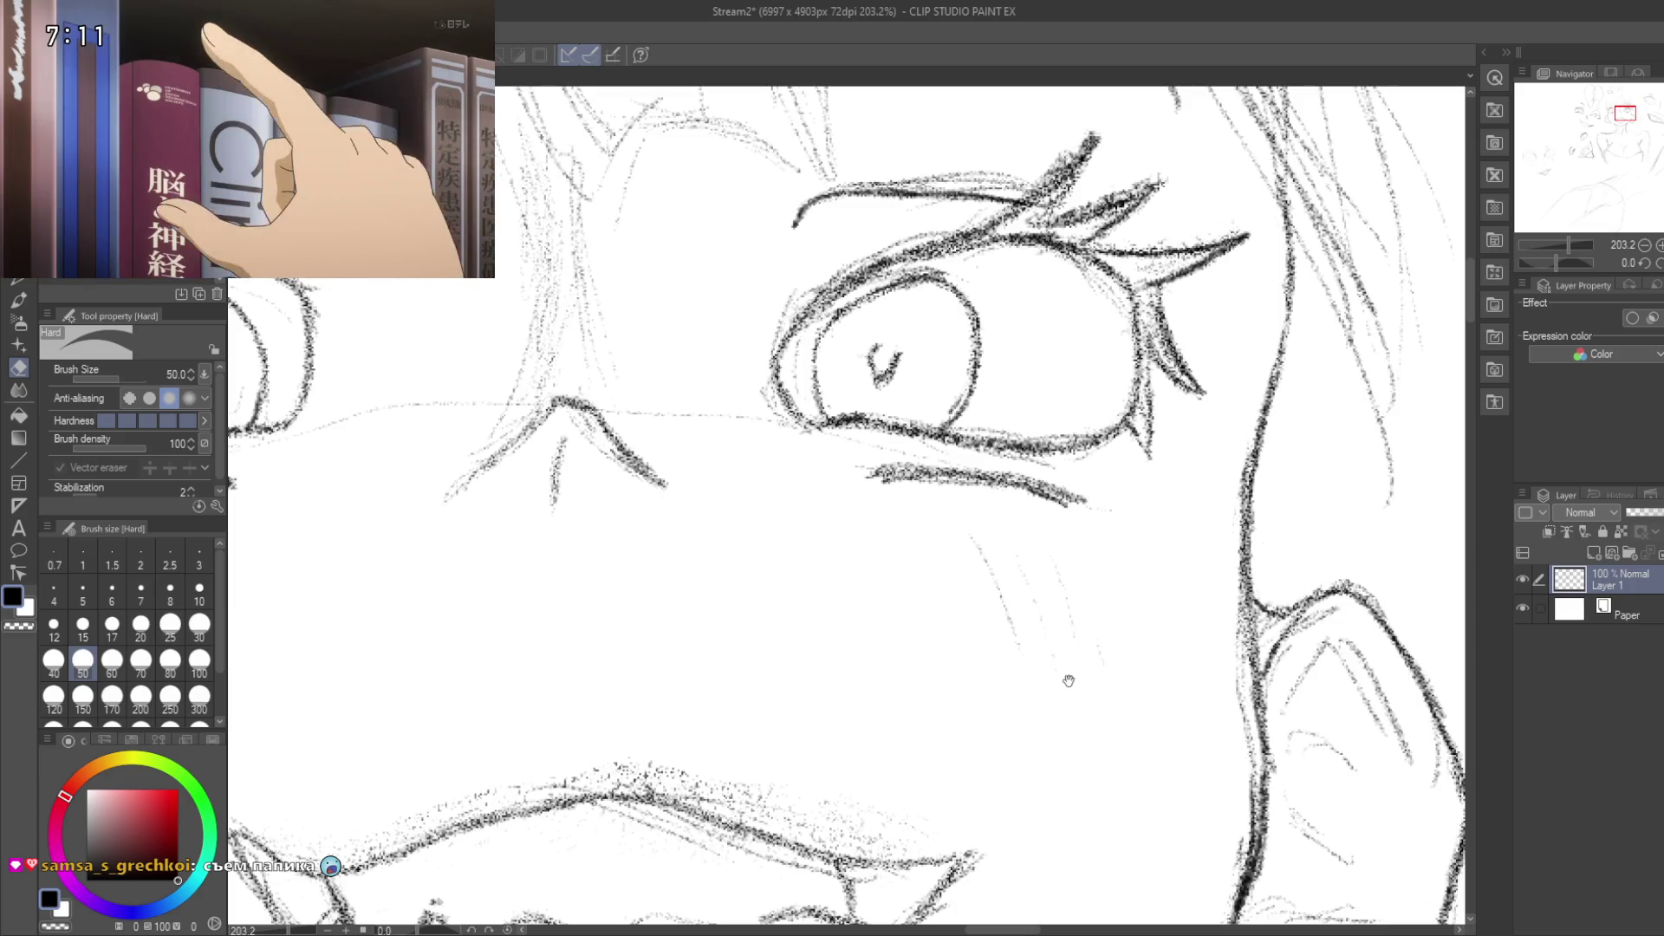
drag(1069, 680, 1074, 485)
scroll(1074, 485, down, 3)
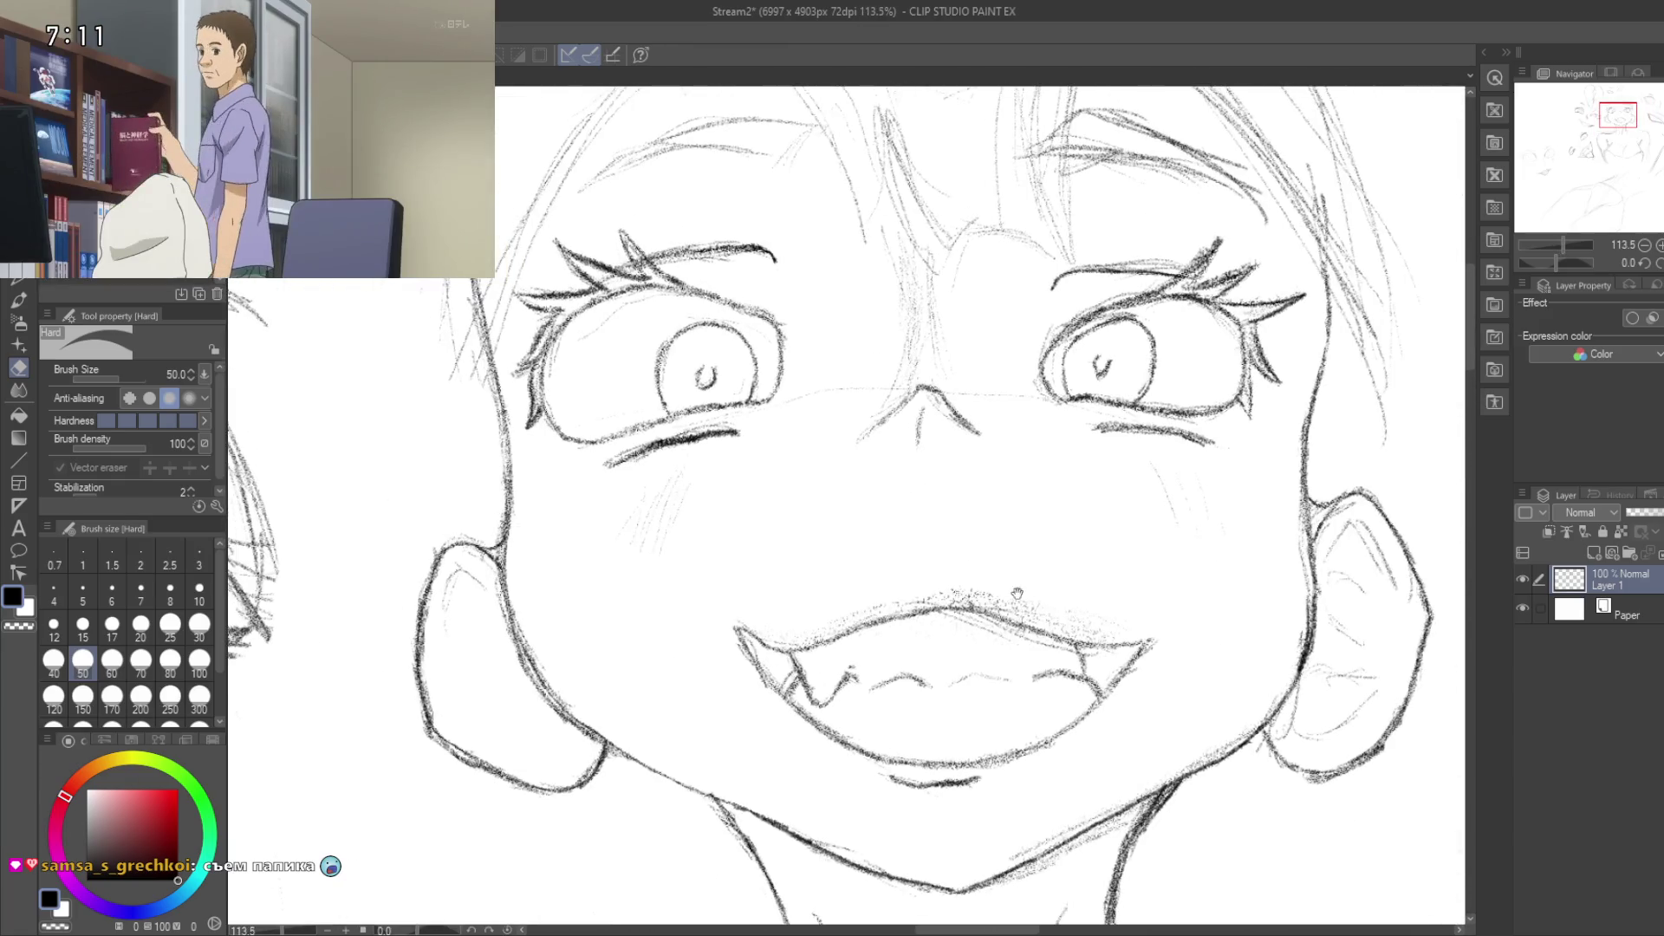
Step: Survey the central figure's shoulders, chest and the nearby face studies
drag(1017, 594, 919, 451)
scroll(916, 443, down, 3)
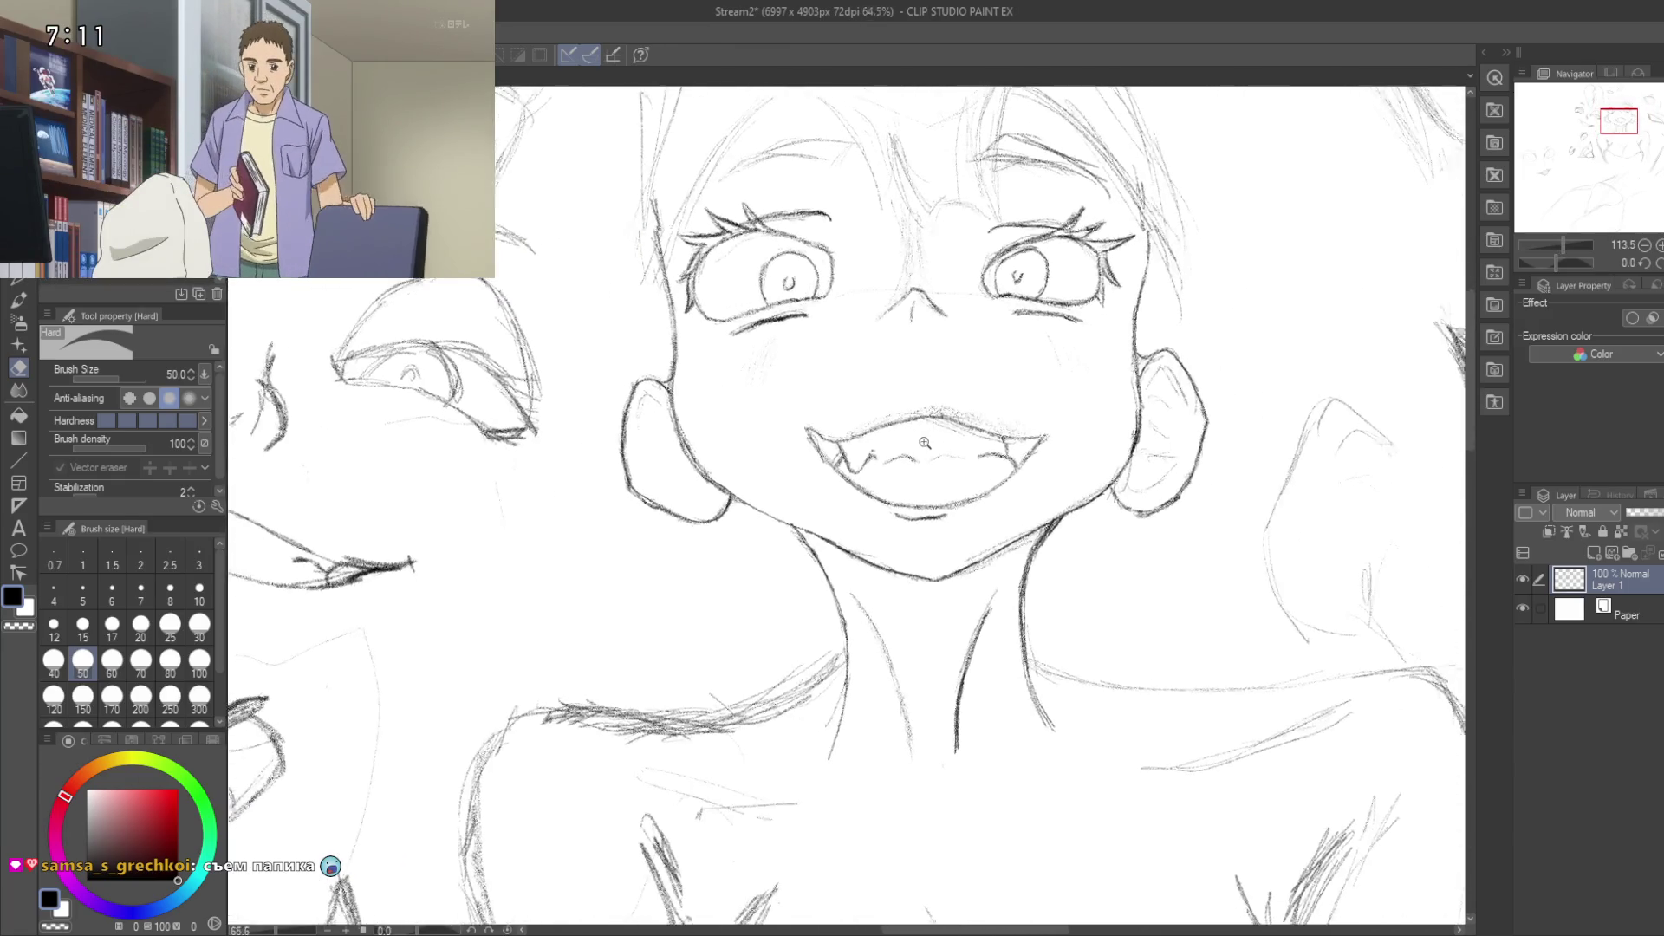
scroll(916, 442, down, 2)
scroll(901, 520, up, 1)
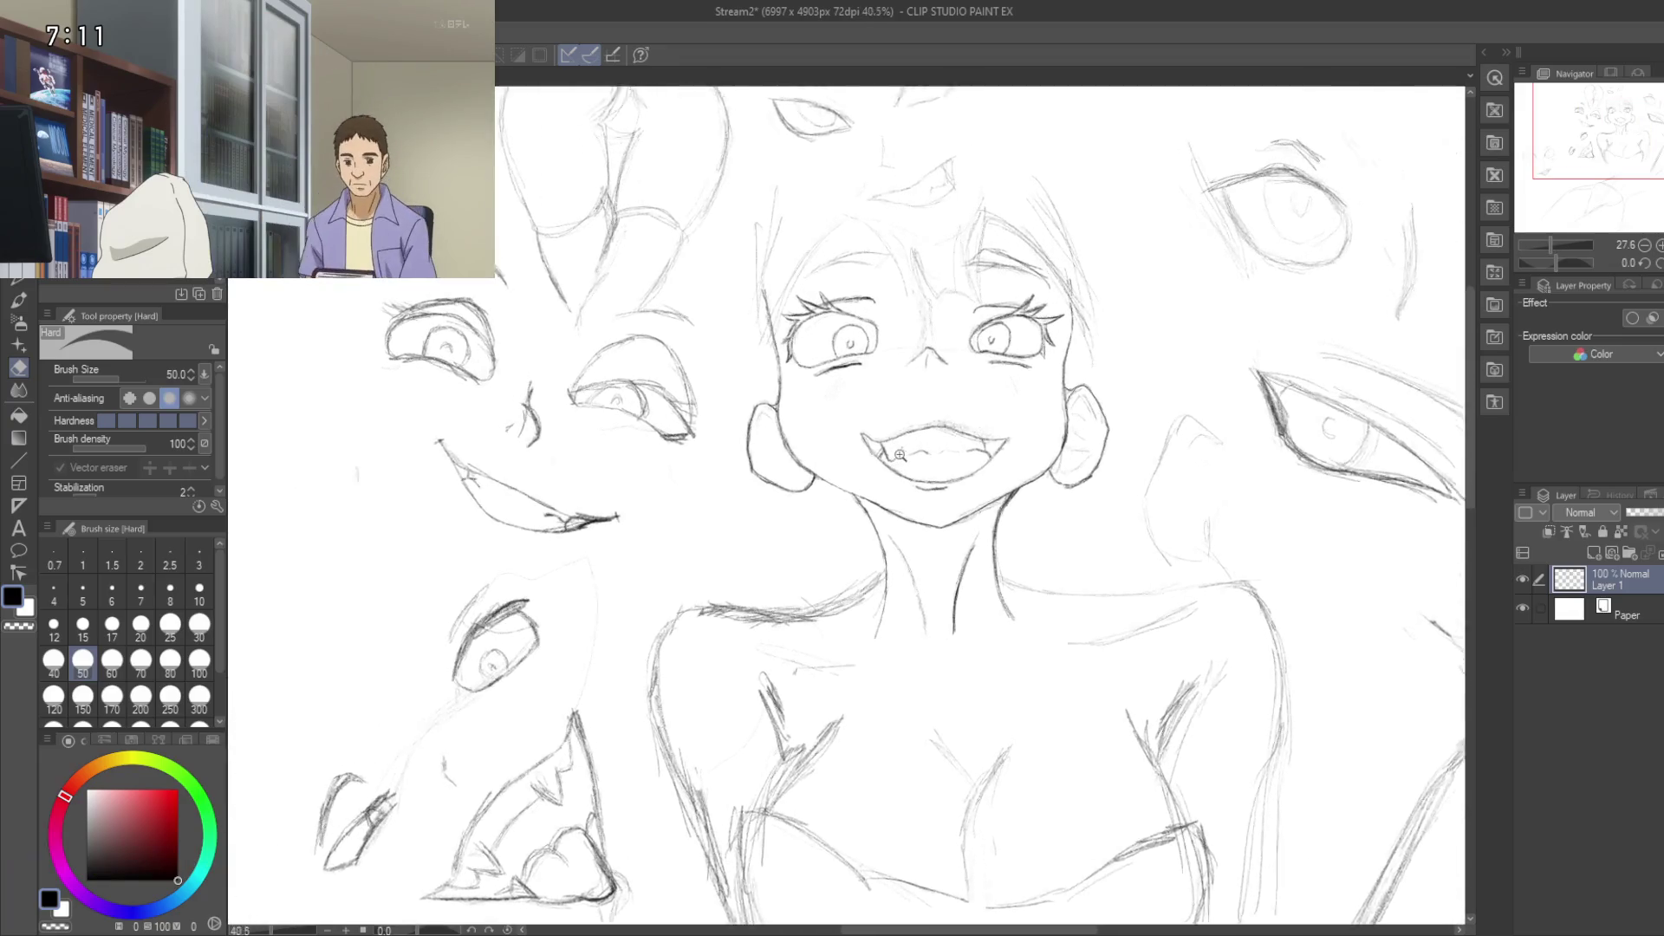
mouse_move(895, 585)
mouse_down()
mouse_move(911, 190)
mouse_move(912, 637)
mouse_up()
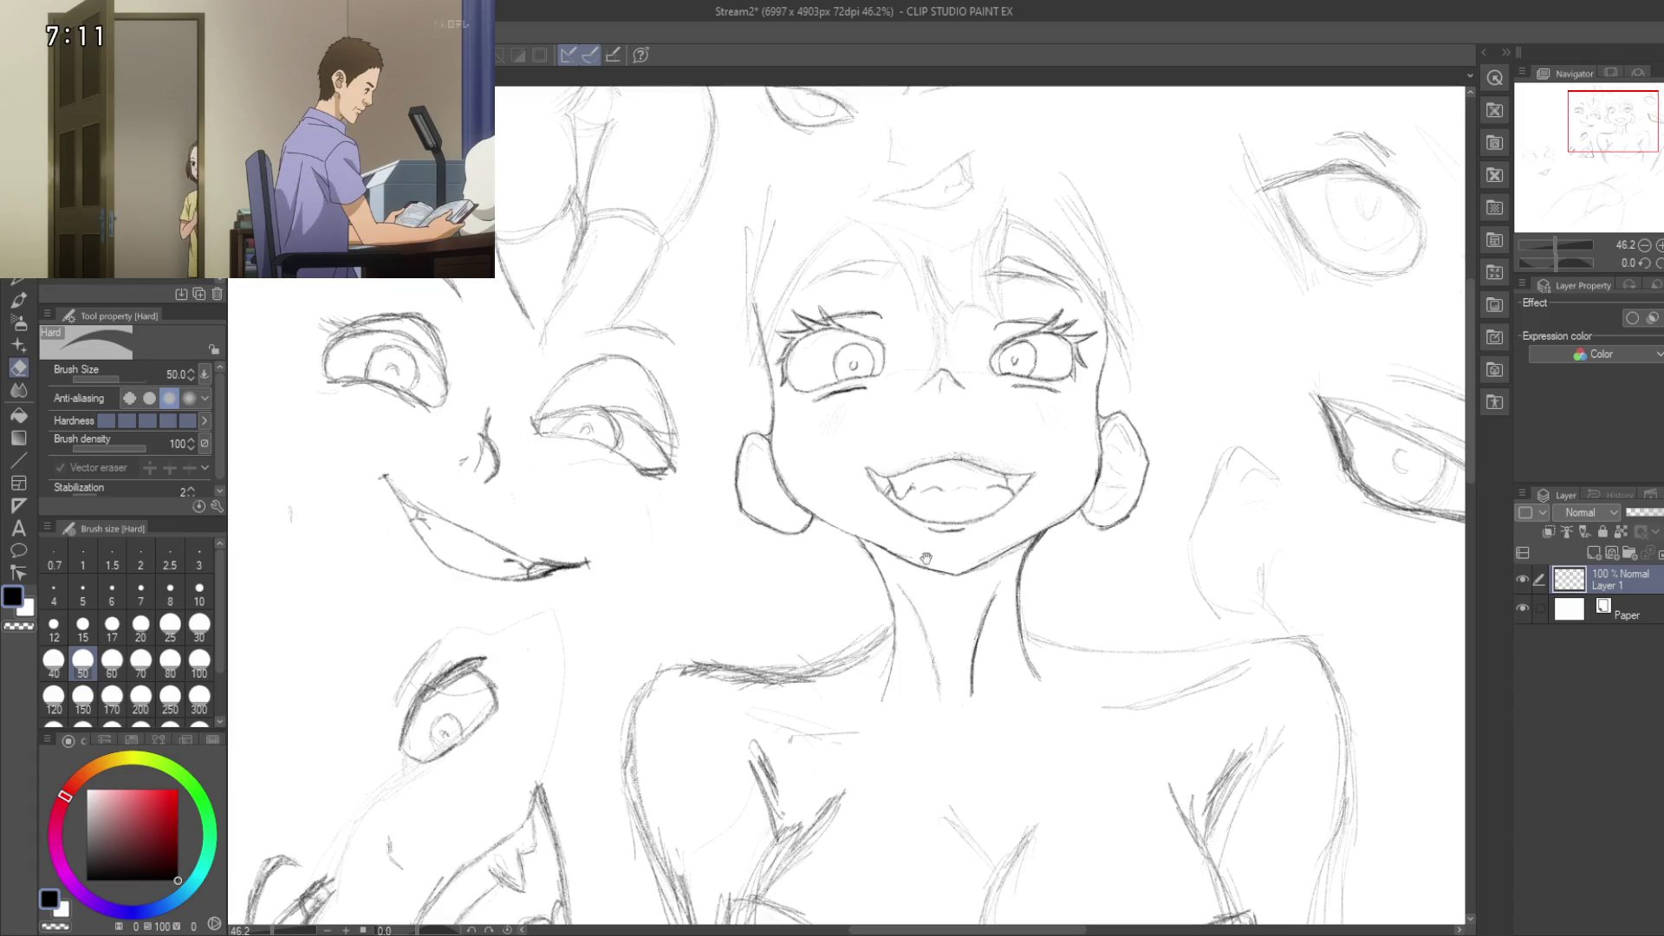
drag(840, 729, 873, 488)
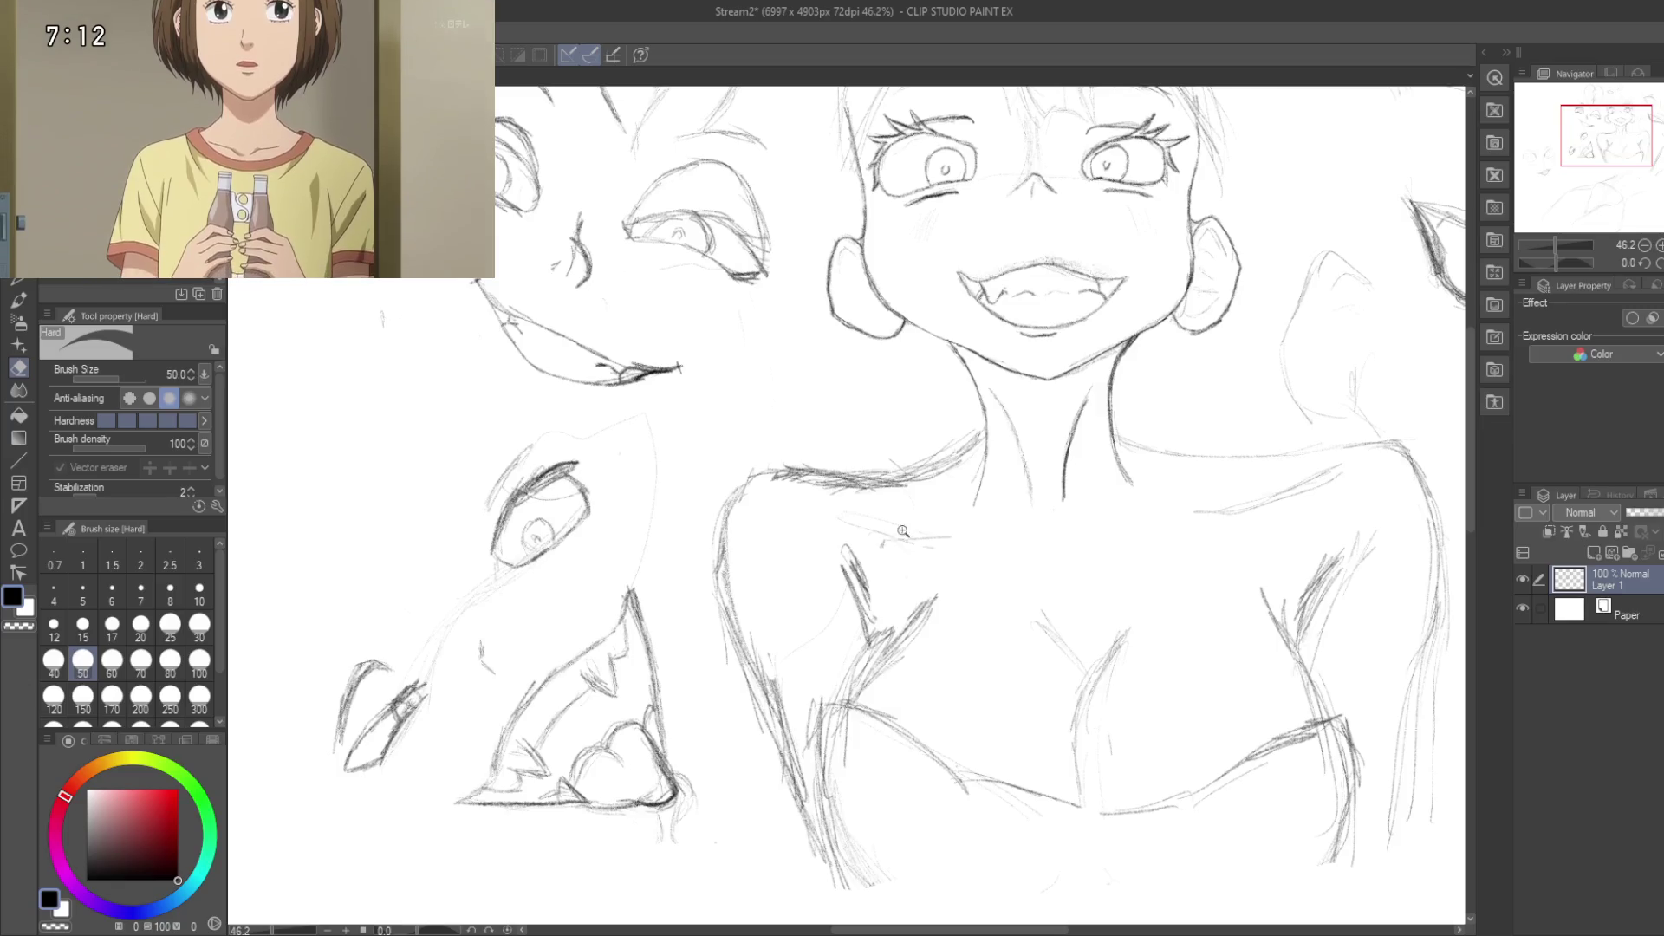
scroll(858, 760, up, 4)
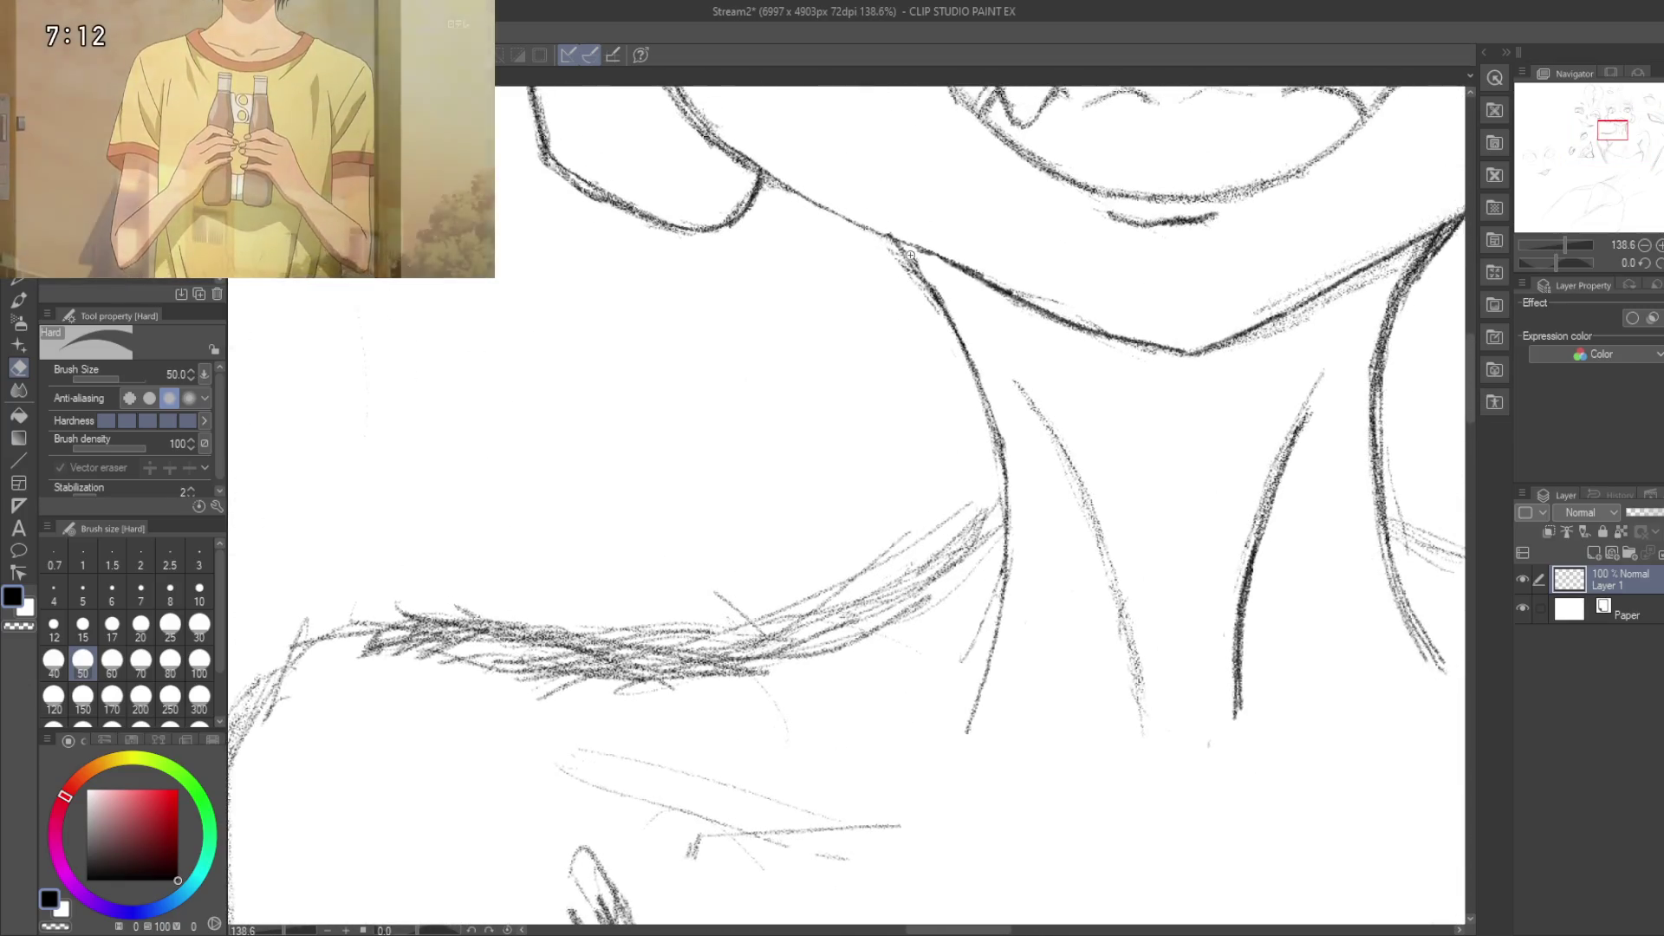
scroll(860, 262, up, 4)
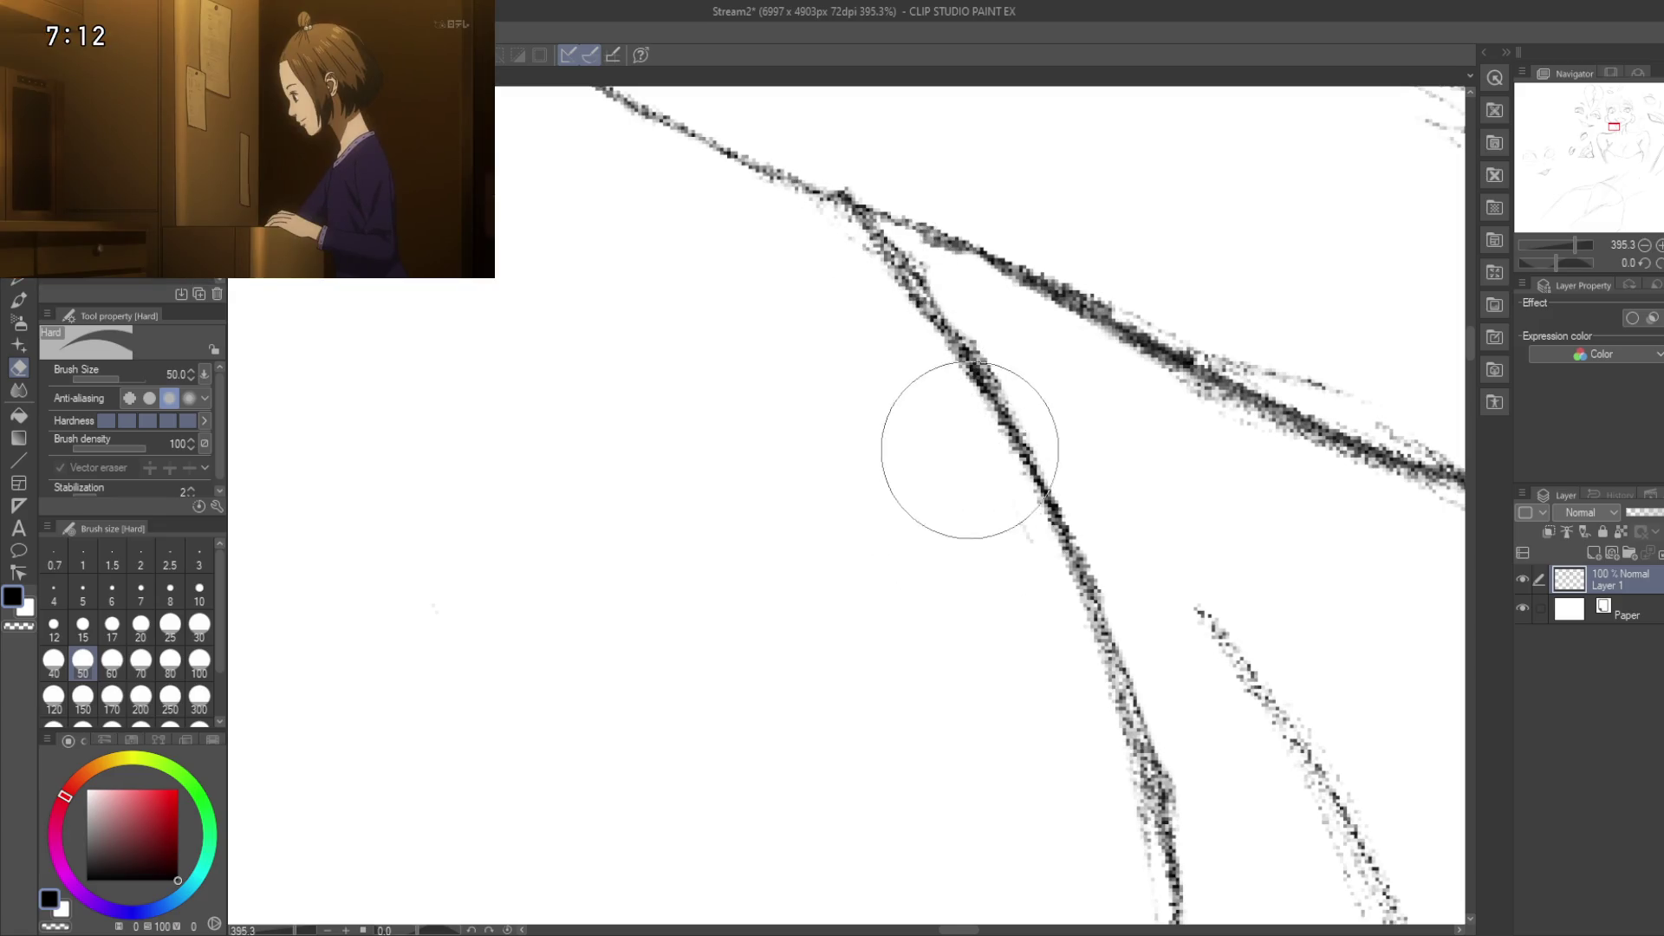
Step: Switch to the Pencil and draw a short line where the neck meets the shoulder
drag(1030, 626, 974, 280)
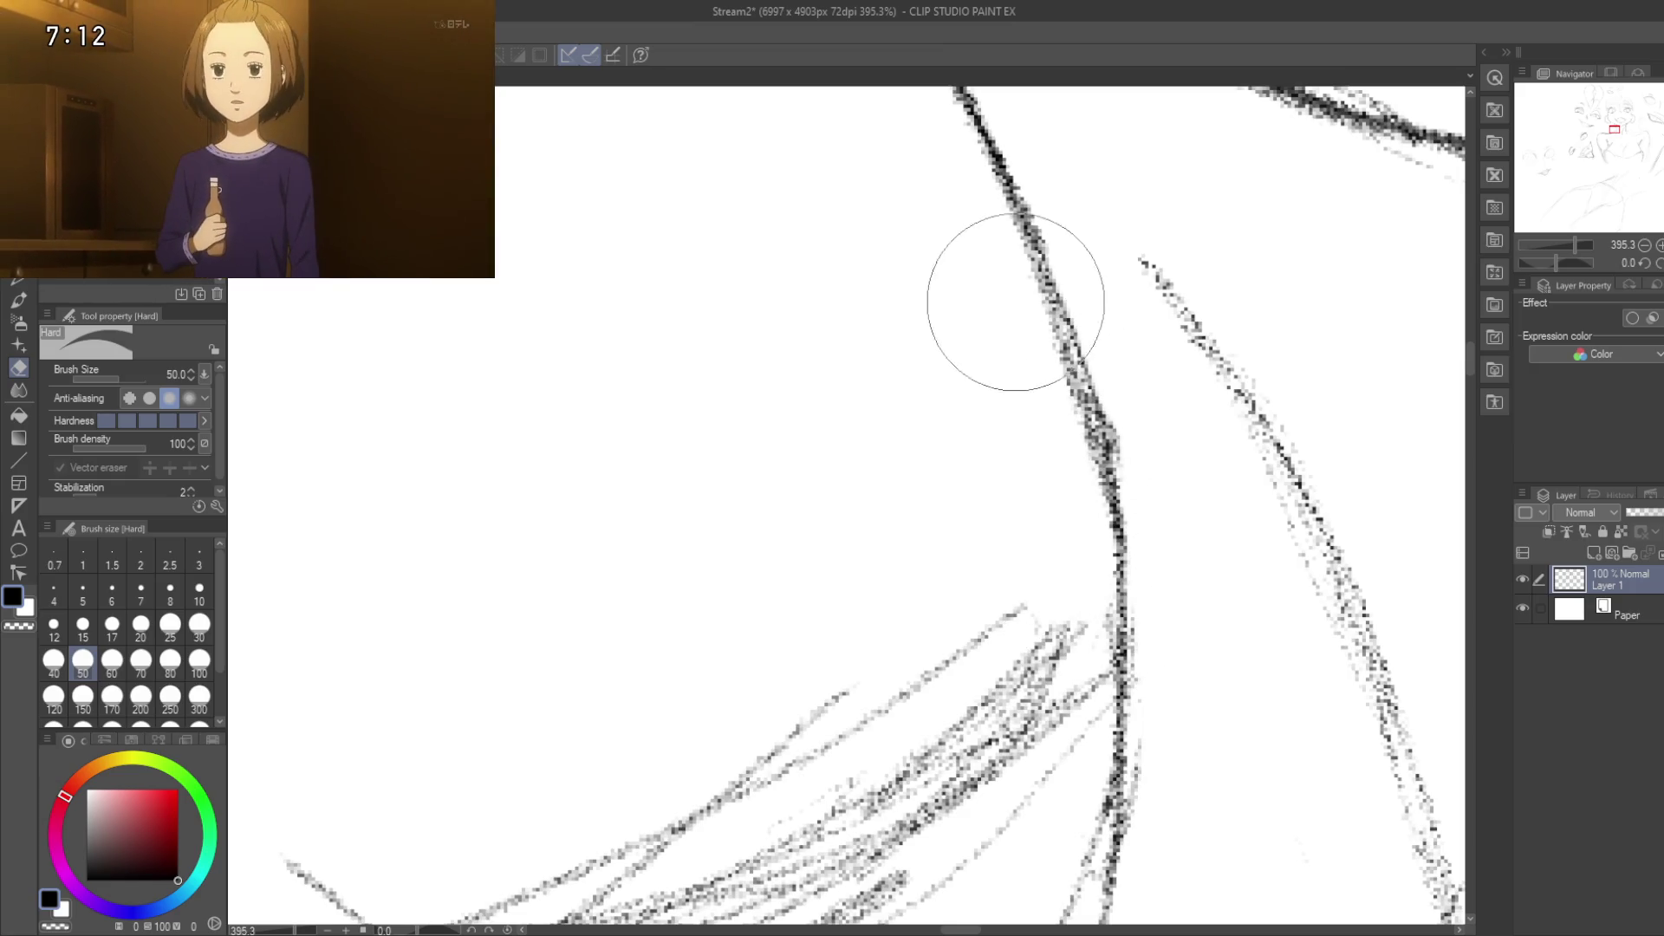
drag(1021, 581, 990, 244)
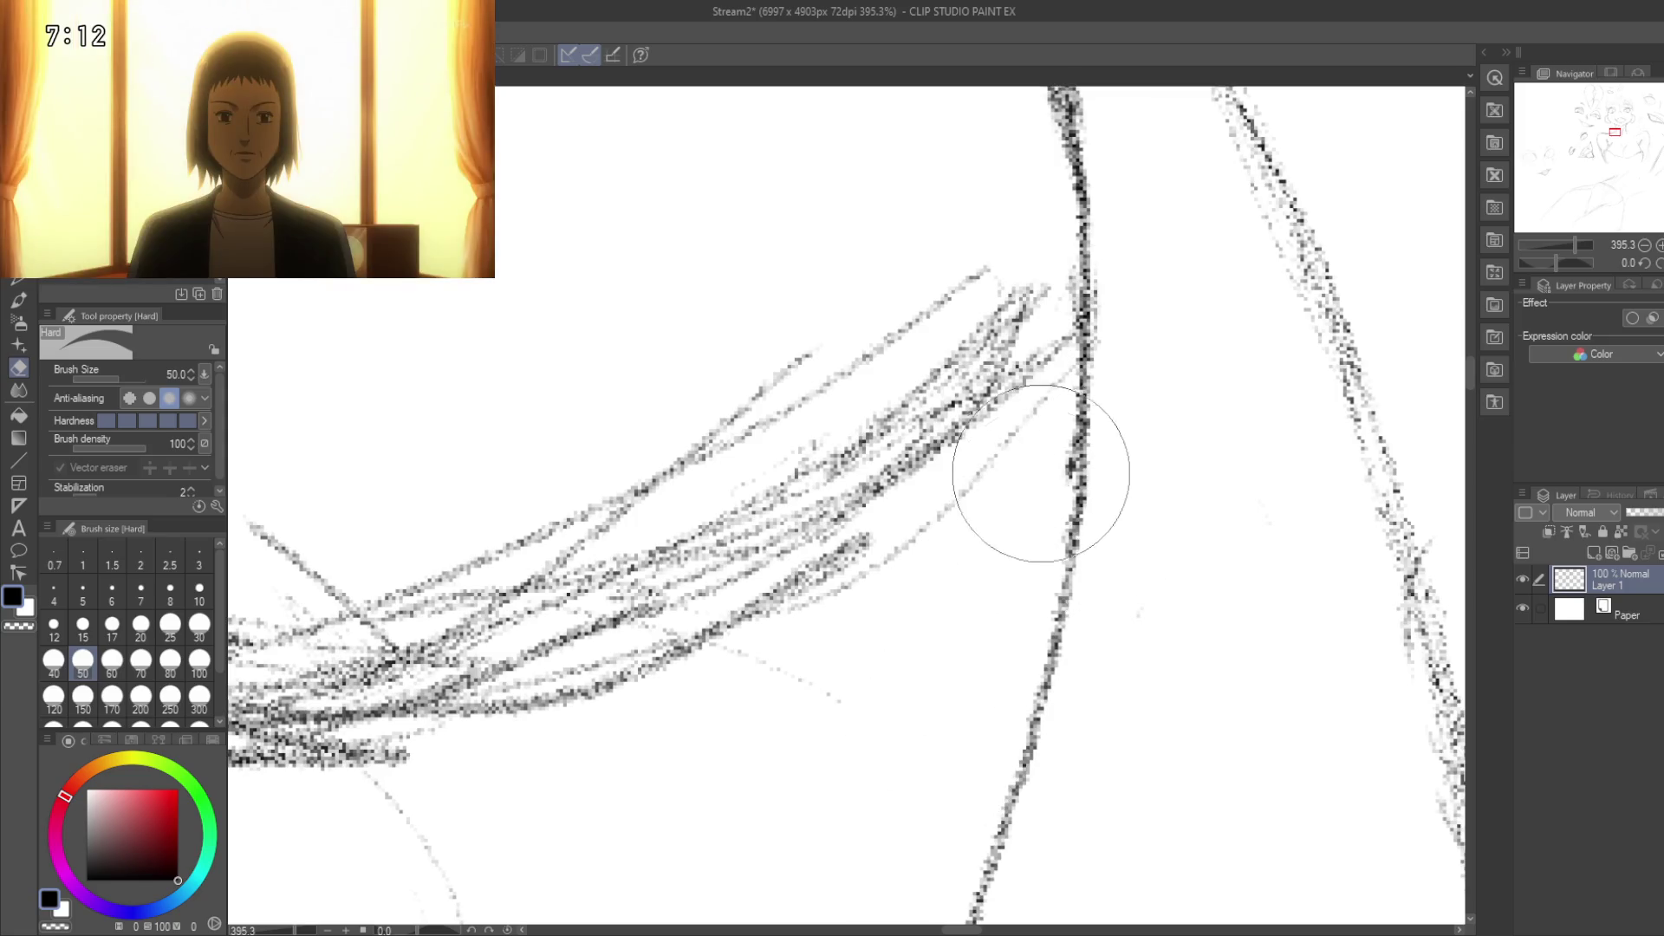
scroll(908, 617, down, 5)
mouse_move(909, 617)
mouse_down()
mouse_move(1128, 441)
mouse_move(928, 587)
mouse_move(944, 565)
mouse_move(1066, 538)
mouse_up()
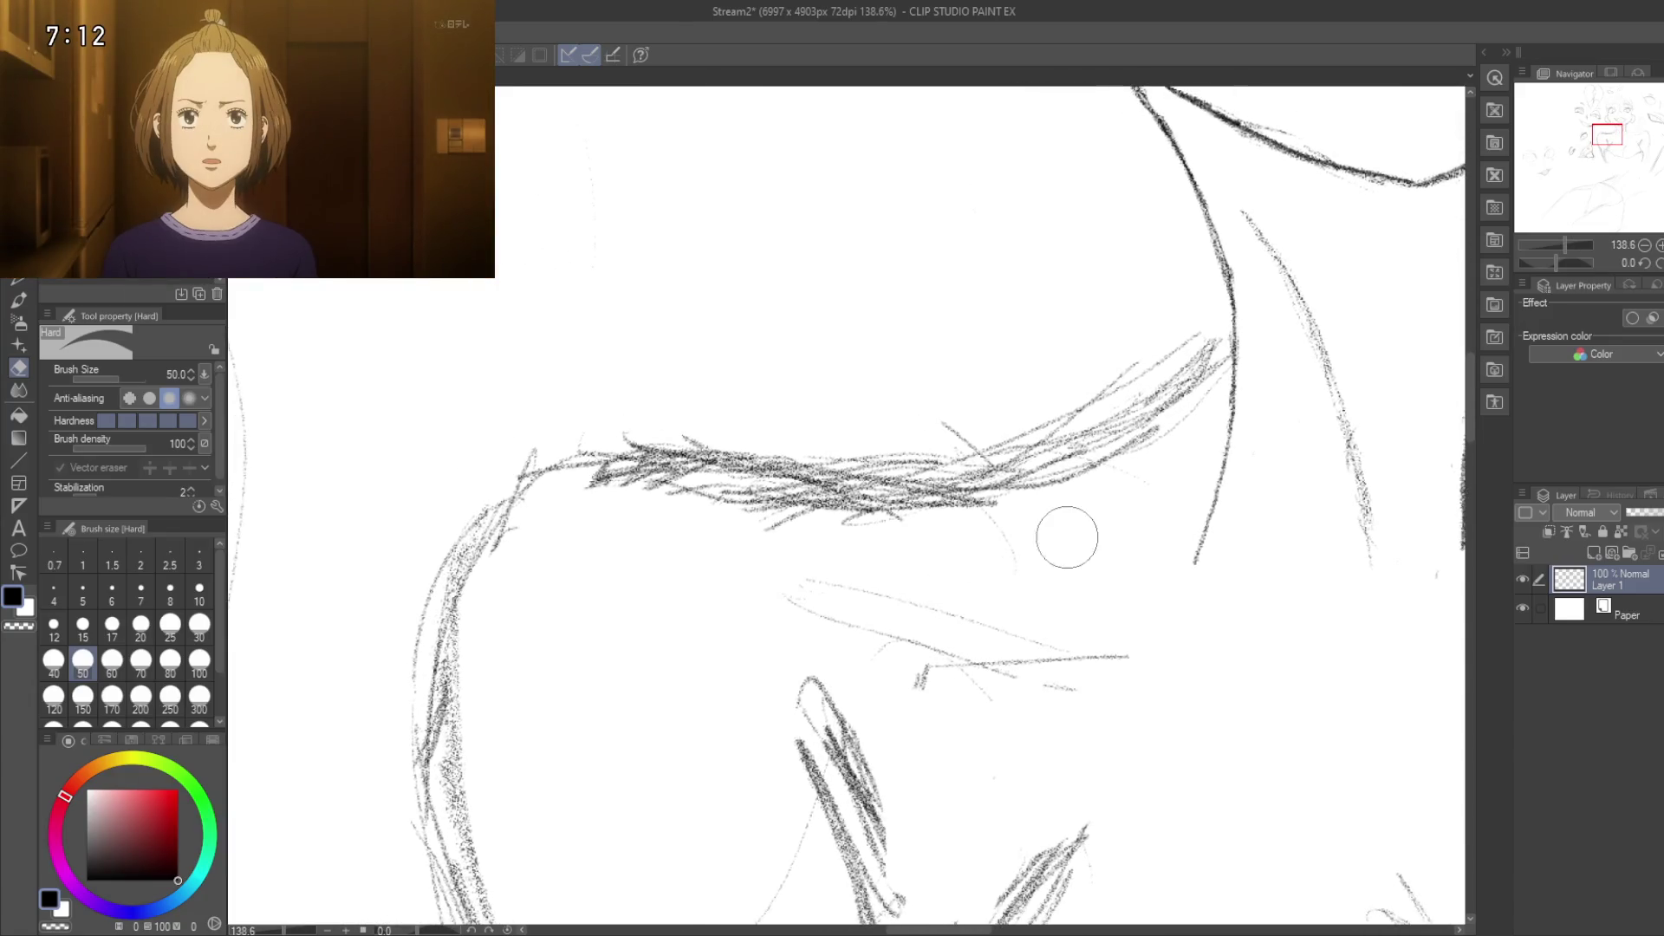
key(p)
drag(944, 567, 1047, 814)
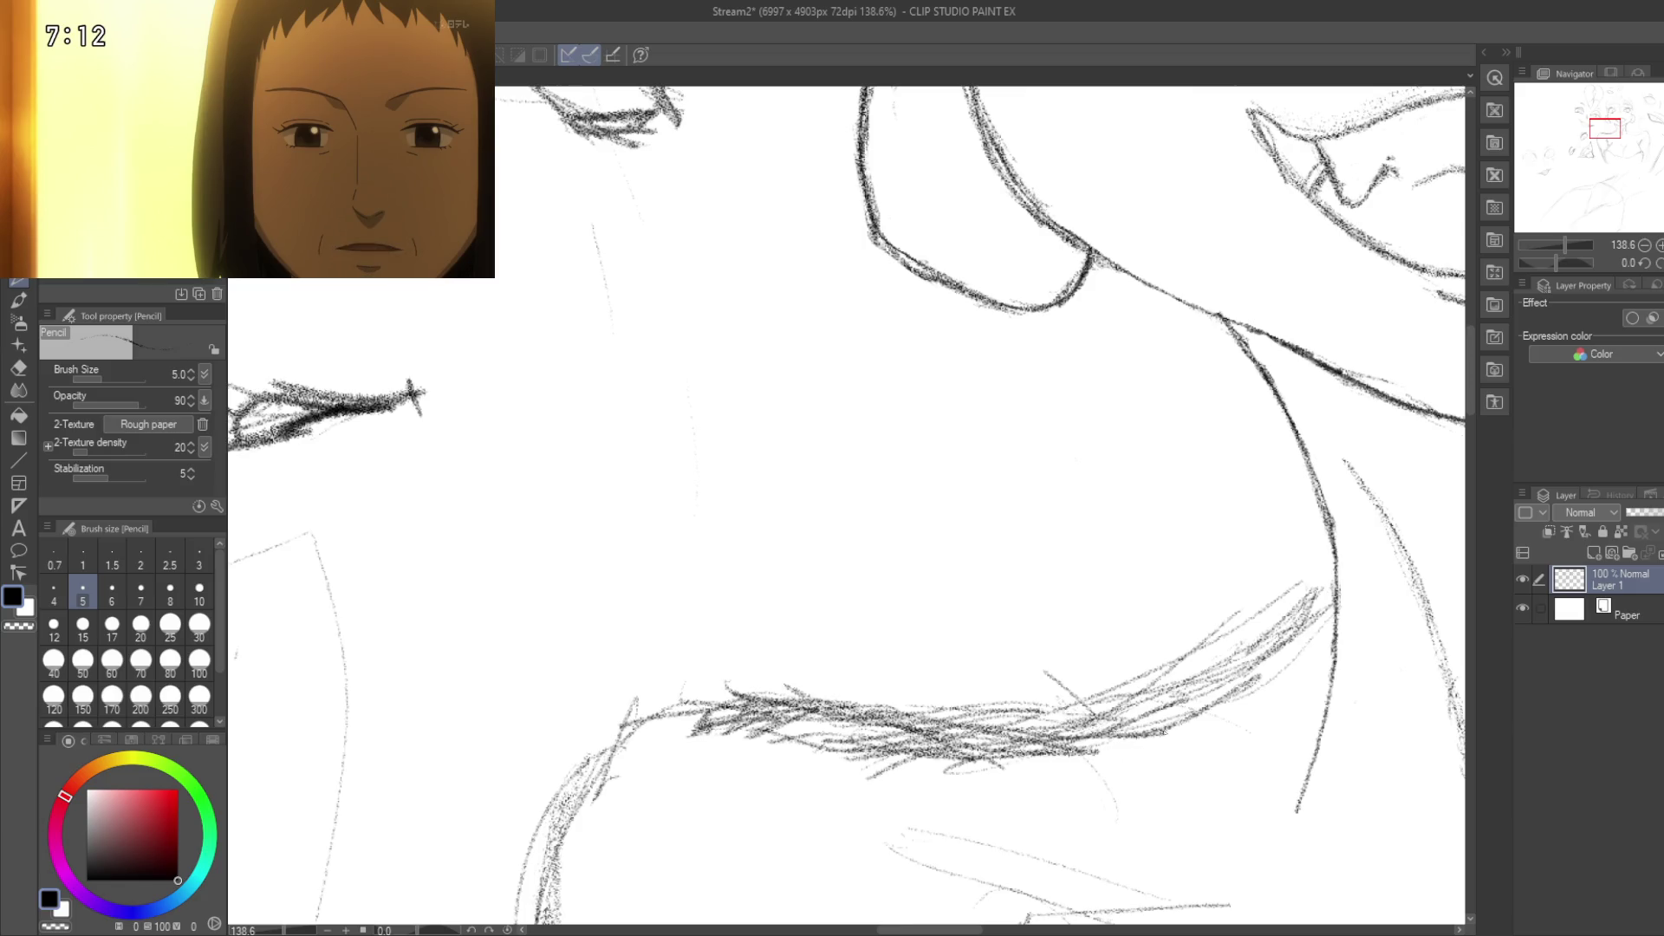
drag(1155, 733, 1300, 663)
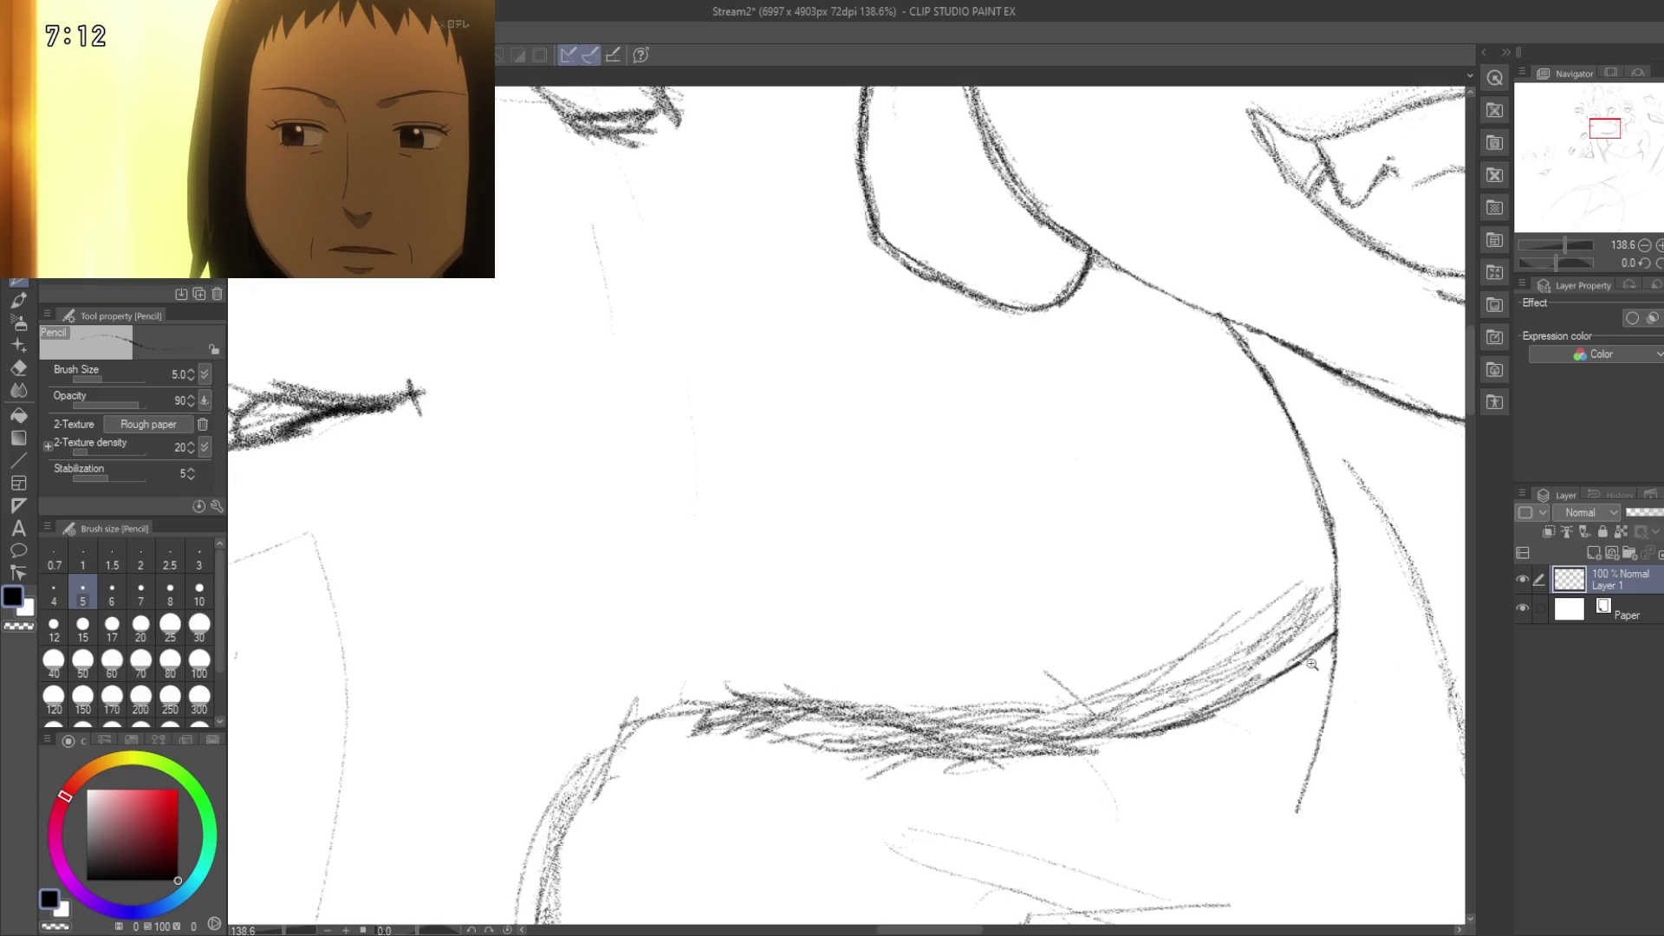
Step: Darken a short section of the hair line with a pencil stroke
scroll(1313, 663, down, 5)
scroll(1313, 694, up, 3)
scroll(1312, 724, up, 2)
scroll(1283, 717, down, 3)
scroll(1247, 712, up, 3)
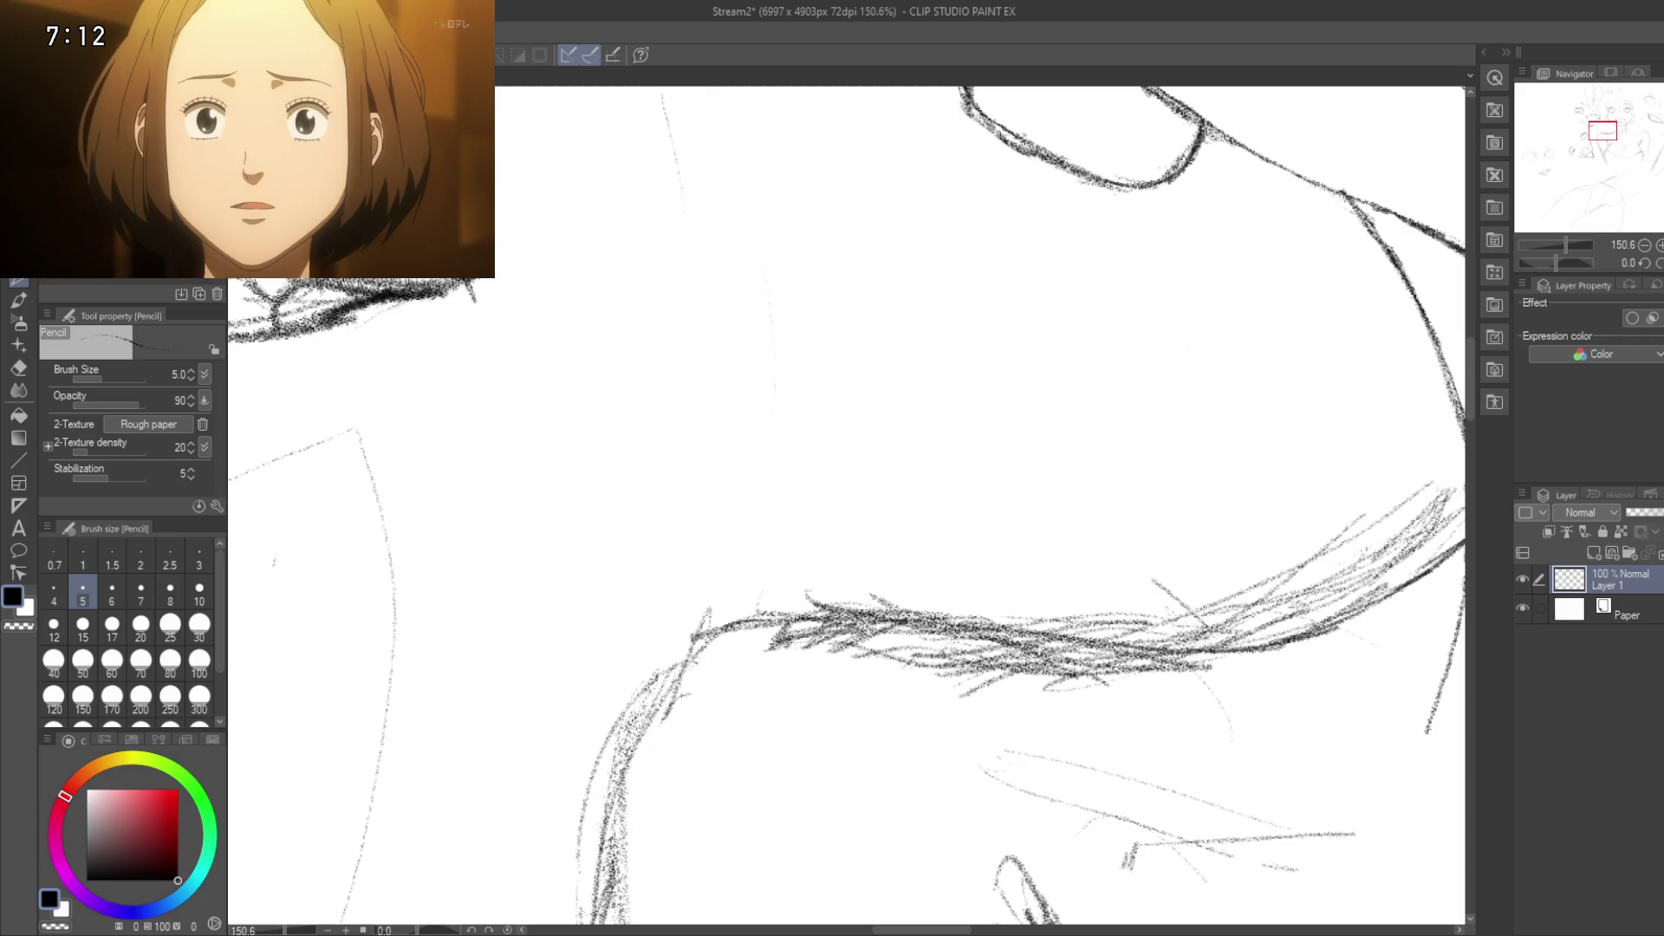
drag(720, 752, 911, 575)
scroll(883, 639, up, 3)
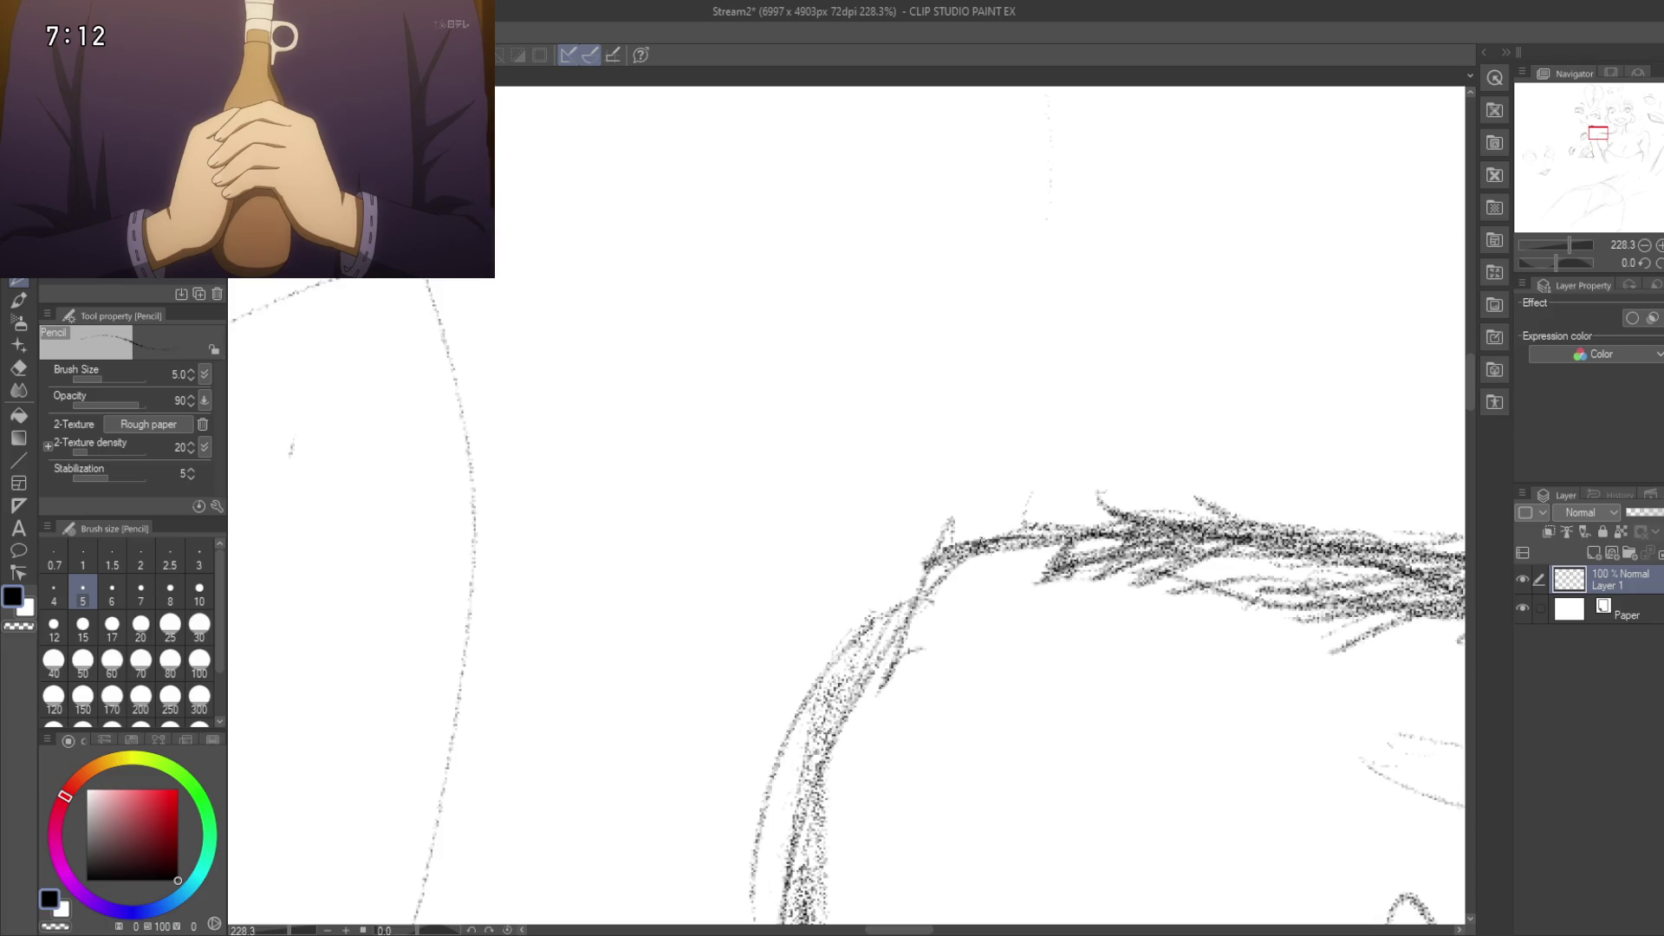
drag(980, 544, 1022, 535)
Step: Pan over the neck and shoulder lines, then zoom out to show the triangle sketch
drag(900, 606, 1071, 542)
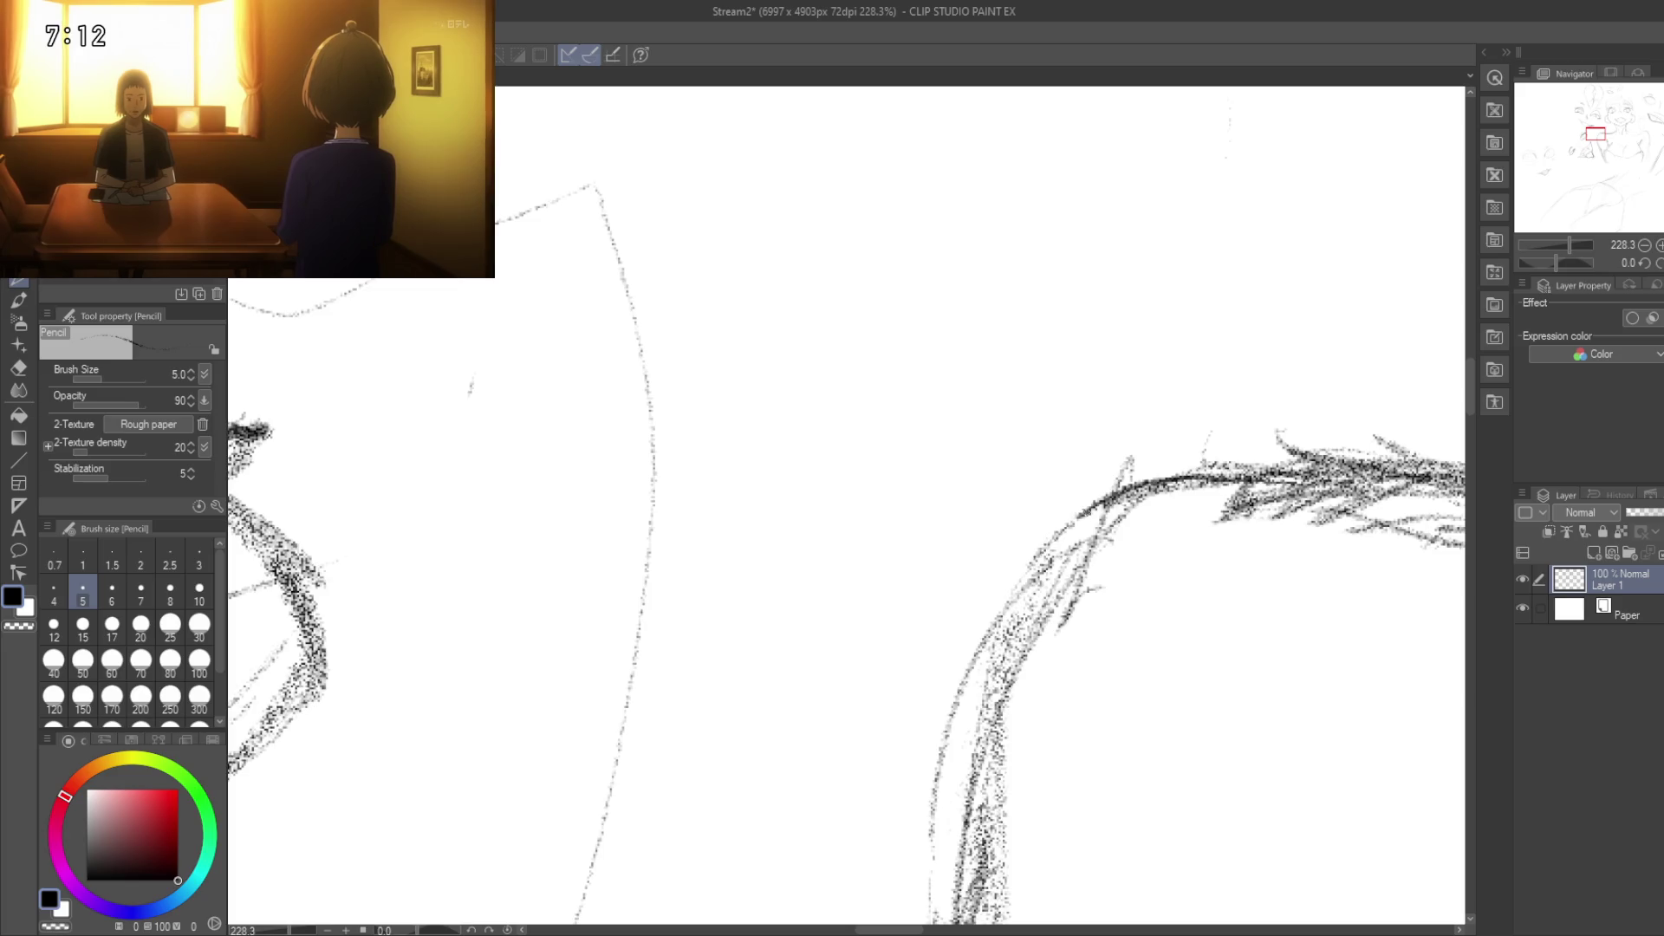
scroll(986, 598, down, 5)
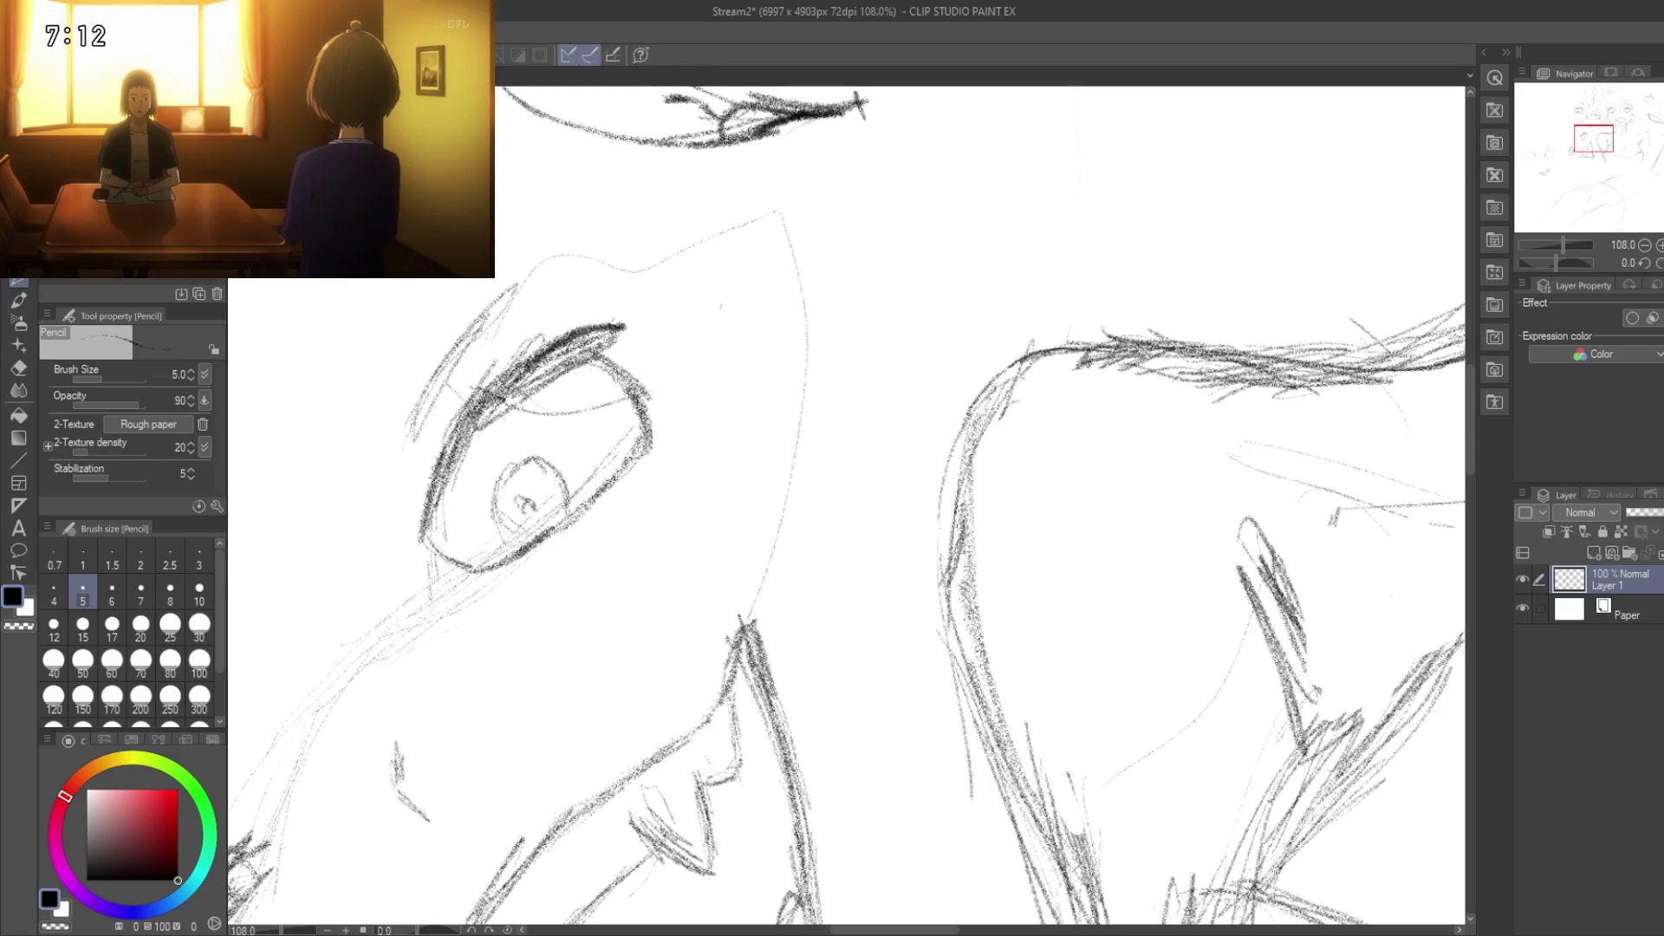
drag(950, 549, 917, 388)
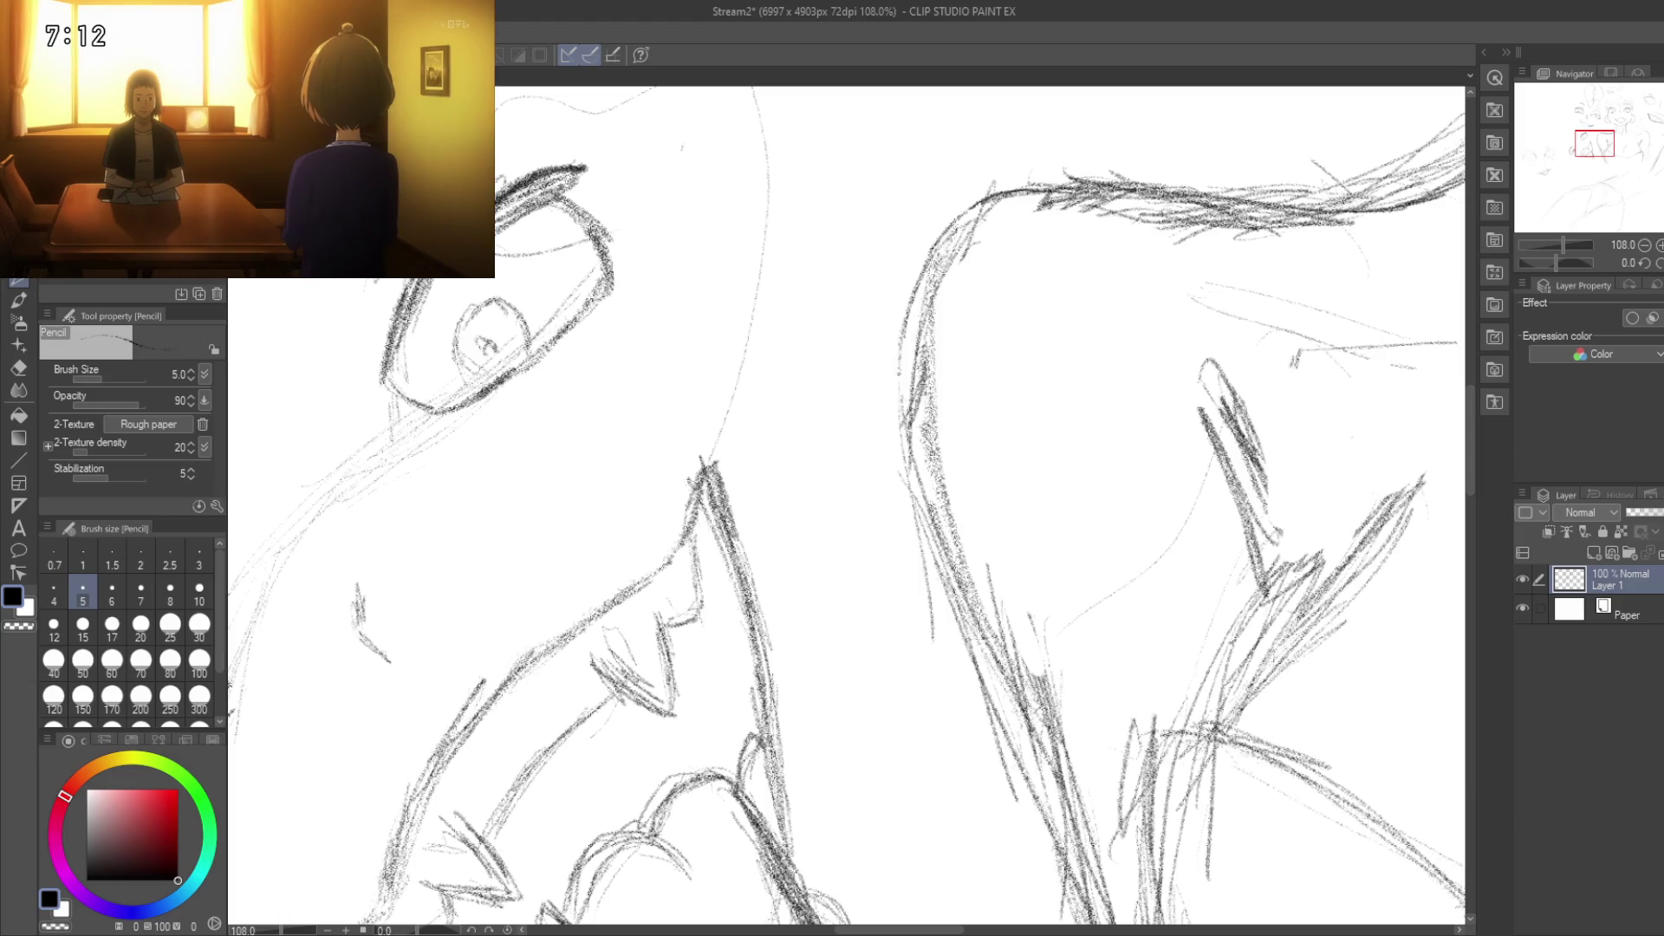
mouse_move(954, 466)
mouse_down()
mouse_move(895, 237)
mouse_move(989, 392)
mouse_move(921, 303)
mouse_up()
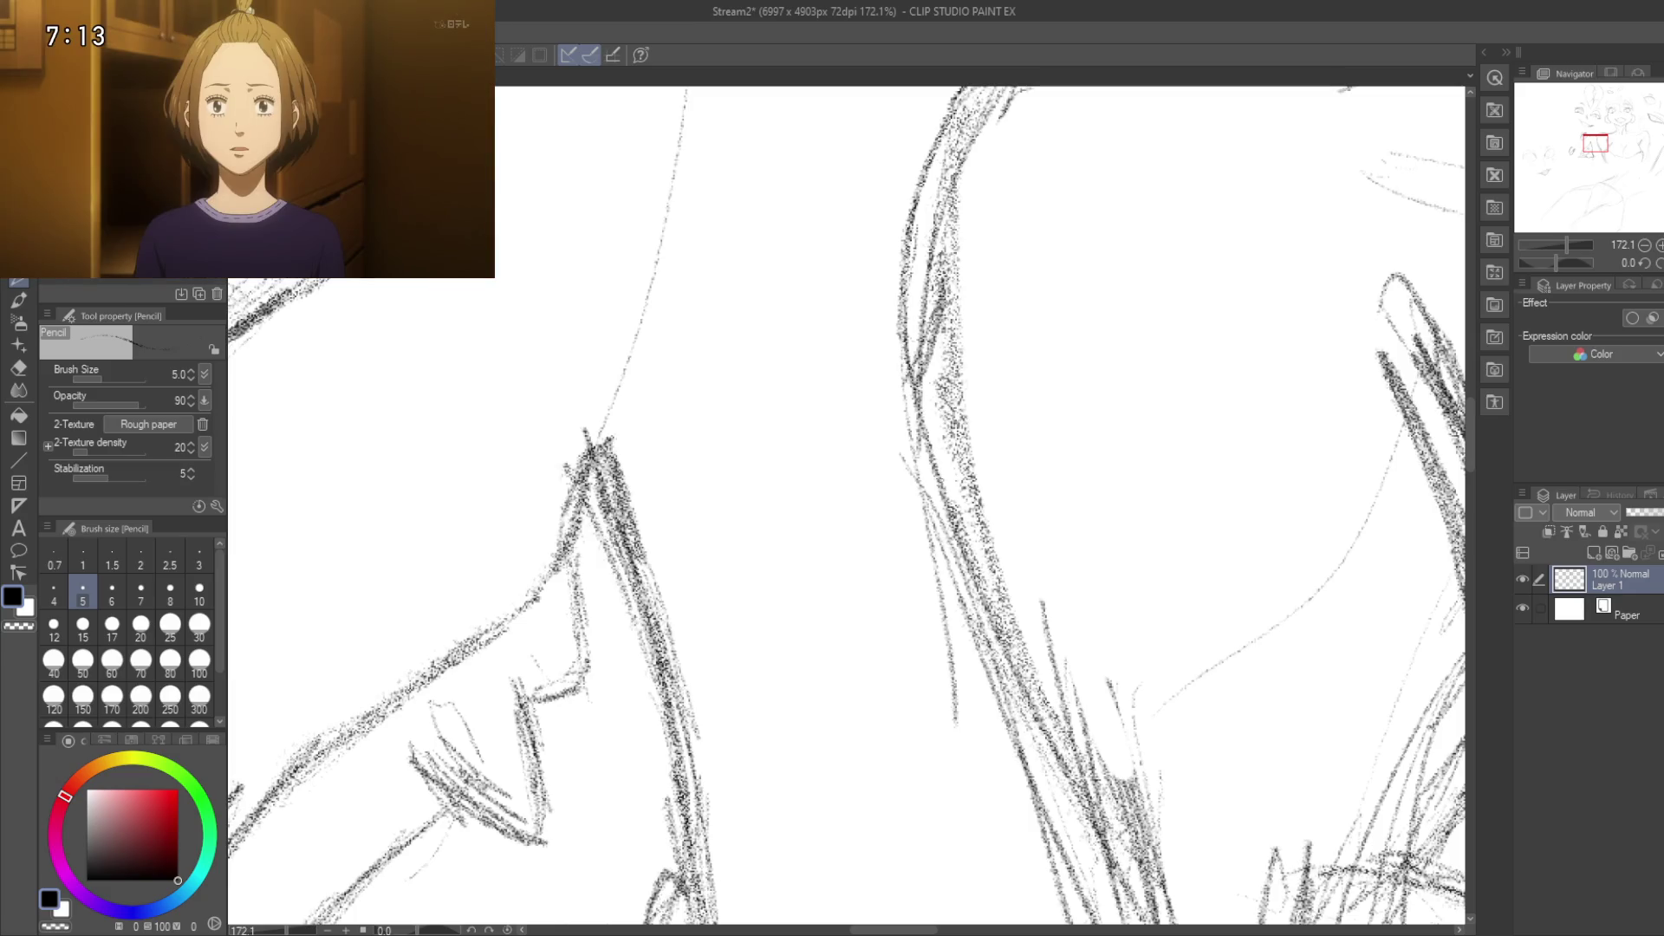
drag(995, 615, 926, 408)
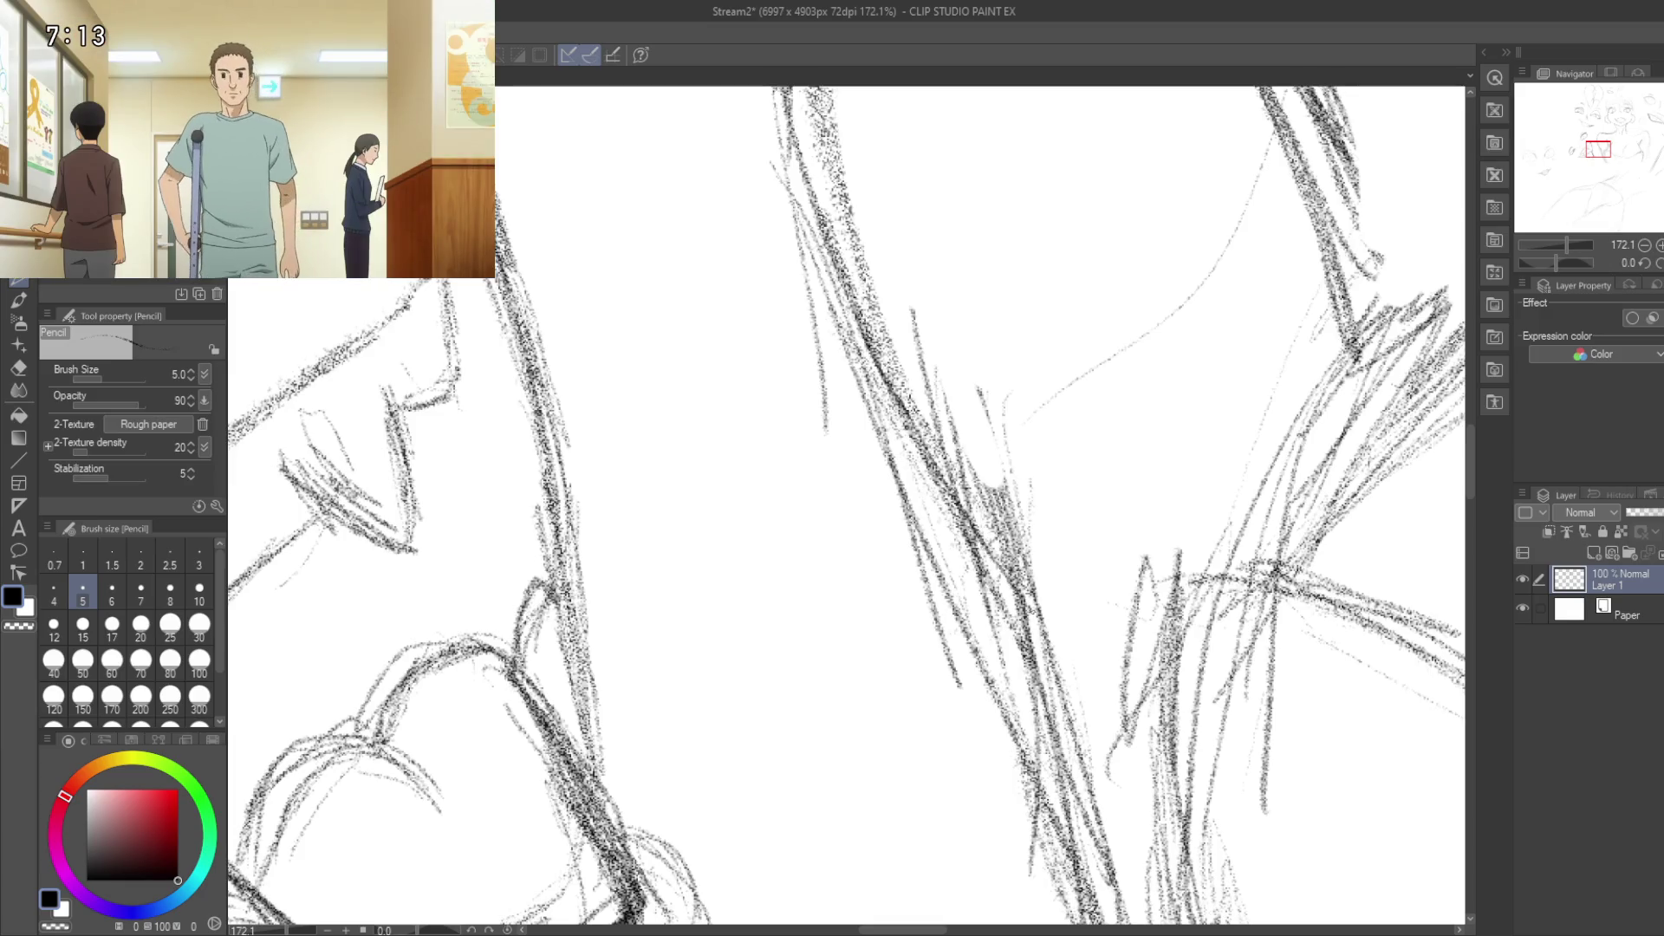
mouse_move(1033, 615)
mouse_down()
mouse_move(884, 661)
mouse_move(1001, 628)
mouse_up()
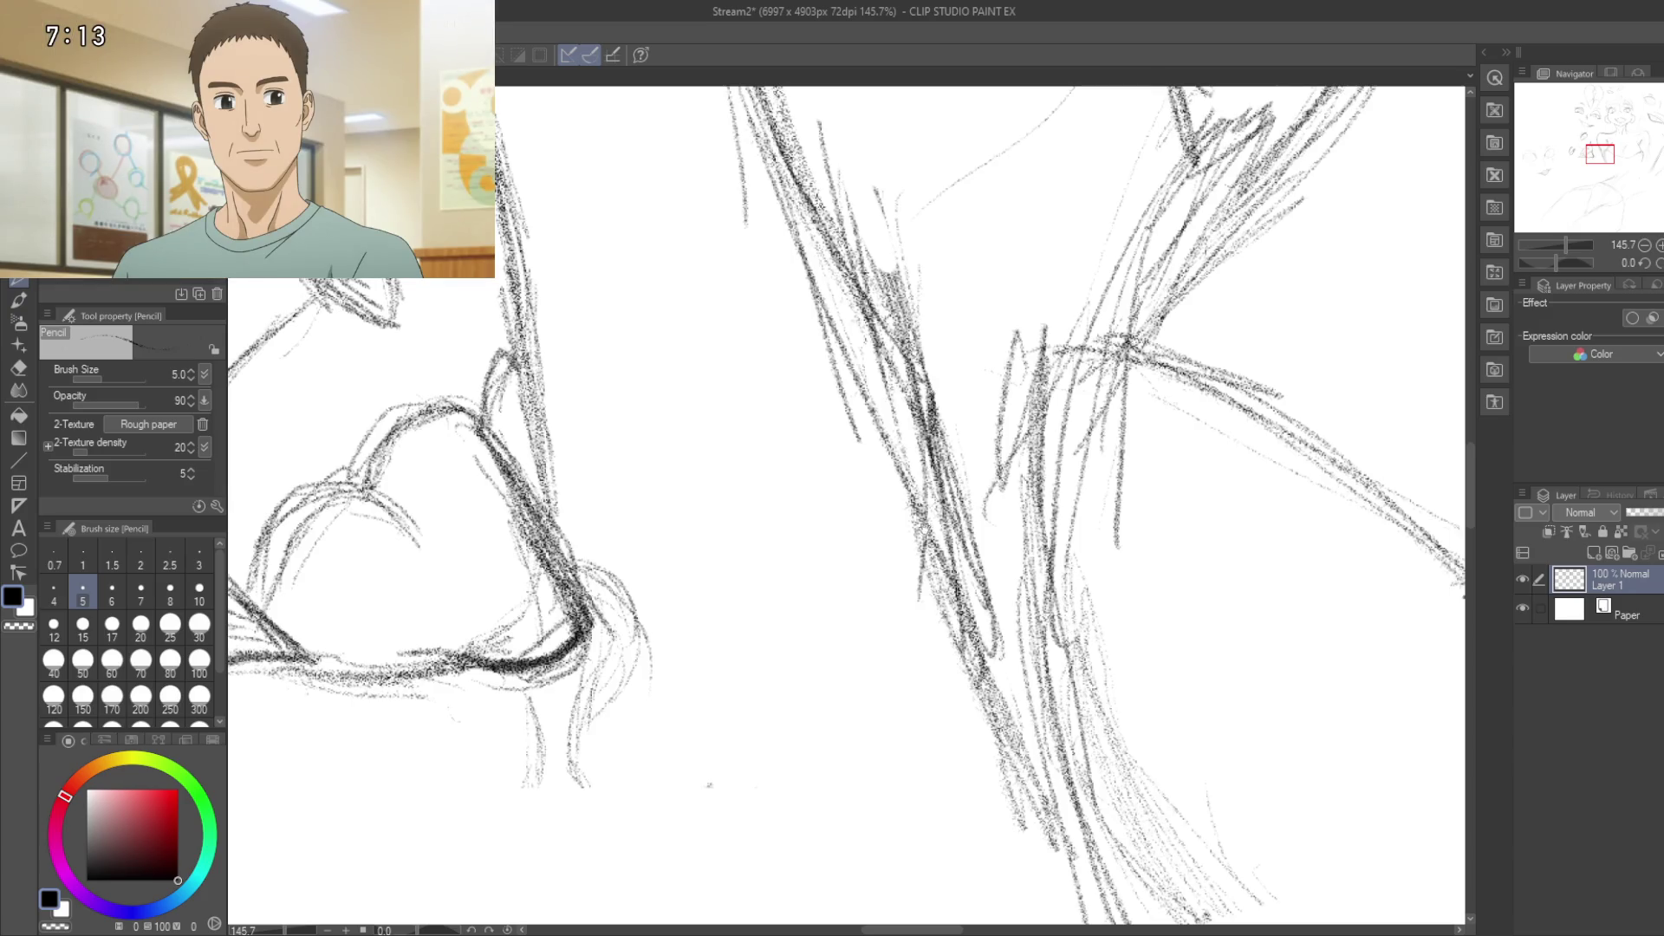
drag(926, 518, 904, 302)
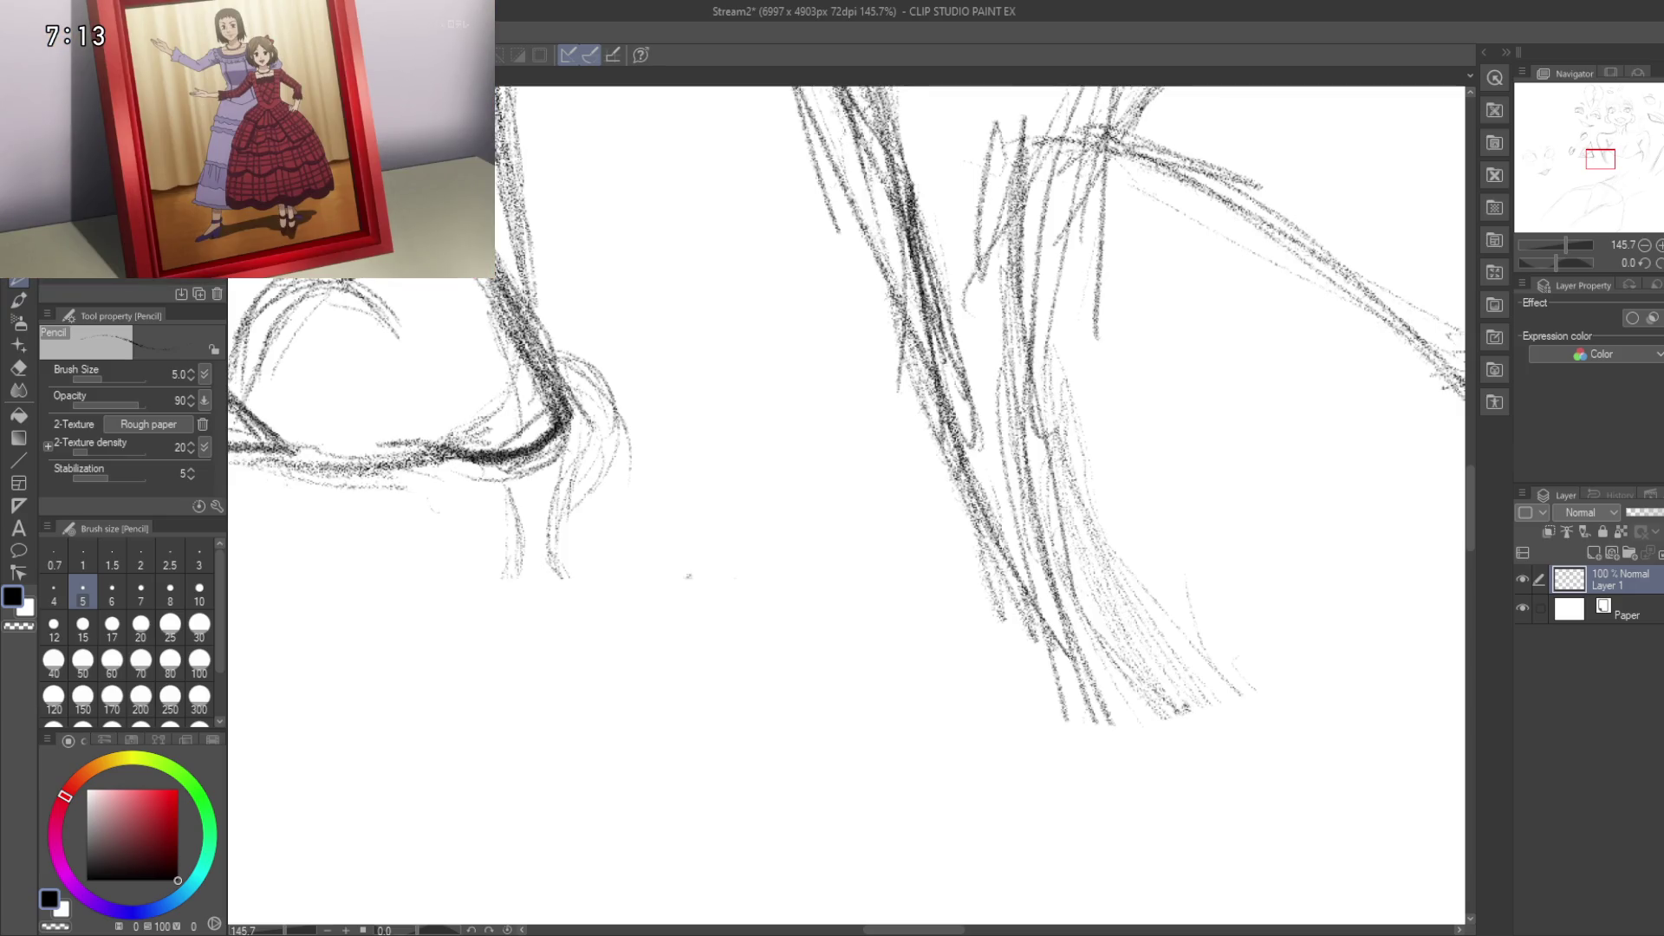
scroll(910, 591, down, 5)
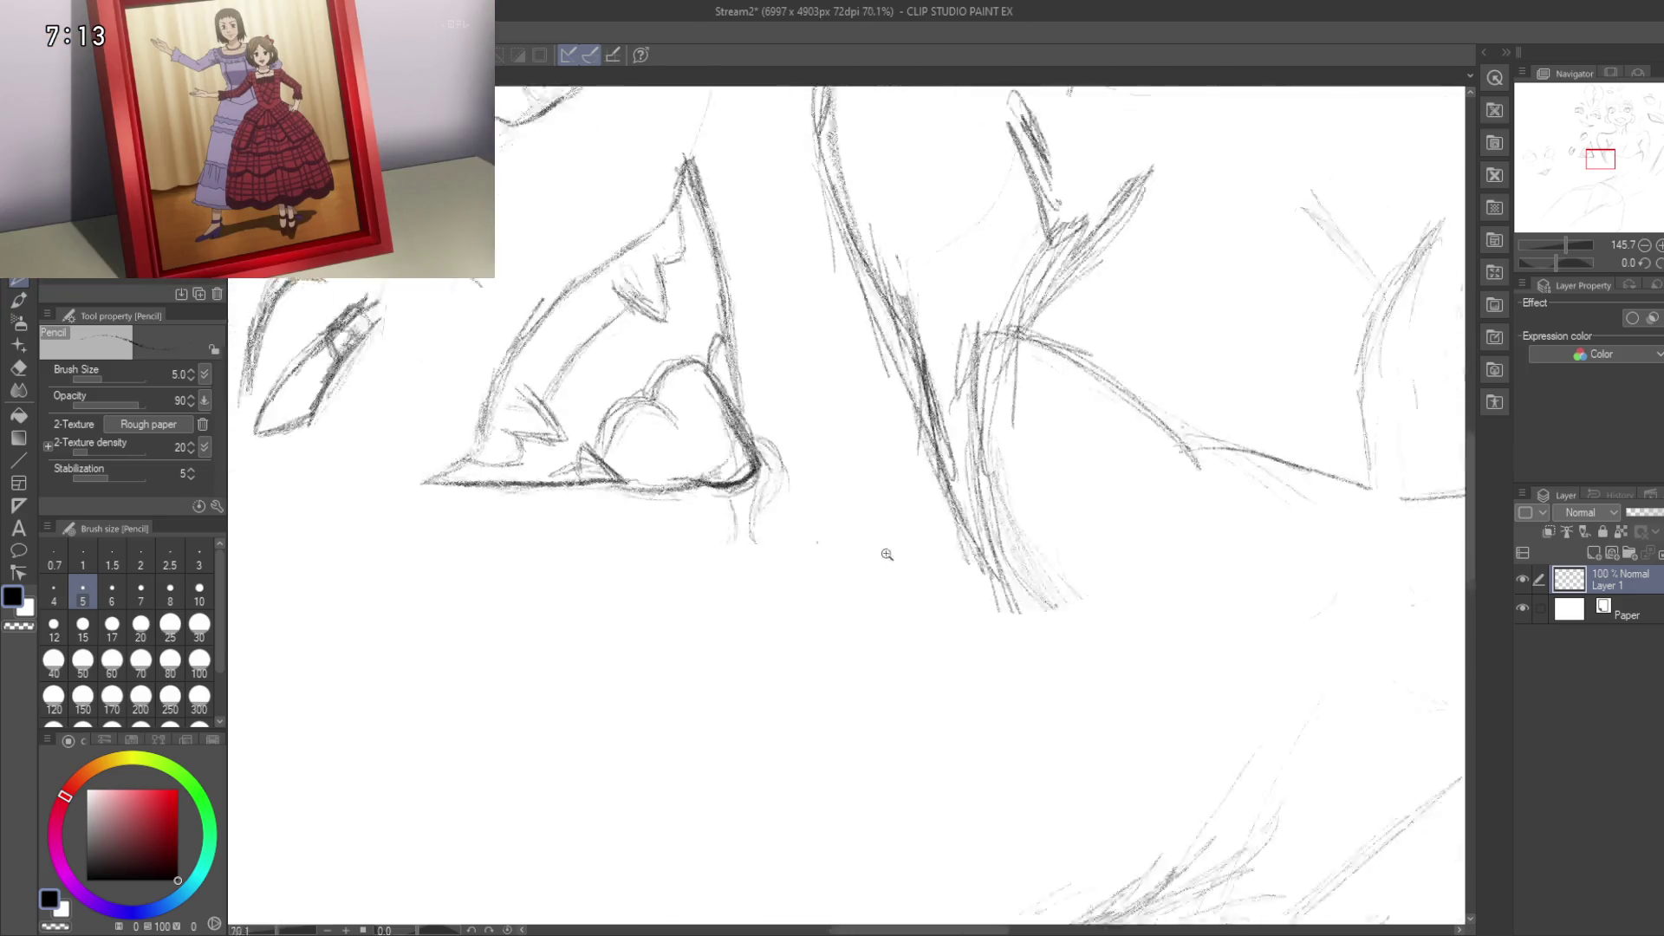
drag(908, 539, 910, 592)
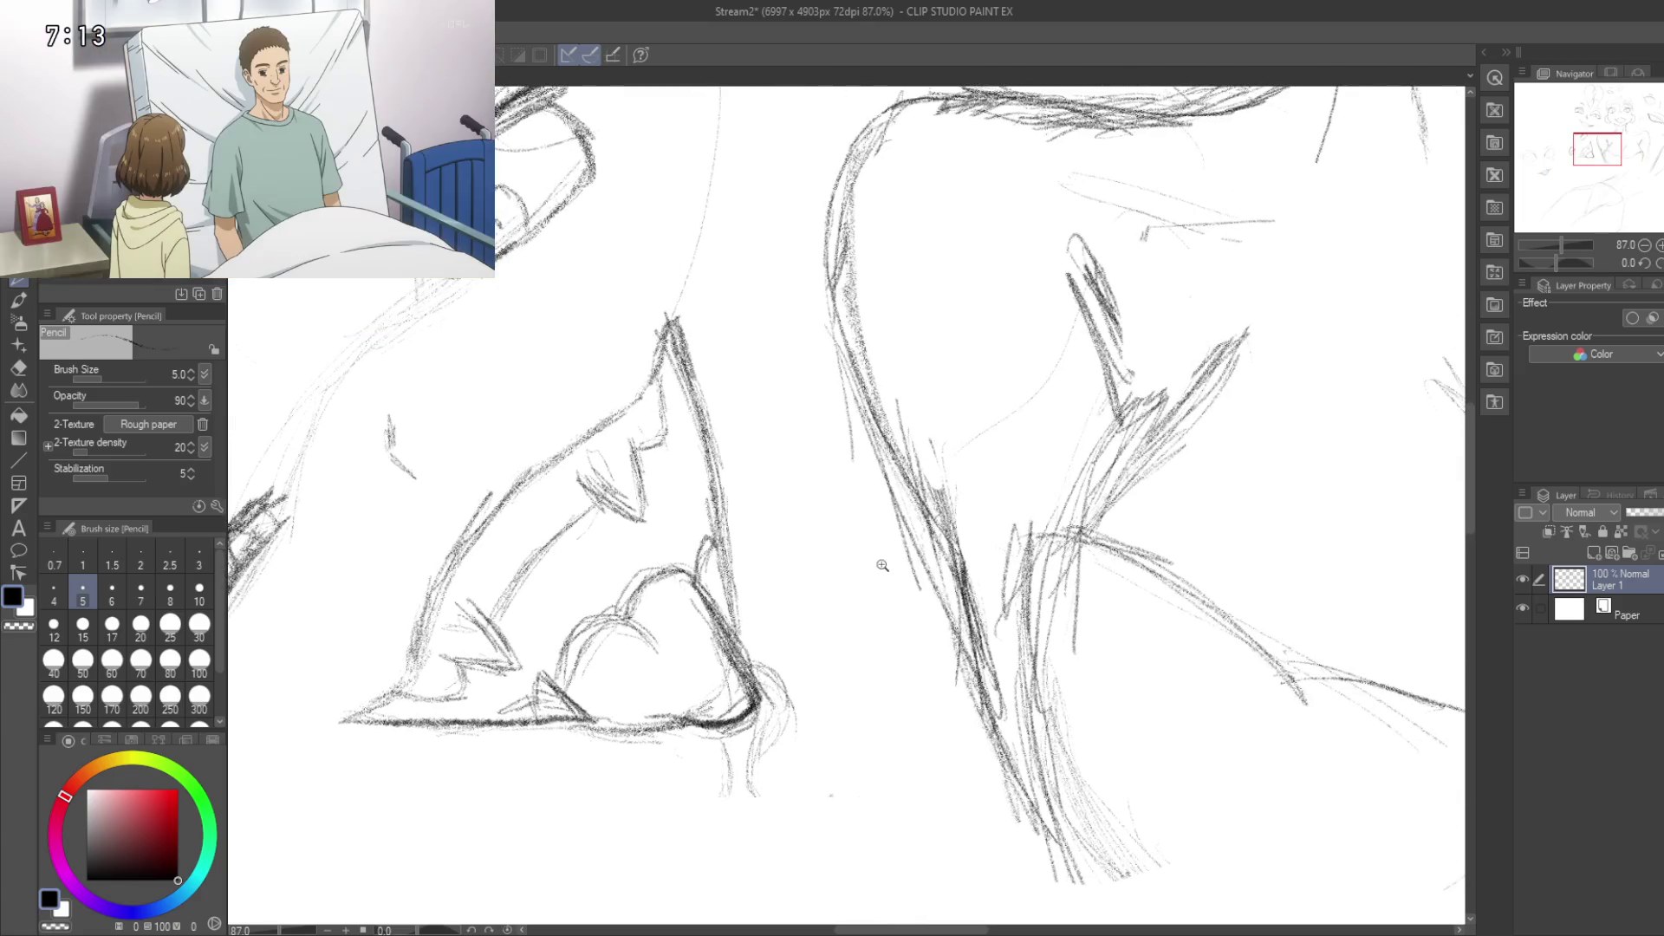
scroll(914, 500, up, 4)
Step: Erase the stray pencil marks along the diagonal neck lines with the Hard eraser
key(e)
drag(993, 724, 1011, 762)
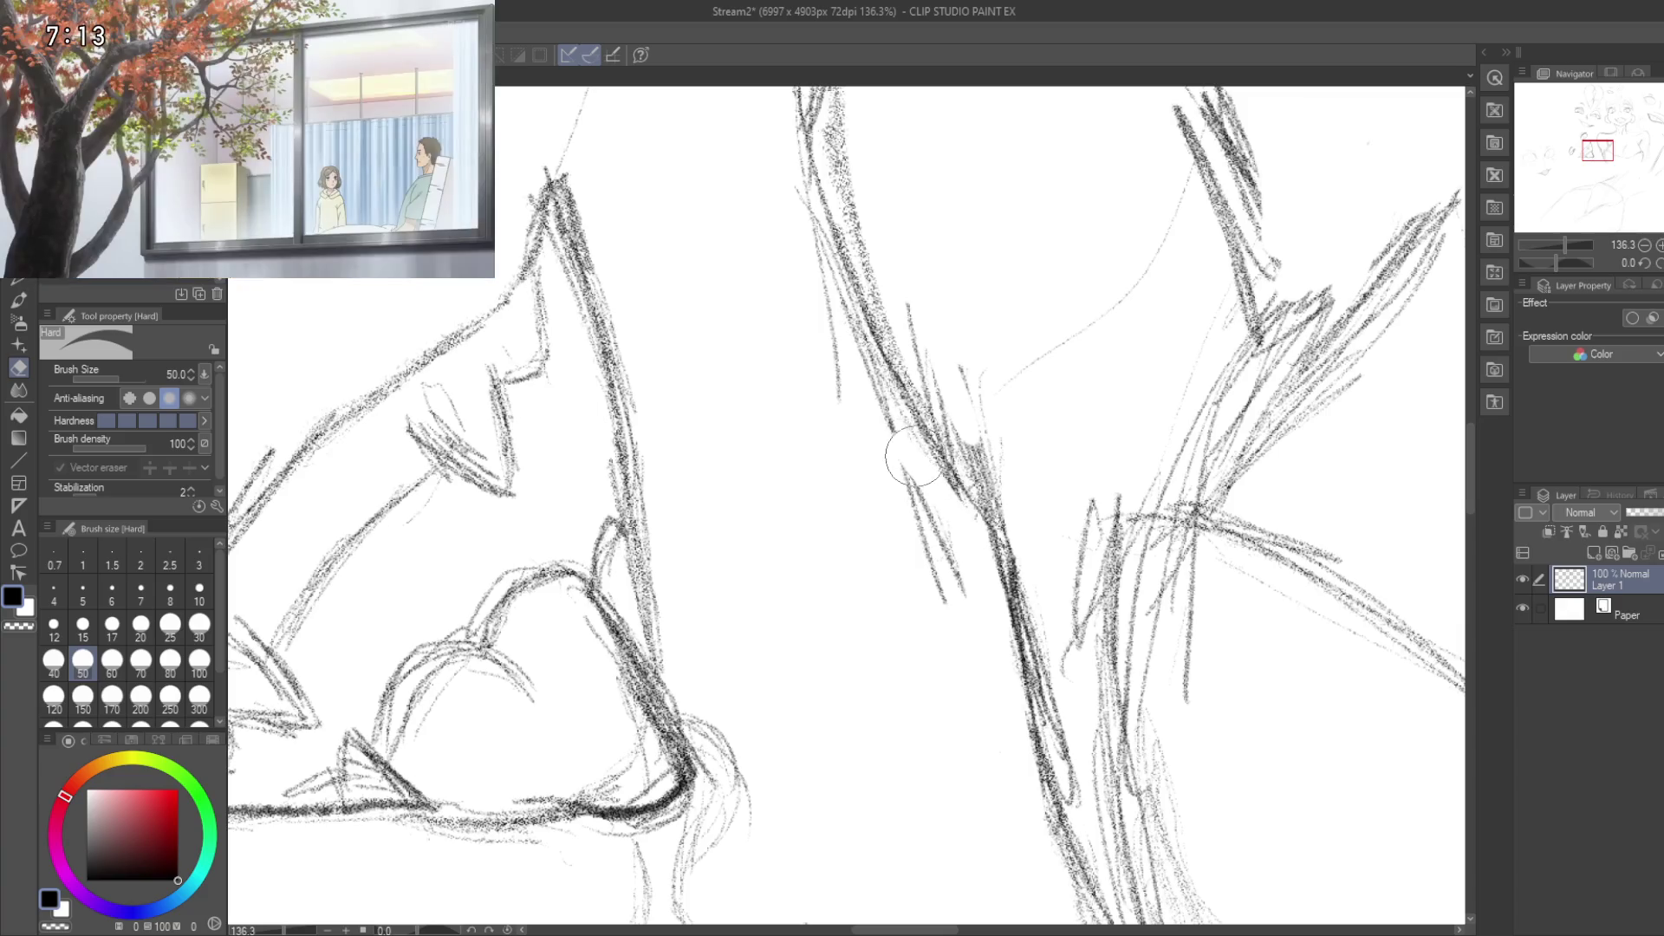
drag(891, 450, 954, 643)
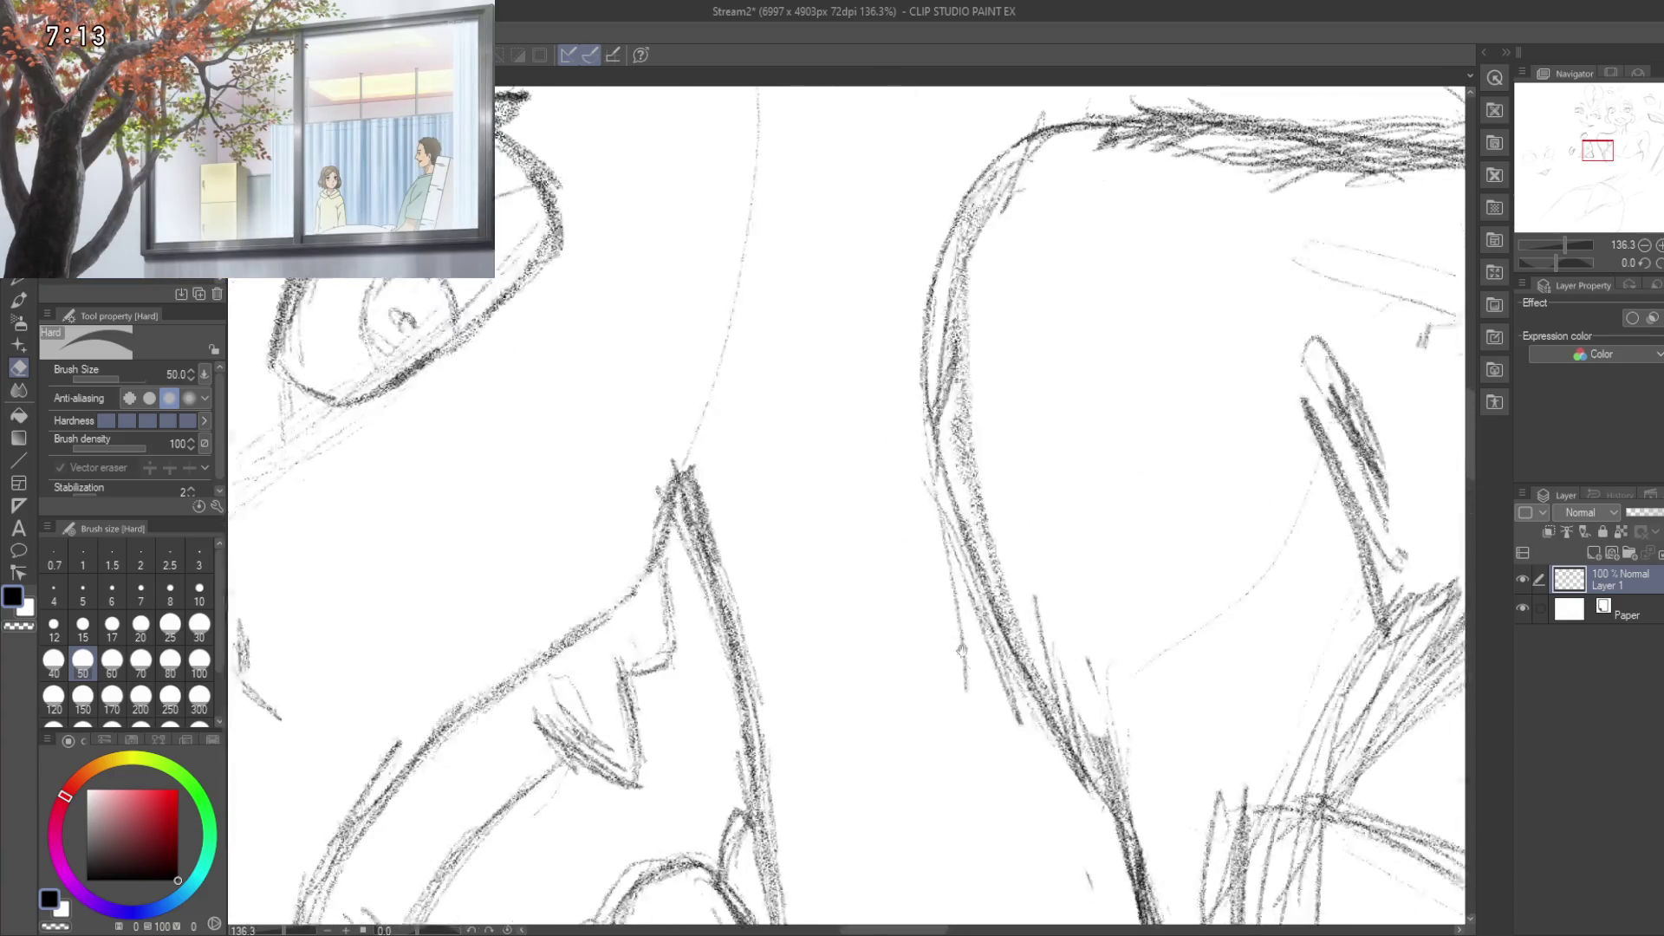
drag(945, 572, 1022, 729)
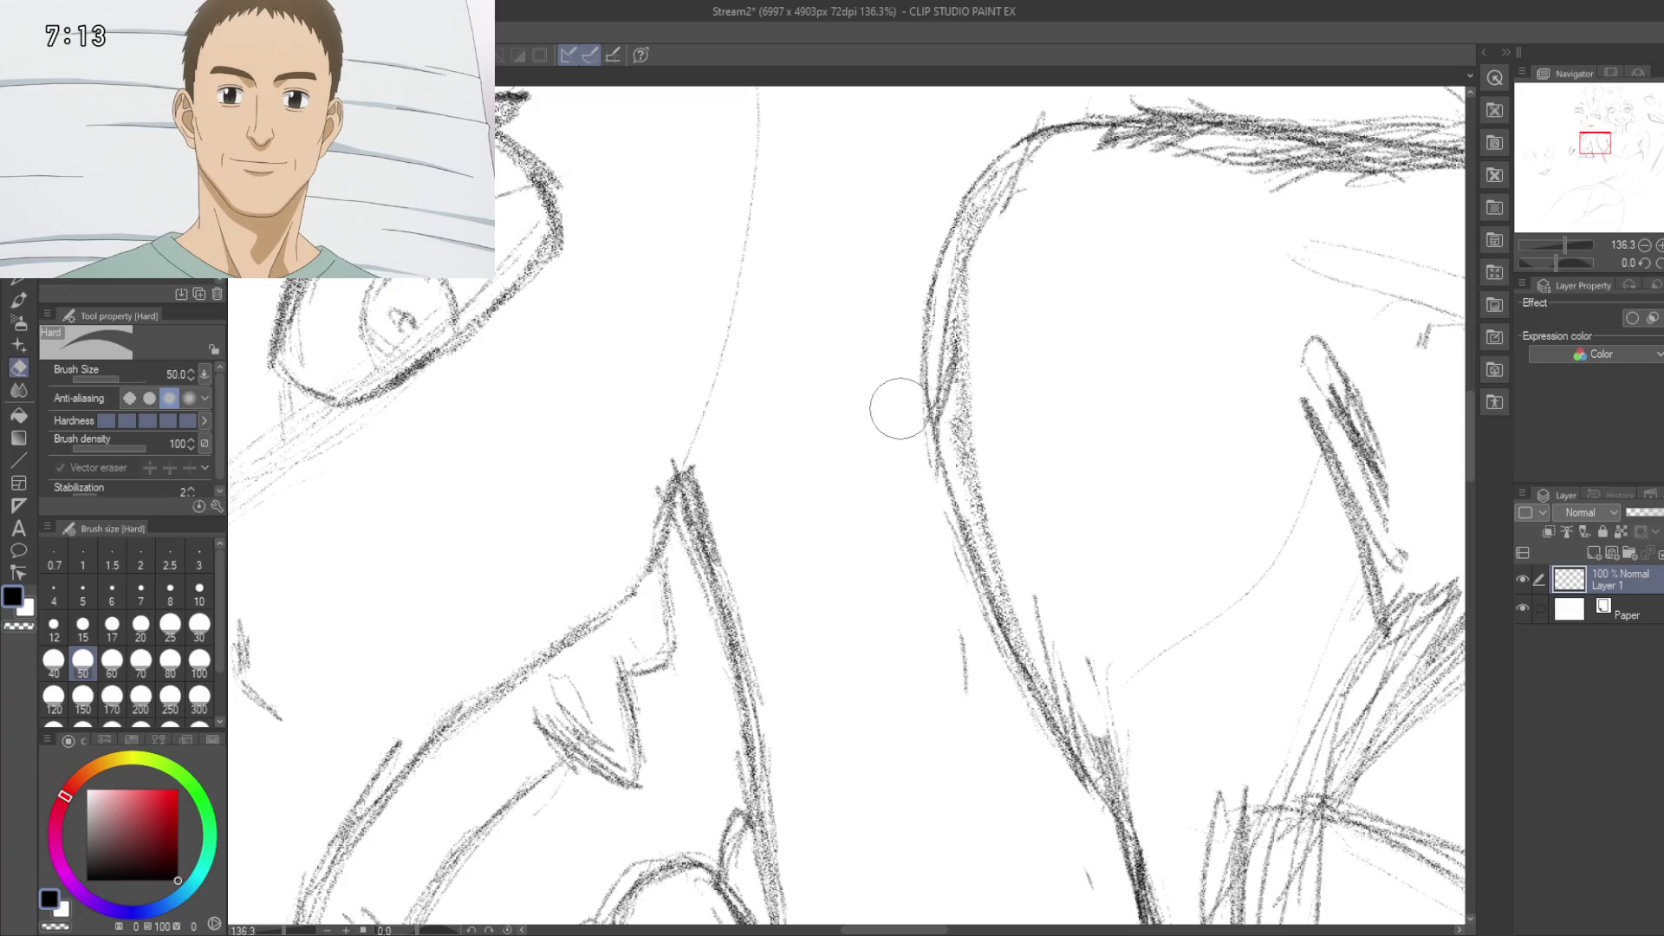
mouse_move(972, 737)
mouse_down()
mouse_move(925, 570)
mouse_move(961, 739)
mouse_up()
drag(980, 534, 992, 602)
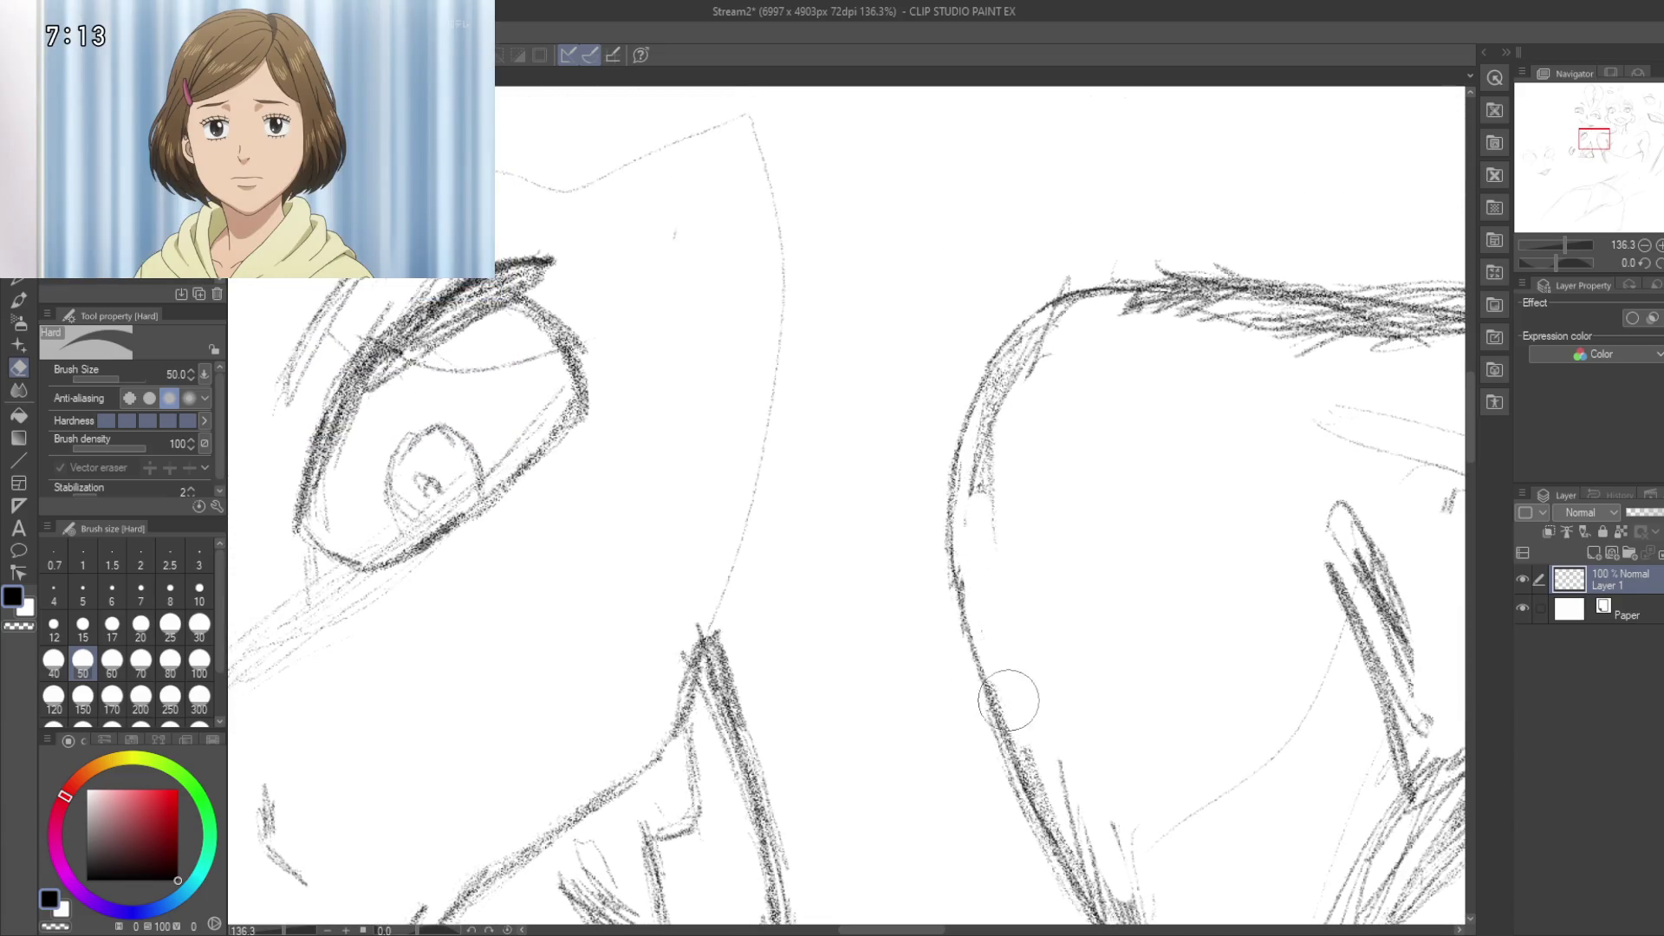
drag(1012, 711, 1052, 794)
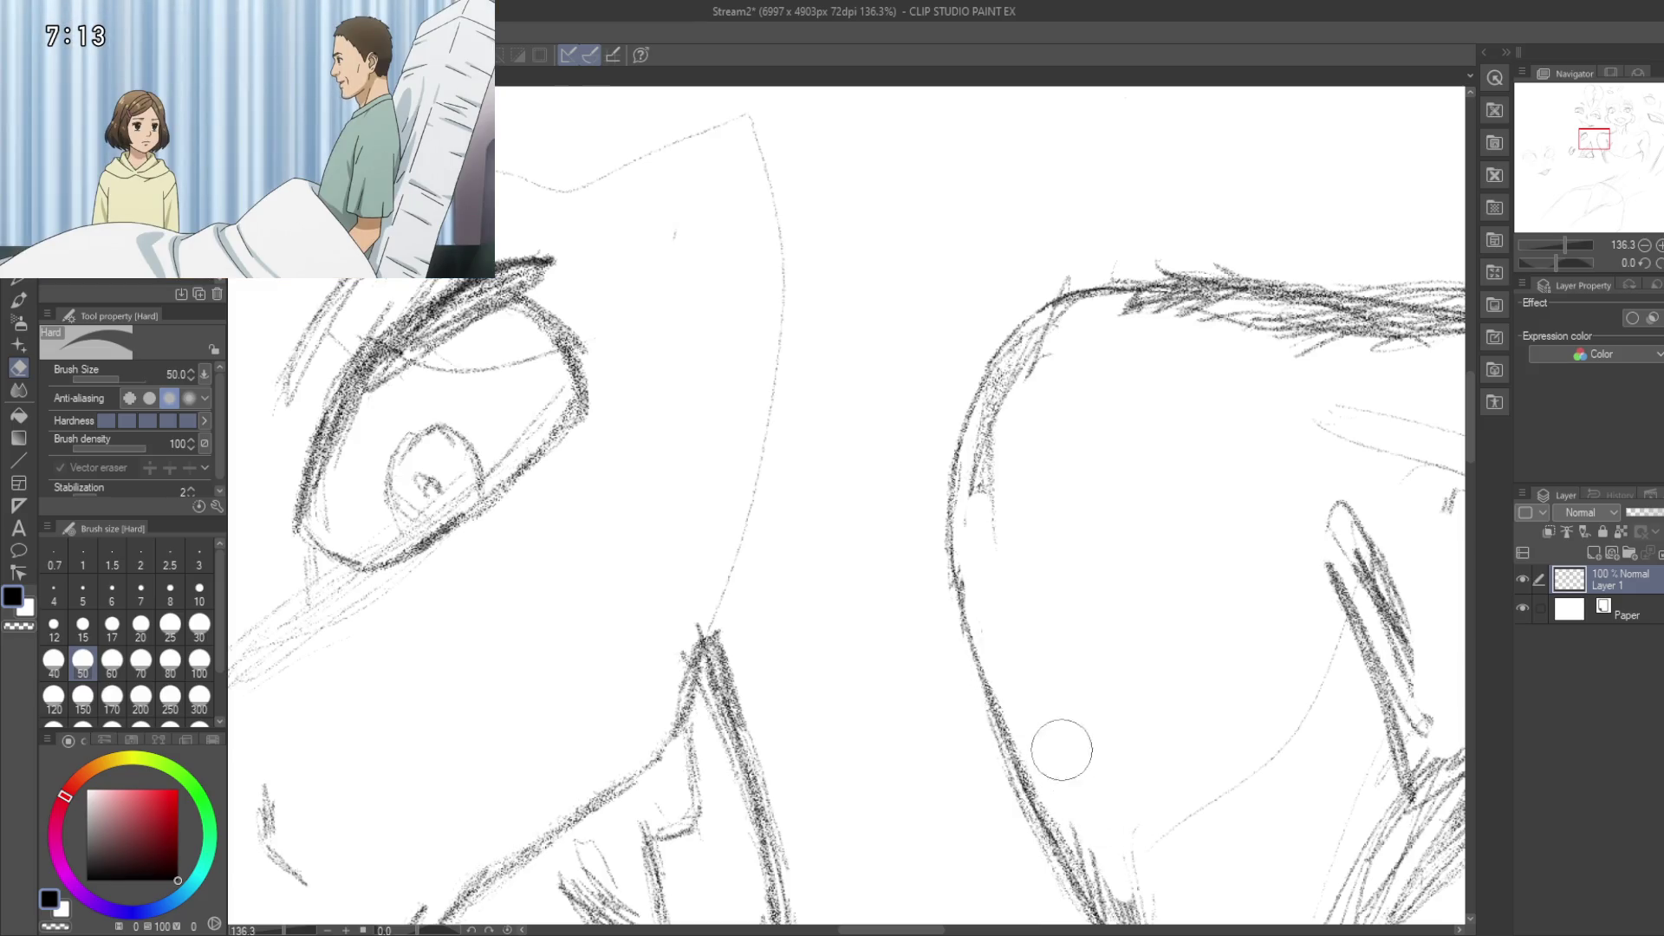
Step: Zoom in on the shoulder line and erase the loose hatching above it
scroll(1082, 601, up, 5)
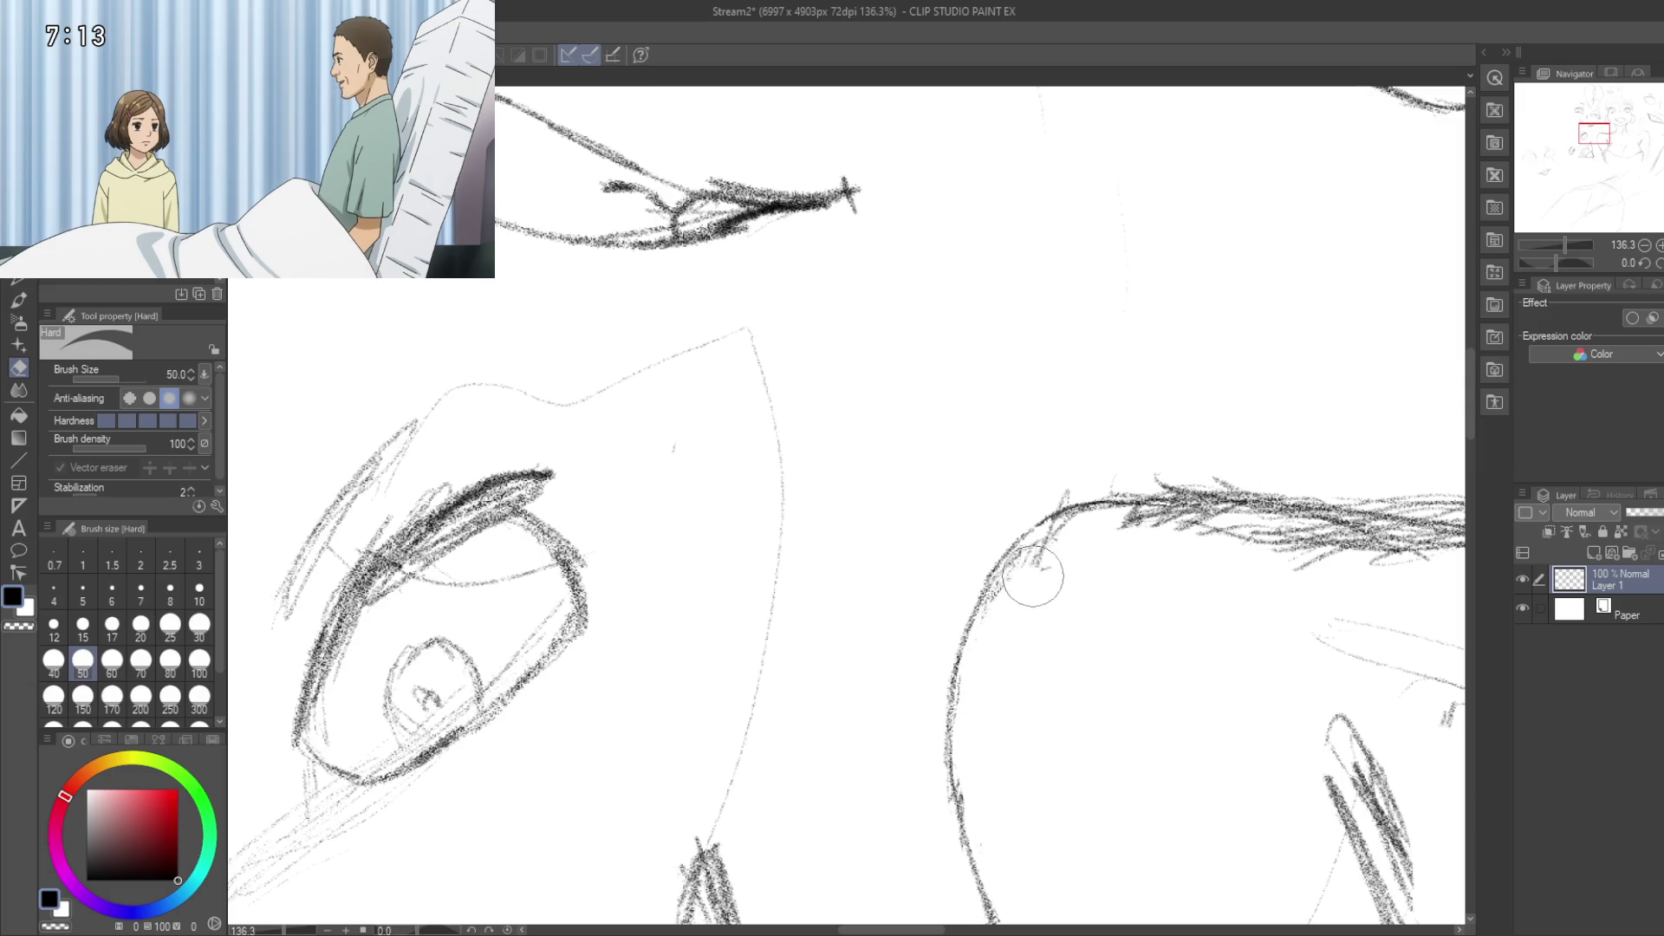
mouse_move(1052, 553)
mouse_down()
mouse_move(1012, 598)
mouse_move(926, 611)
mouse_up()
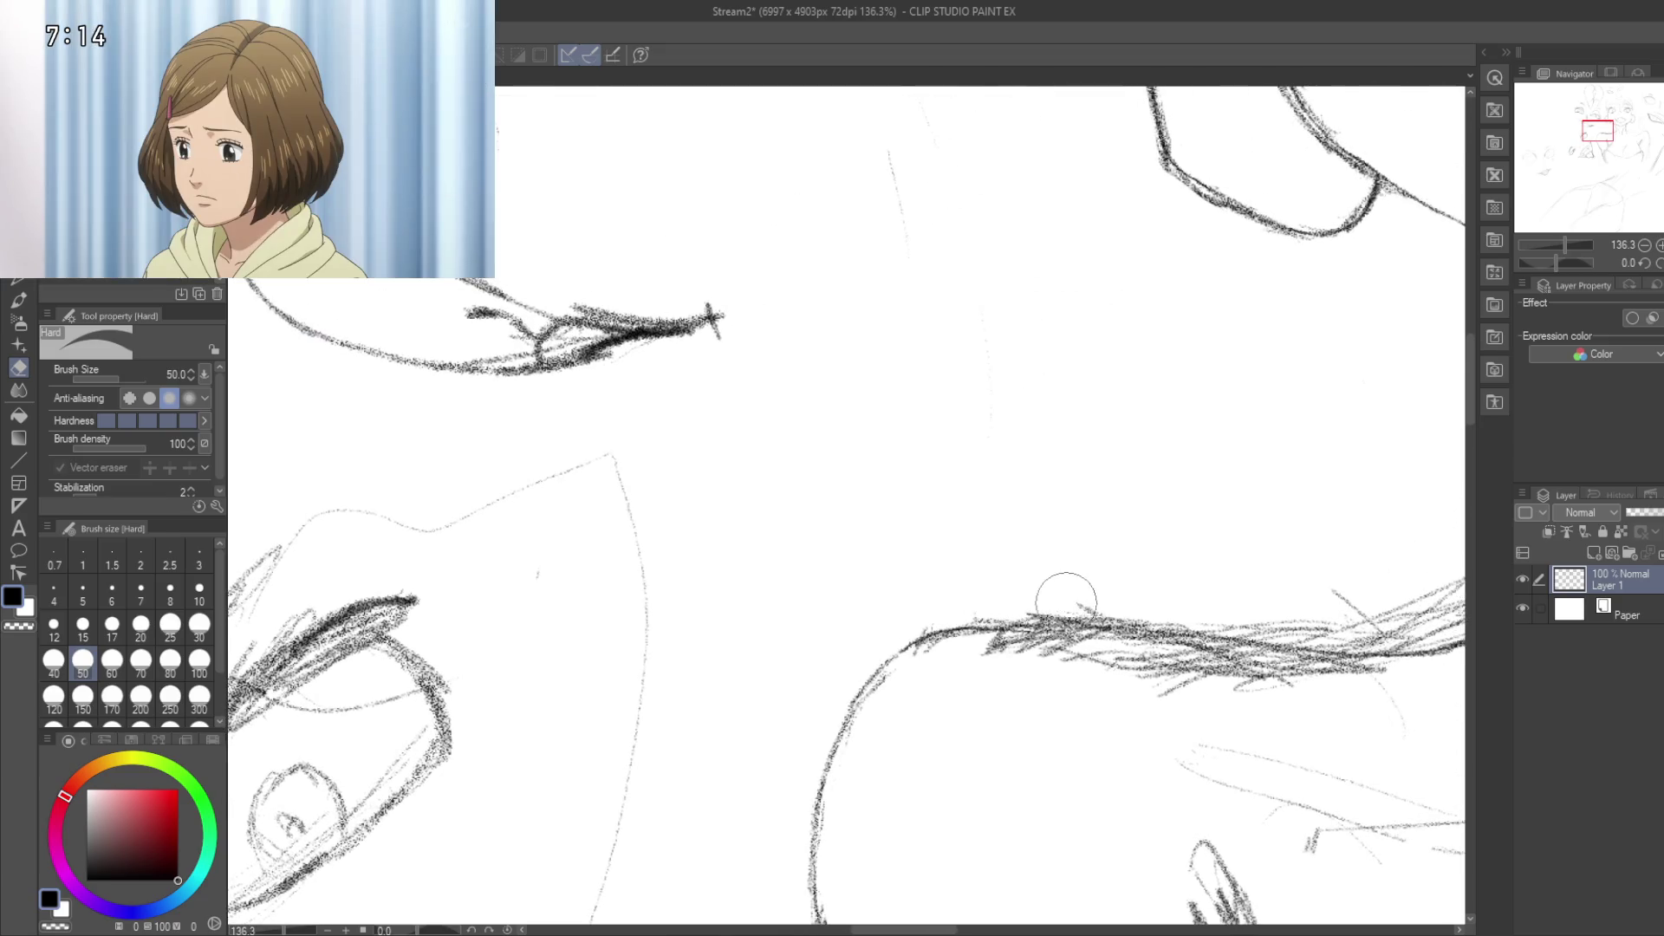
drag(1133, 587, 892, 546)
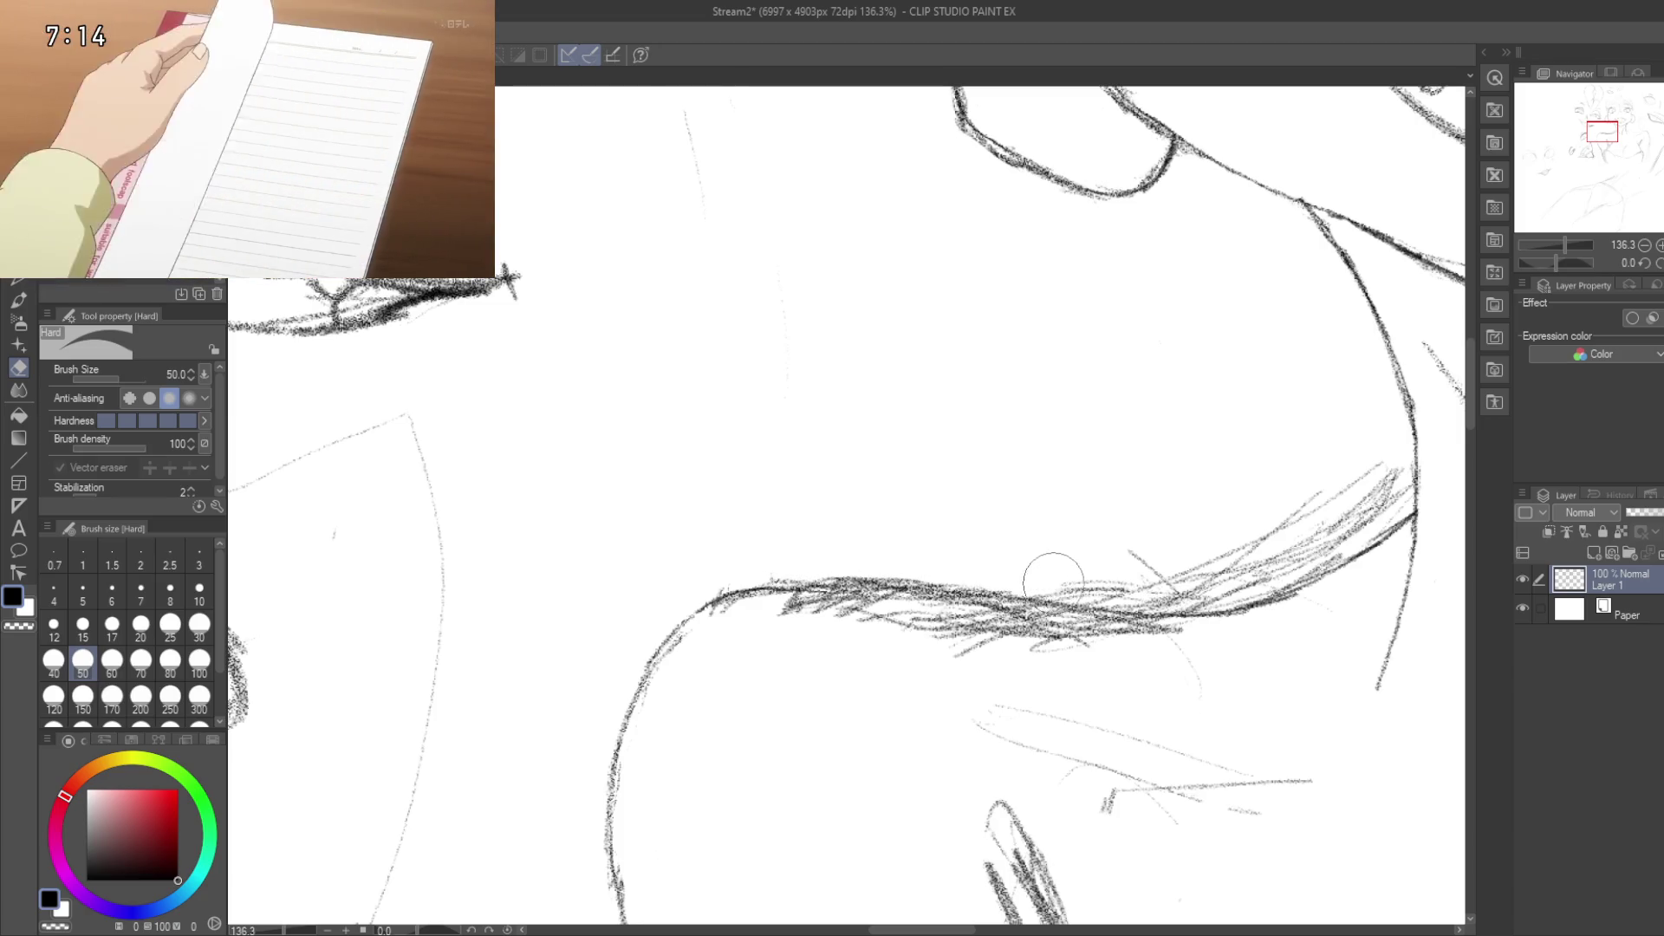
drag(1107, 579, 849, 520)
scroll(850, 520, up, 3)
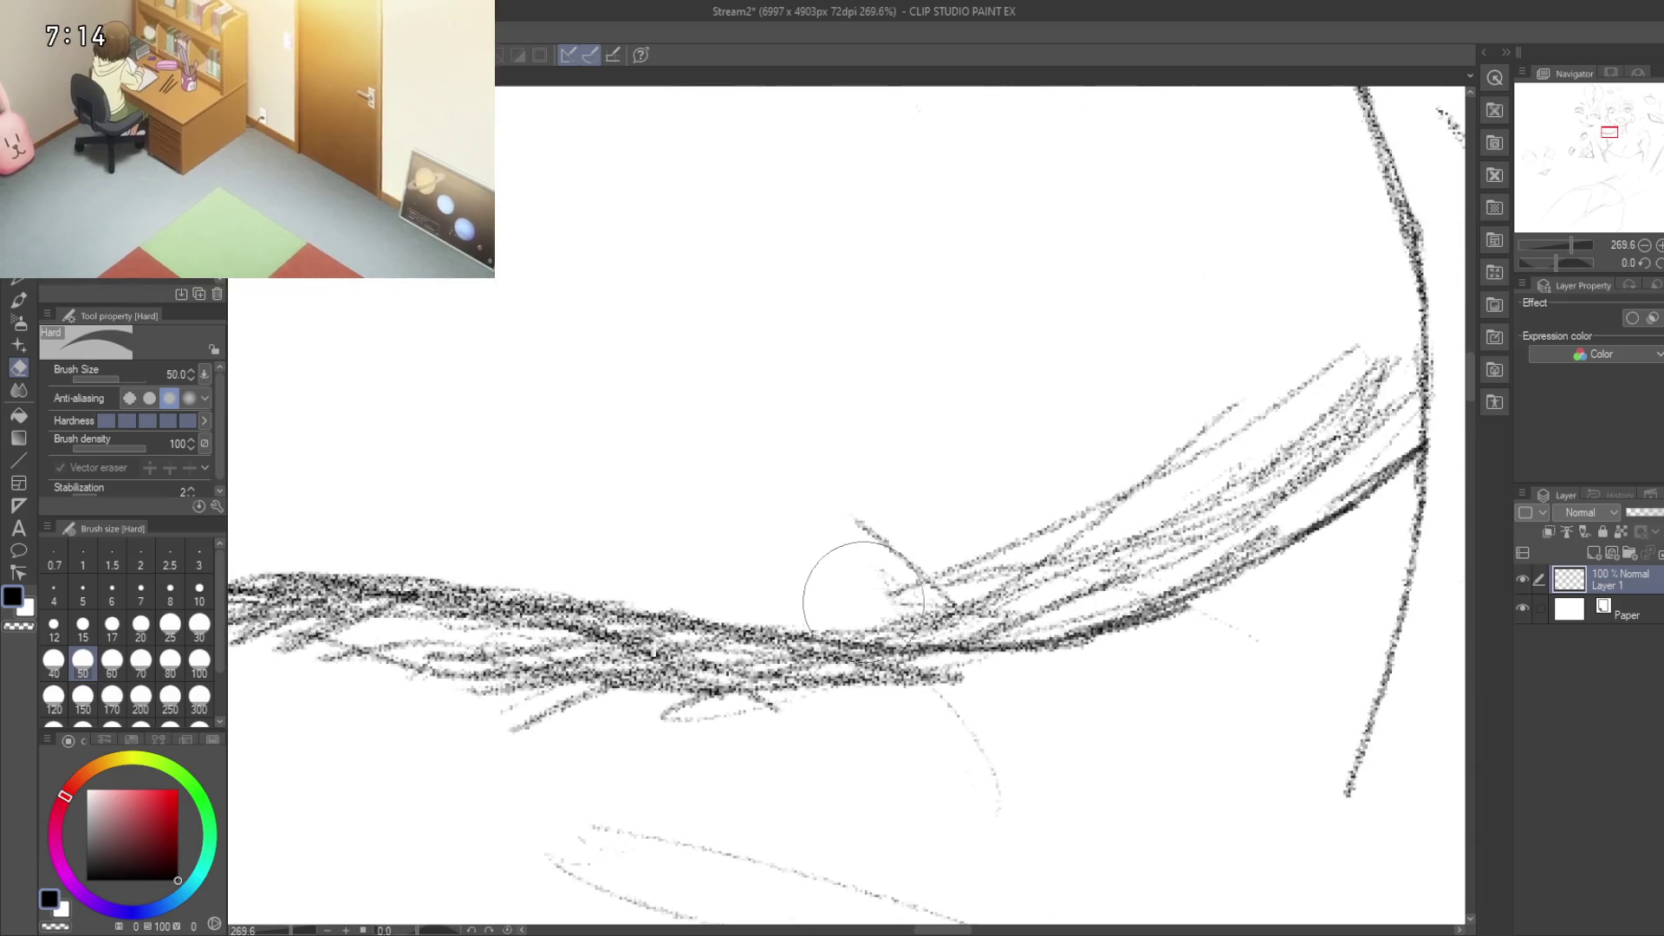
mouse_move(863, 601)
mouse_down()
mouse_move(900, 589)
mouse_move(994, 609)
mouse_up()
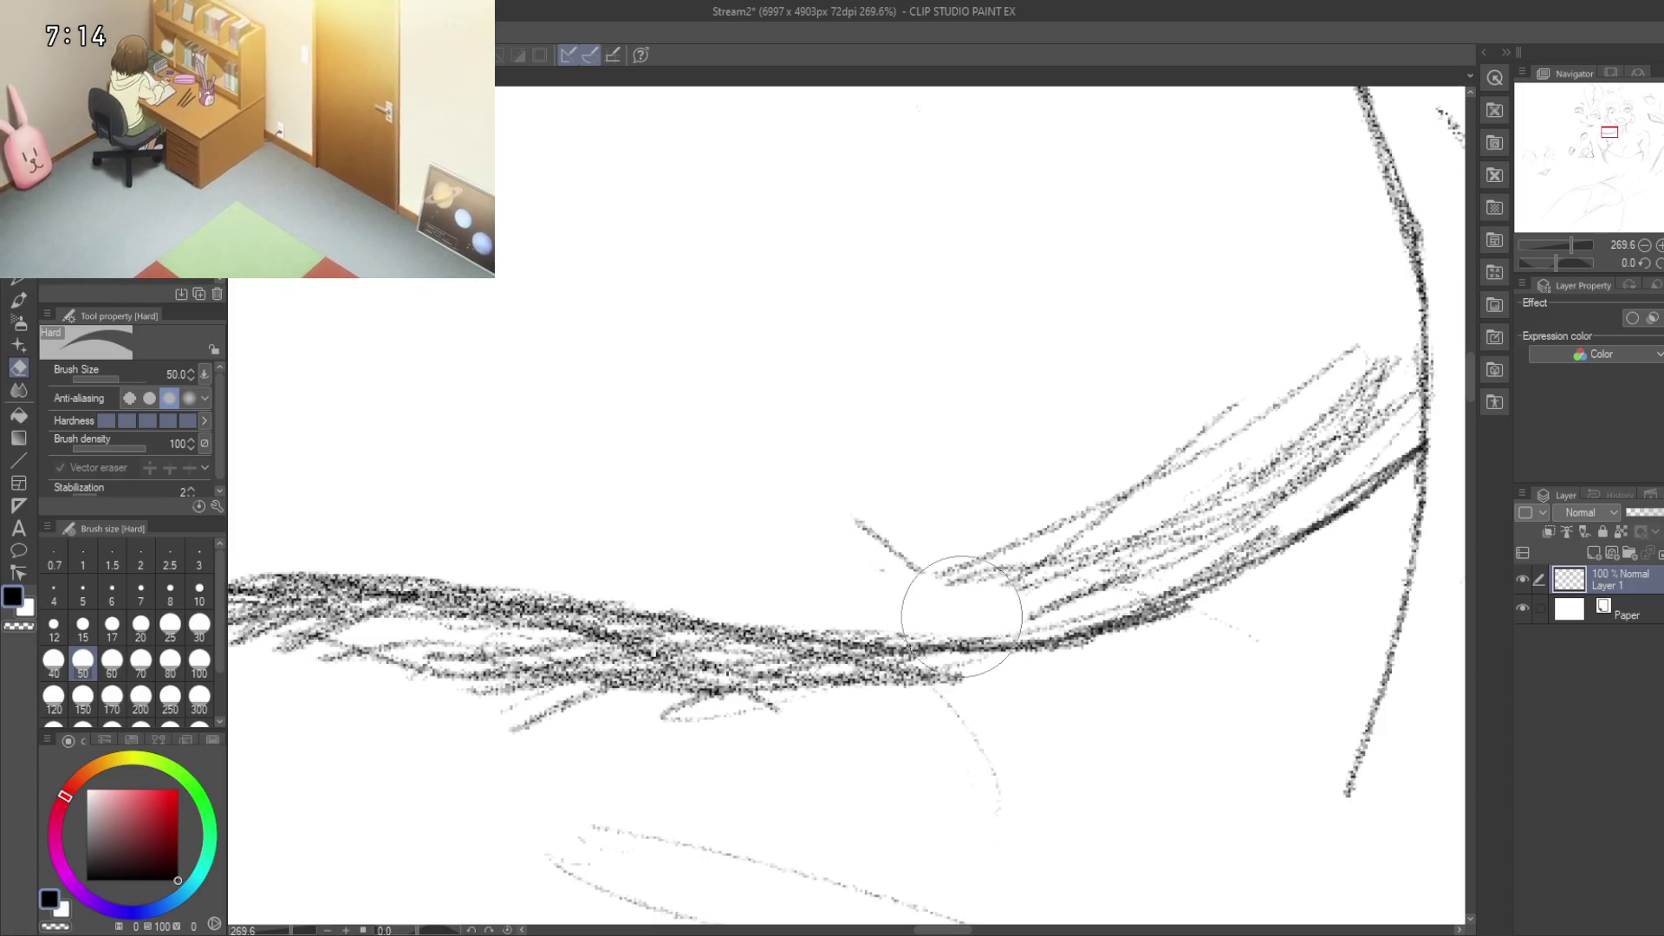
mouse_move(882, 581)
mouse_down()
mouse_move(921, 550)
mouse_move(899, 569)
mouse_move(1136, 509)
mouse_move(1242, 451)
mouse_move(1308, 382)
mouse_move(1326, 401)
mouse_move(1363, 353)
mouse_move(1385, 384)
mouse_move(1326, 451)
mouse_move(1338, 475)
mouse_move(1357, 442)
mouse_move(1251, 498)
mouse_move(1228, 531)
mouse_move(1182, 531)
mouse_move(1065, 602)
mouse_up()
Step: Clear the remaining dense hatching across the shoulder band down to a single contour line
mouse_move(928, 397)
mouse_down()
mouse_move(861, 372)
mouse_move(977, 478)
mouse_up()
scroll(976, 479, down, 5)
scroll(963, 565, up, 4)
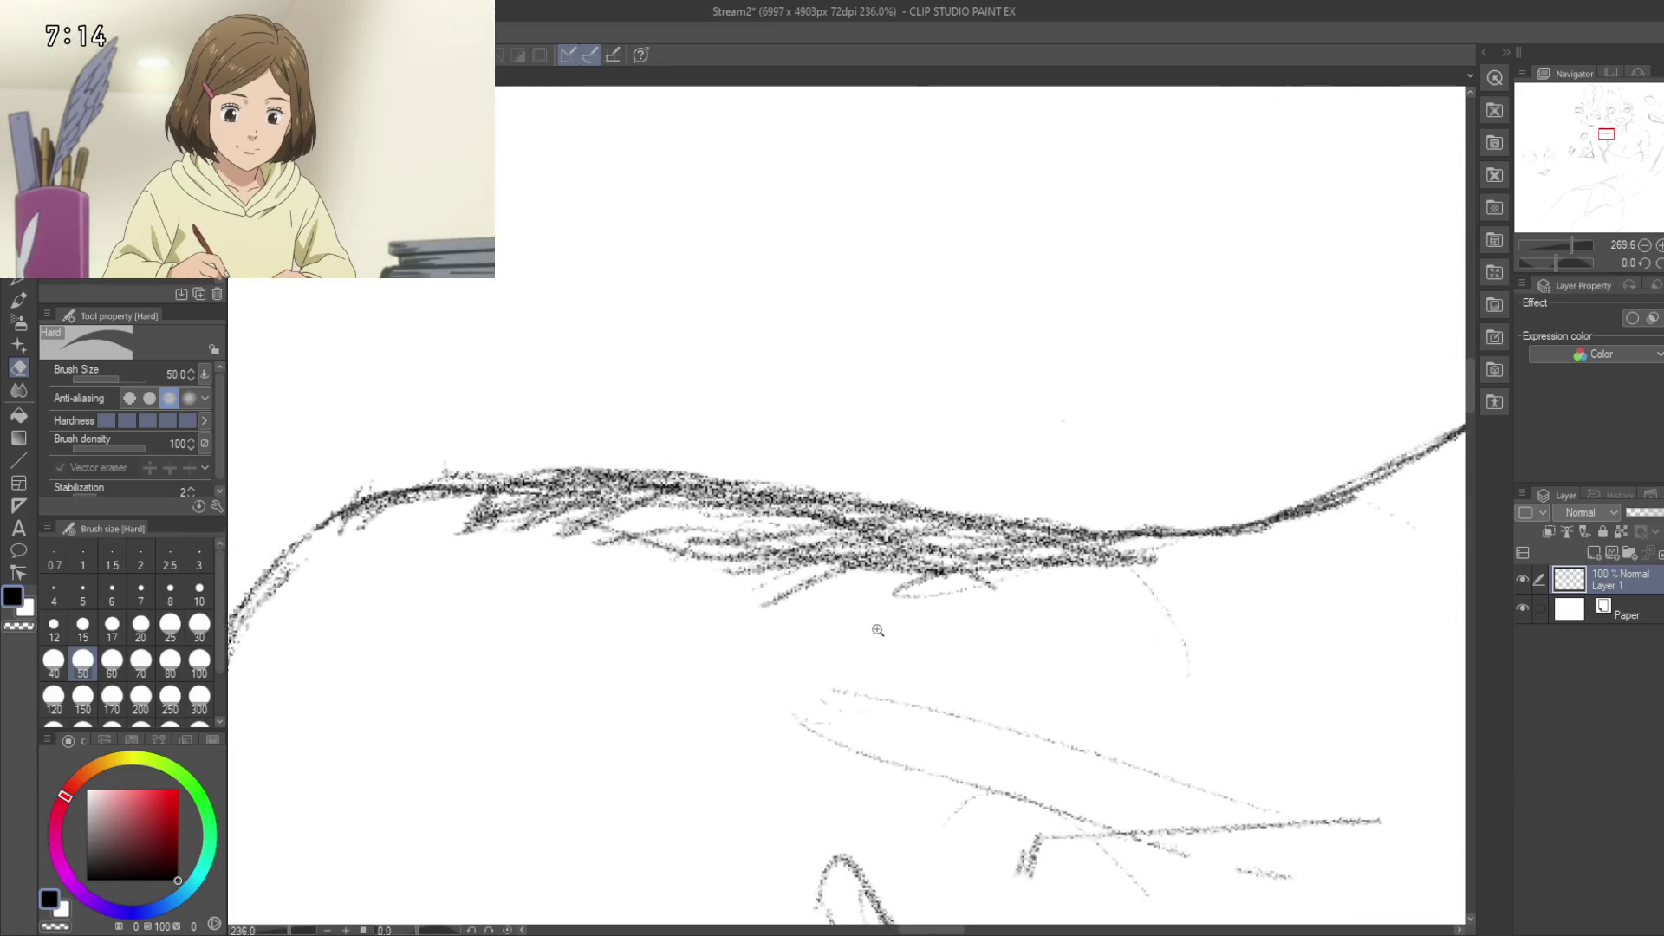
drag(845, 558, 646, 641)
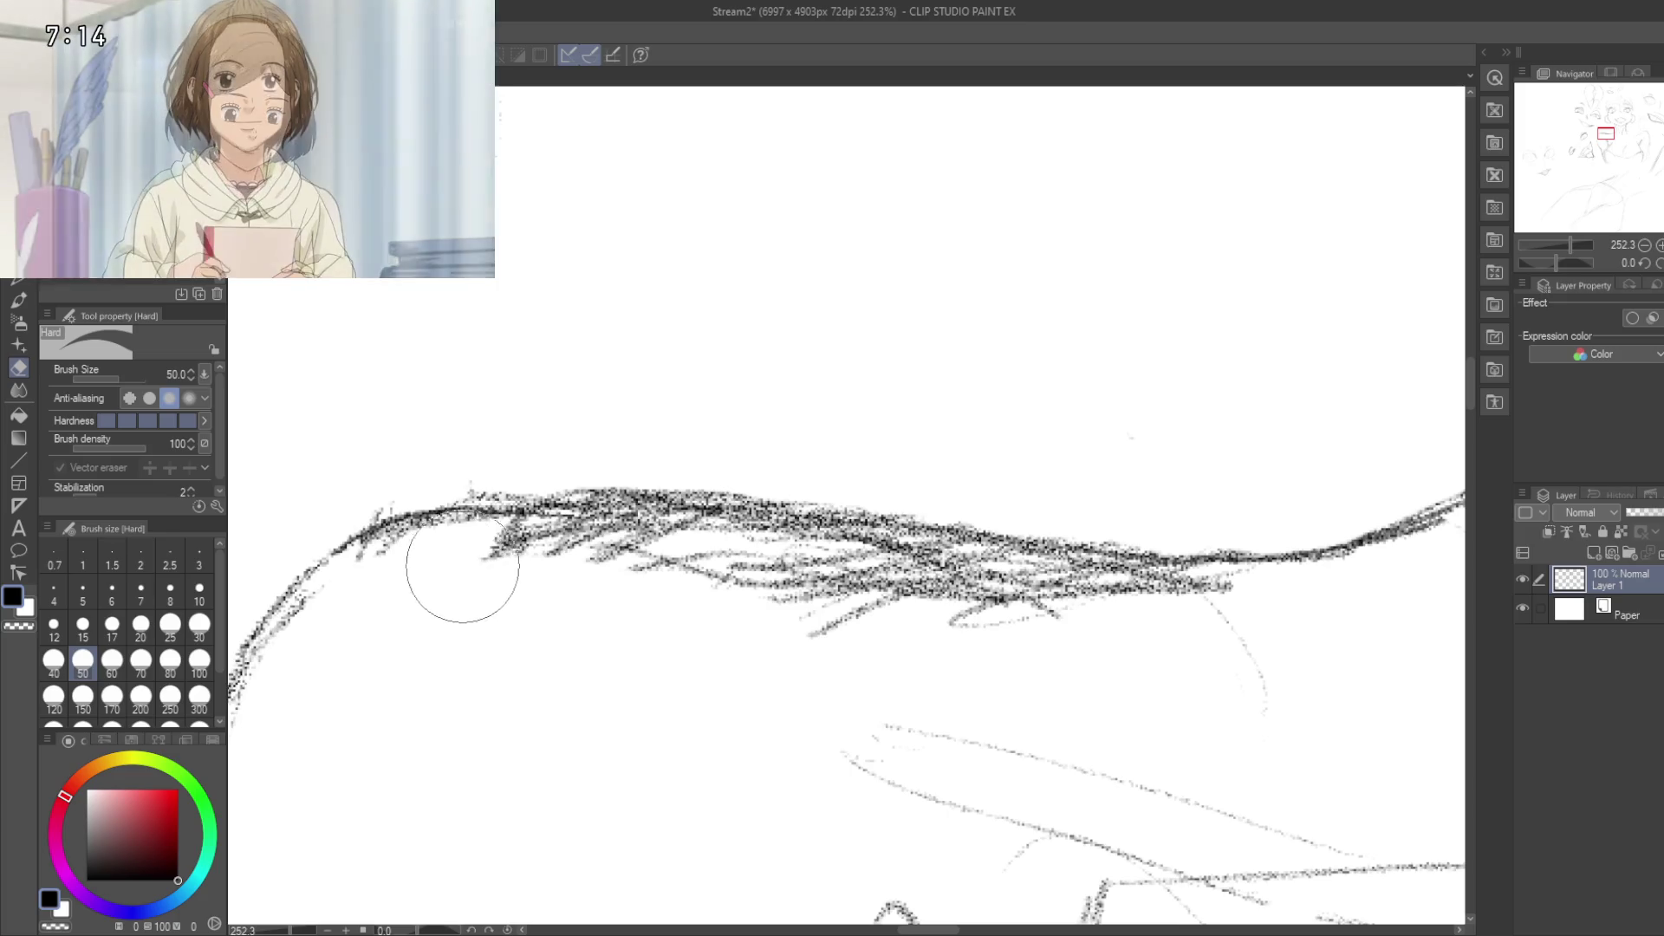
drag(546, 564, 814, 592)
mouse_move(616, 568)
mouse_down()
mouse_move(736, 565)
mouse_move(910, 613)
mouse_move(792, 575)
mouse_move(1214, 632)
mouse_up()
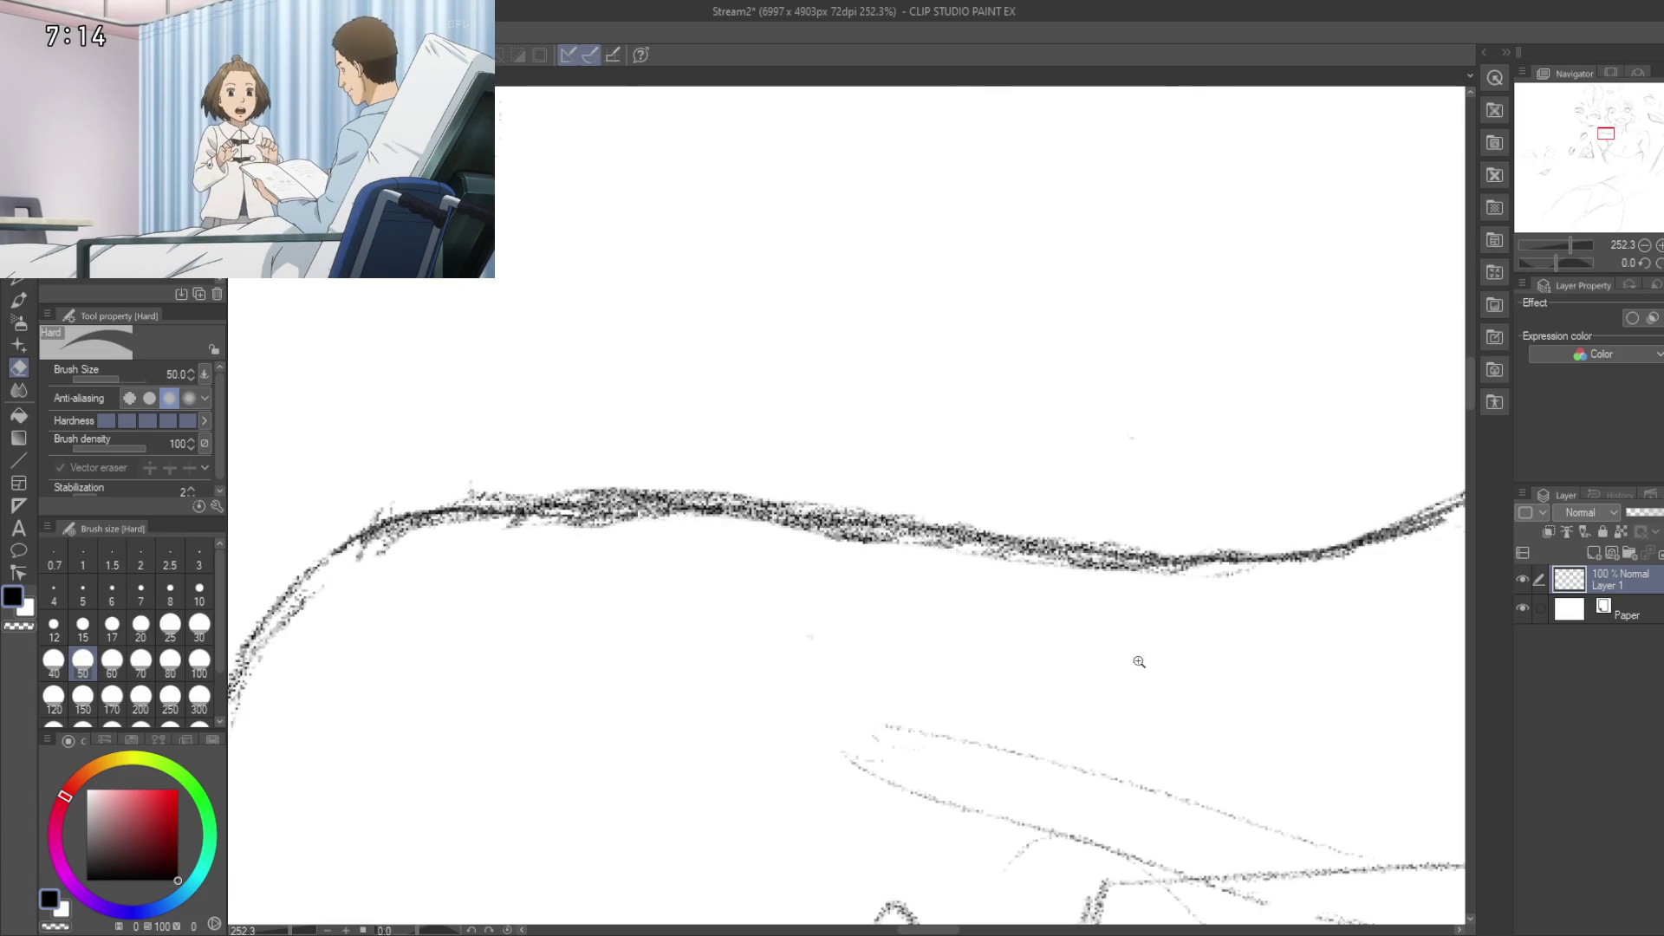
Step: Erase the faint leftover strokes just below the shoulder line
scroll(1130, 660, down, 10)
scroll(883, 475, up, 10)
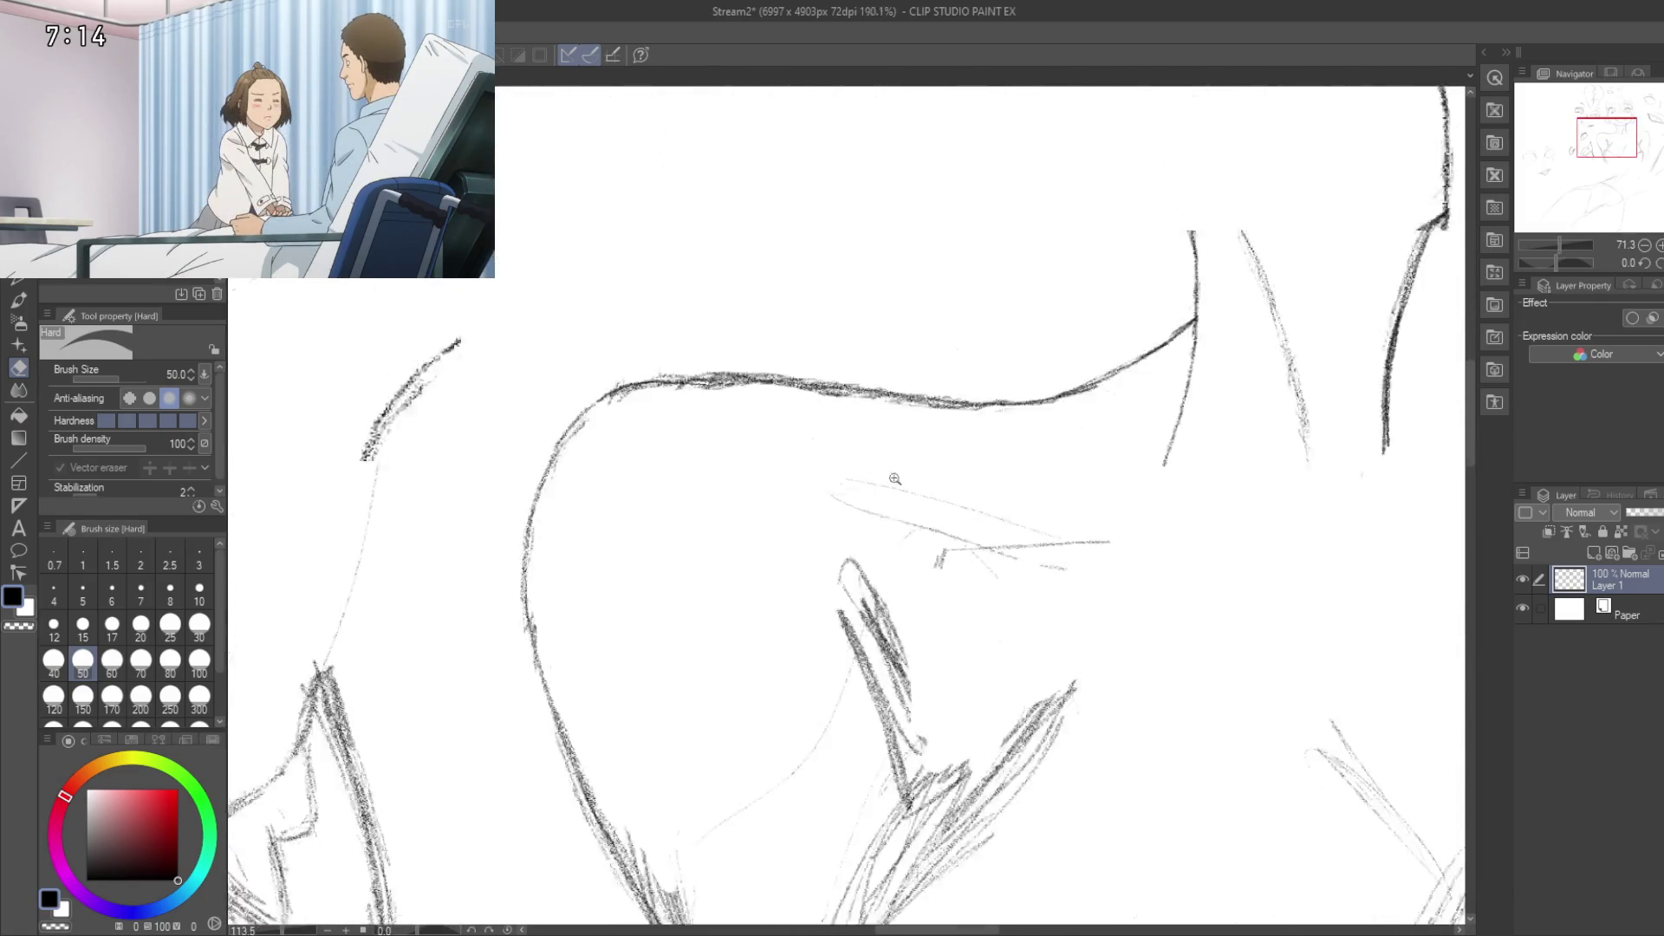
scroll(882, 475, up, 2)
drag(799, 439, 910, 494)
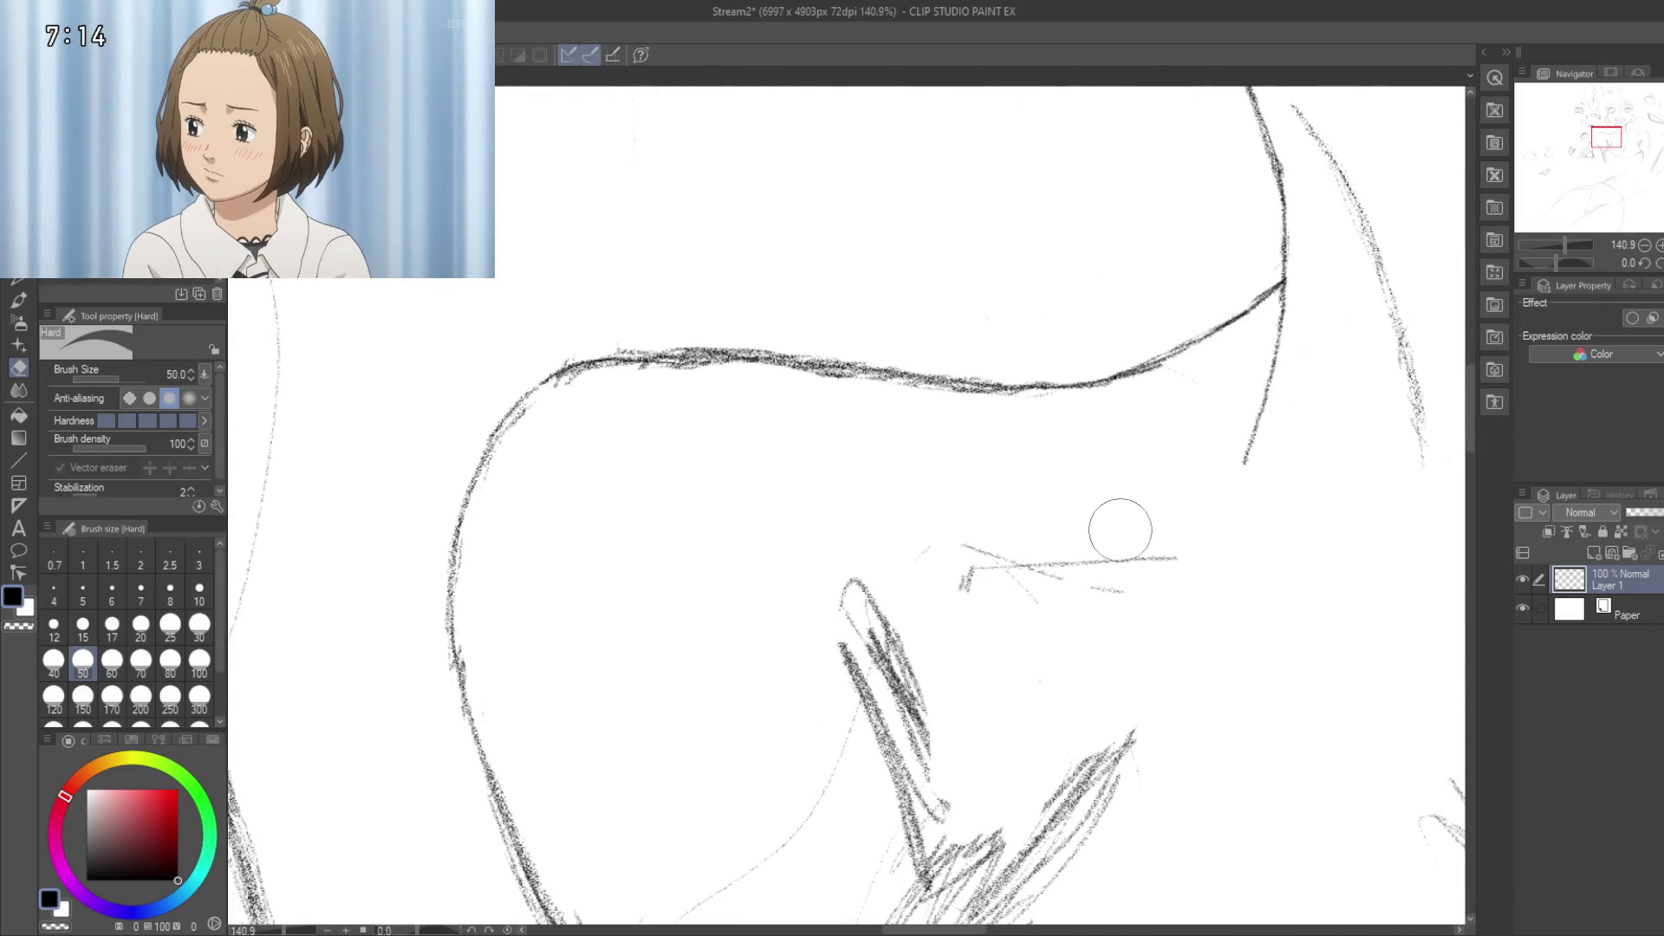
Step: Erase the thin diagonal stroke on the chest, then zoom out to 43% over face and torso
drag(979, 602, 736, 460)
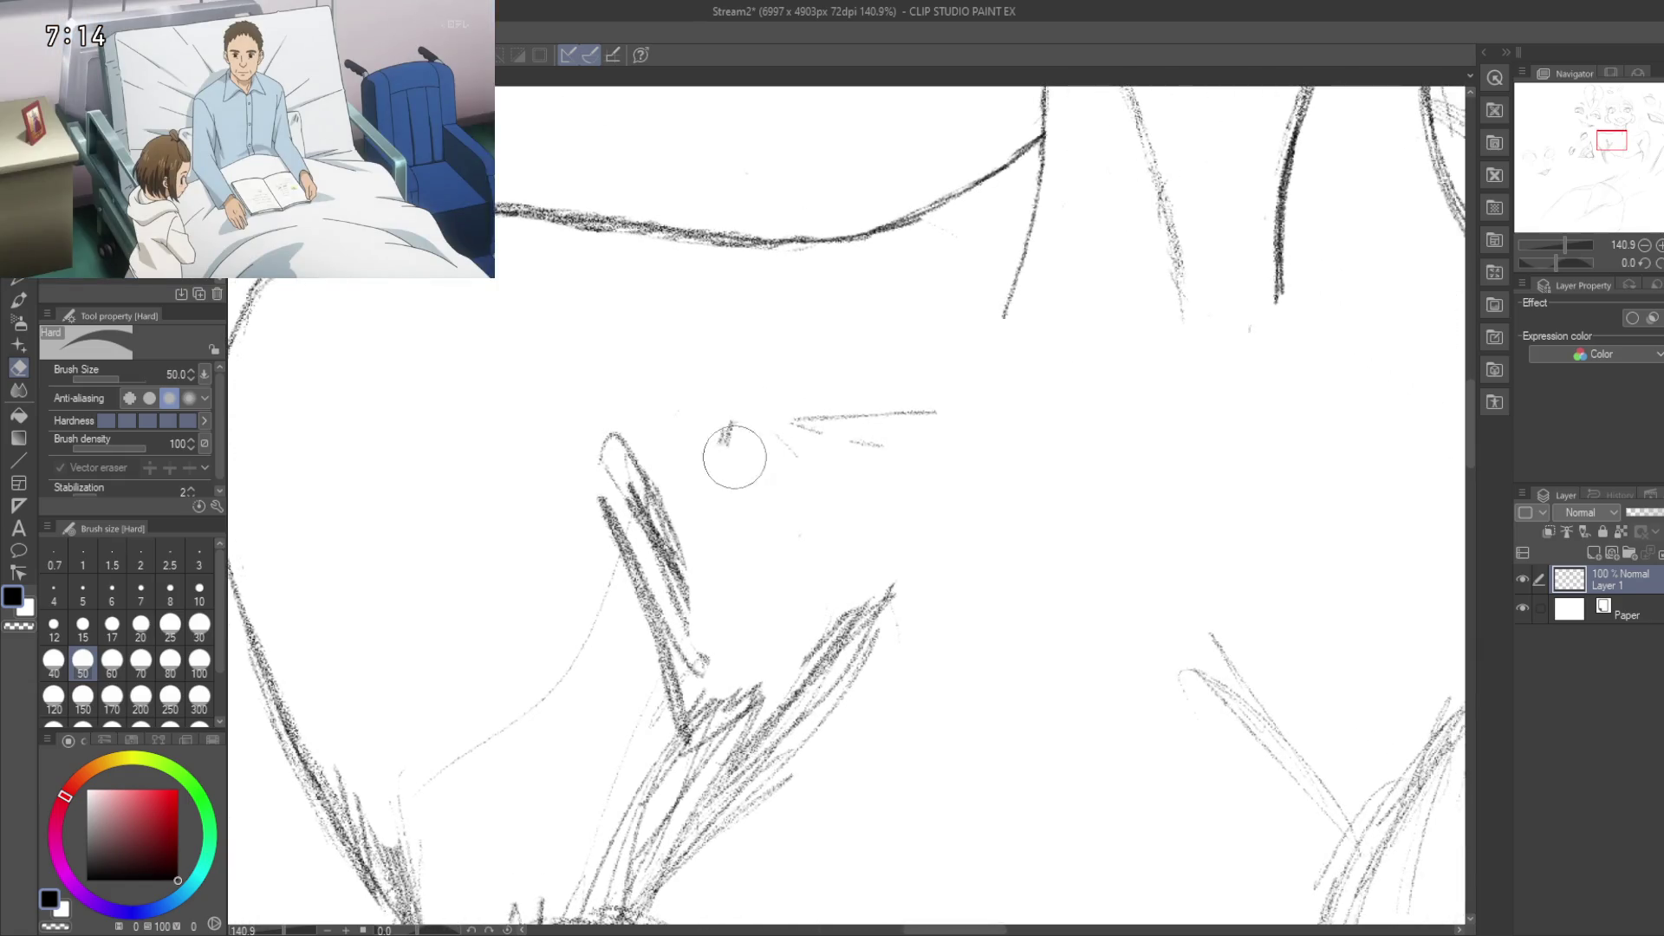
mouse_move(852, 385)
mouse_down()
mouse_move(903, 501)
mouse_move(977, 561)
mouse_move(744, 294)
mouse_up()
scroll(902, 501, down, 3)
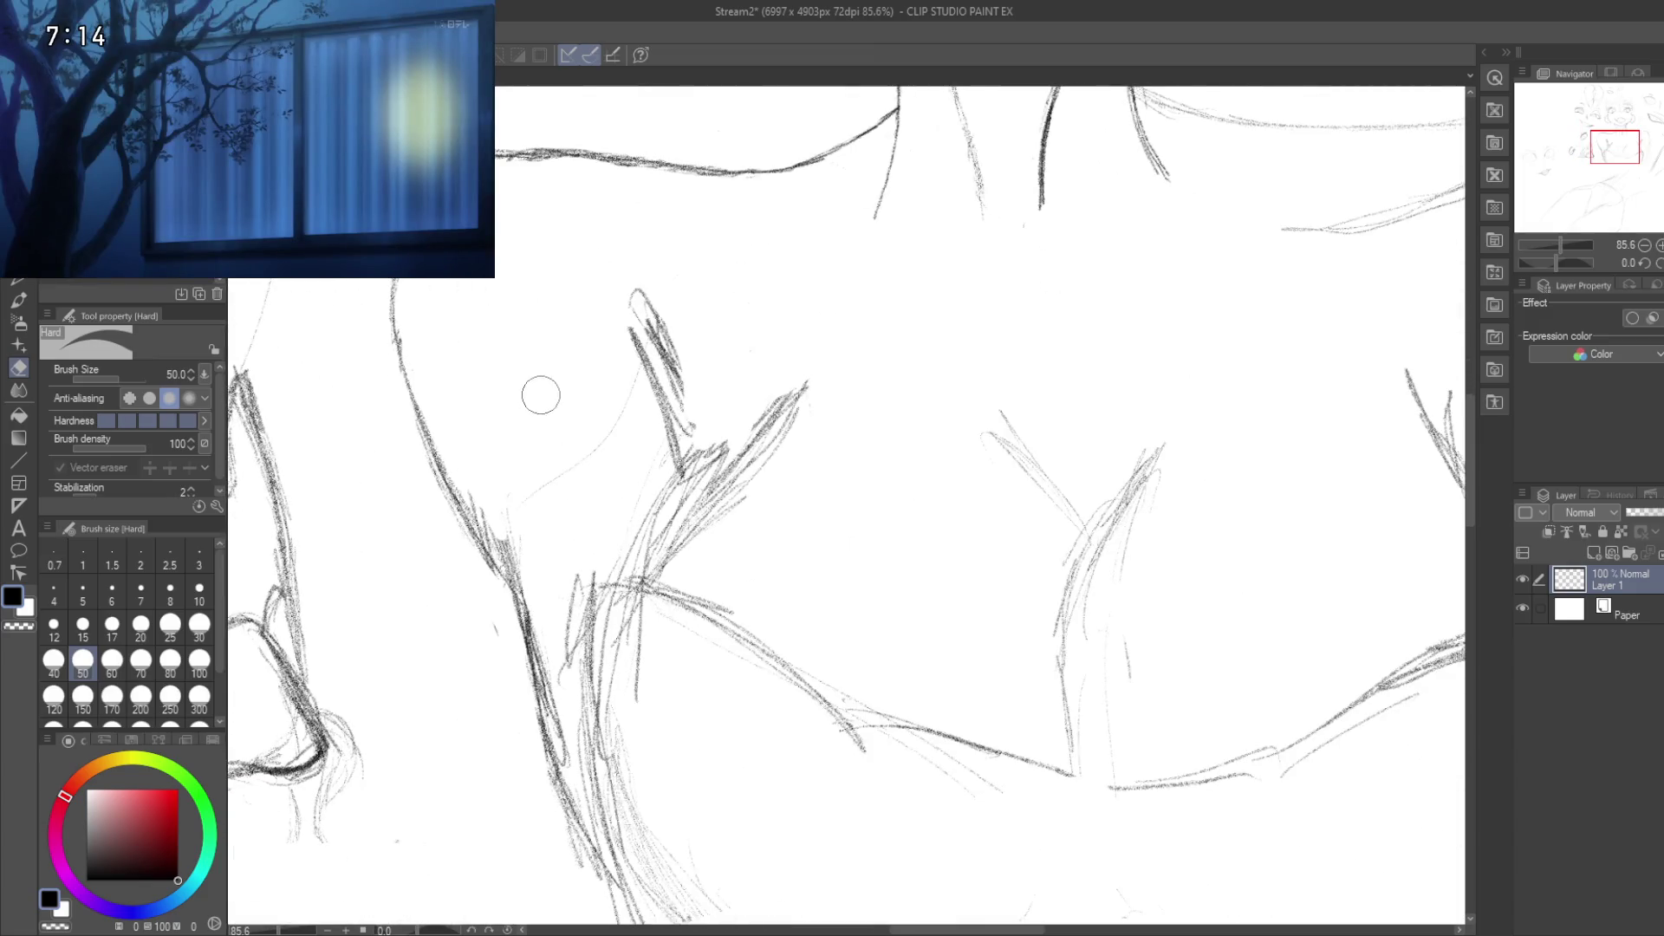
mouse_move(513, 502)
mouse_down()
mouse_move(598, 450)
mouse_move(616, 387)
mouse_move(583, 212)
mouse_move(557, 216)
mouse_move(692, 357)
mouse_move(672, 408)
mouse_move(798, 709)
mouse_up()
scroll(698, 490, down, 3)
mouse_move(758, 583)
mouse_down()
mouse_move(795, 694)
mouse_move(725, 495)
mouse_up()
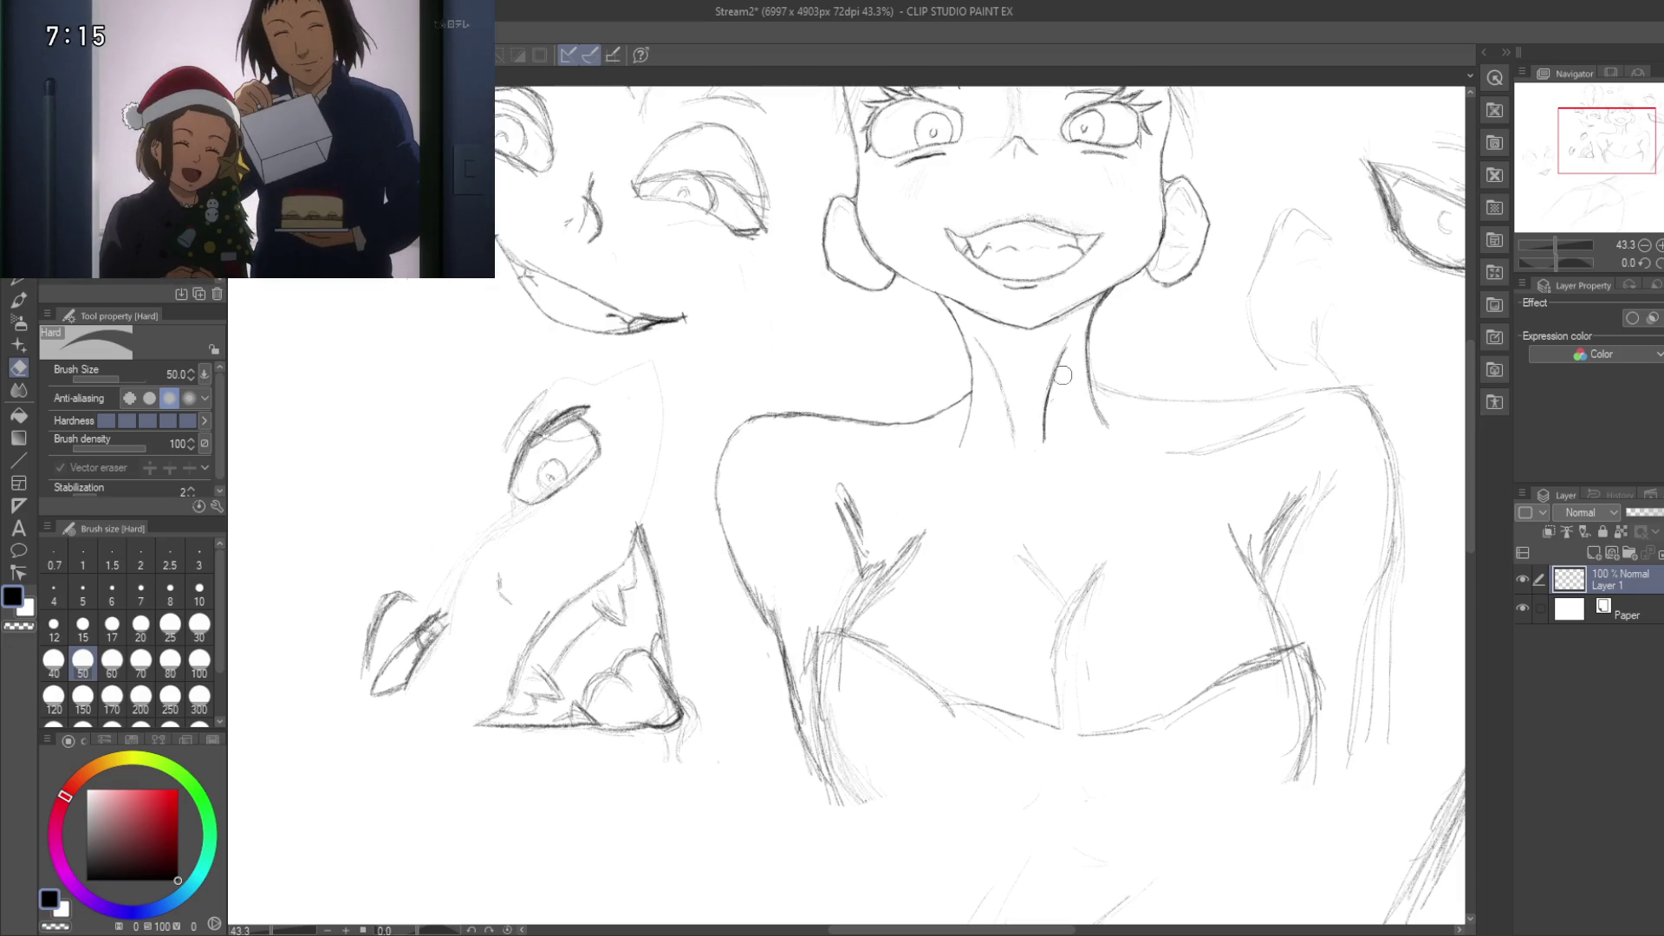
Step: Switch to the Pencil and zoom to about 145% on the collarbone and chest strokes
drag(945, 533, 983, 549)
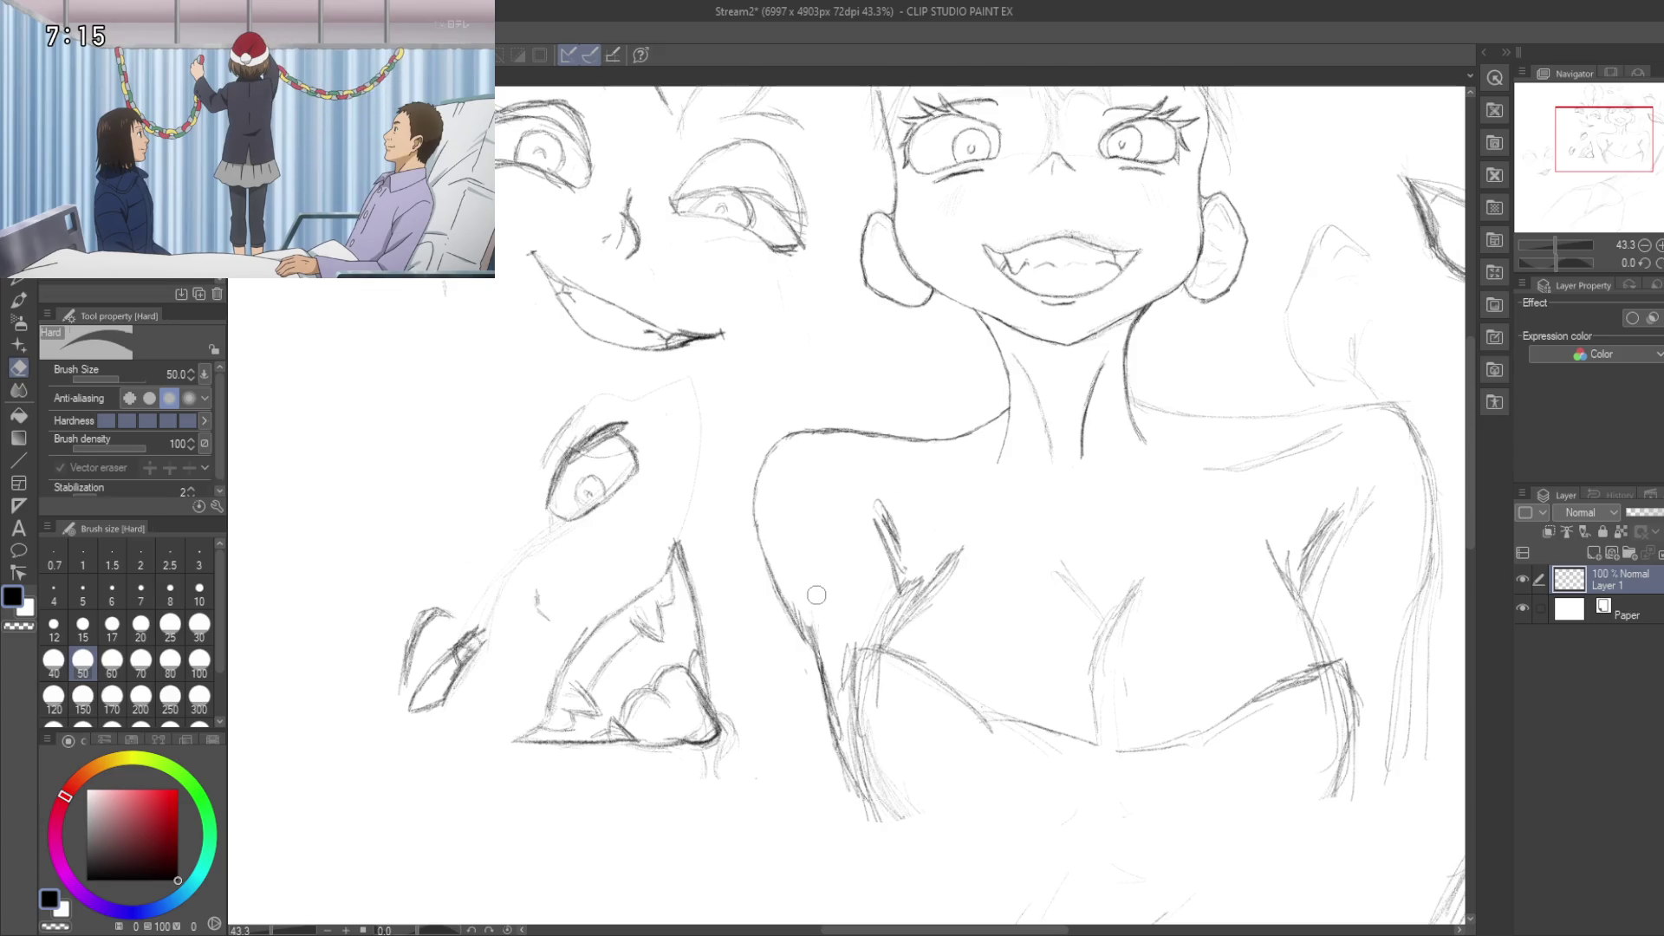
key(p)
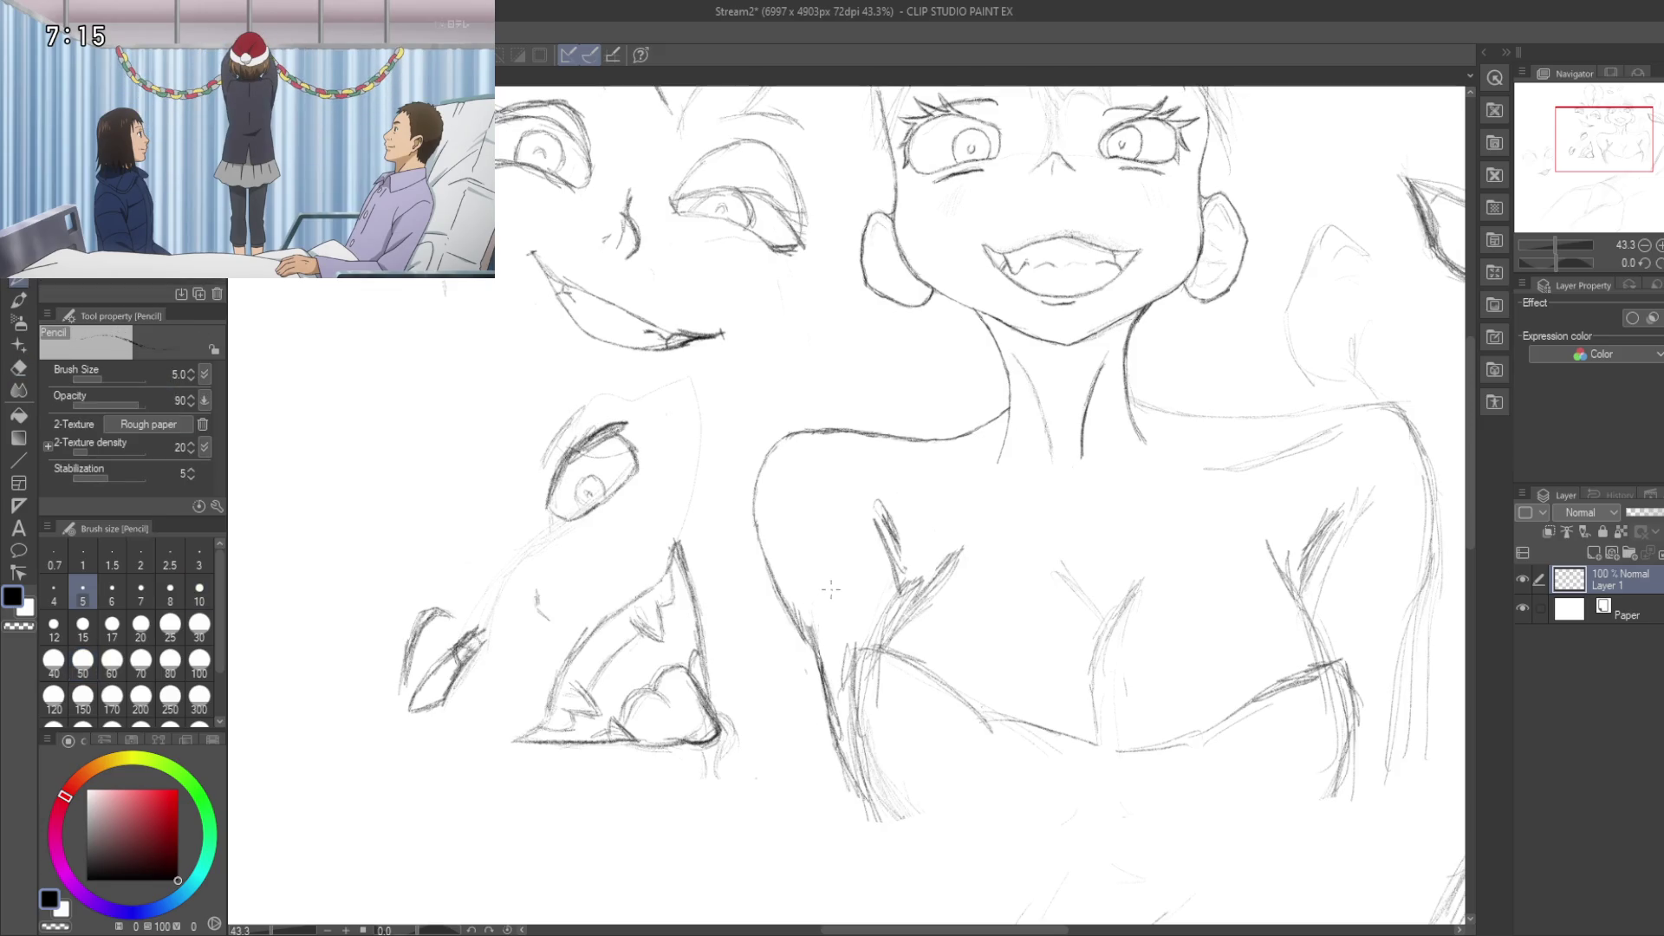
scroll(806, 572, up, 3)
scroll(787, 561, up, 5)
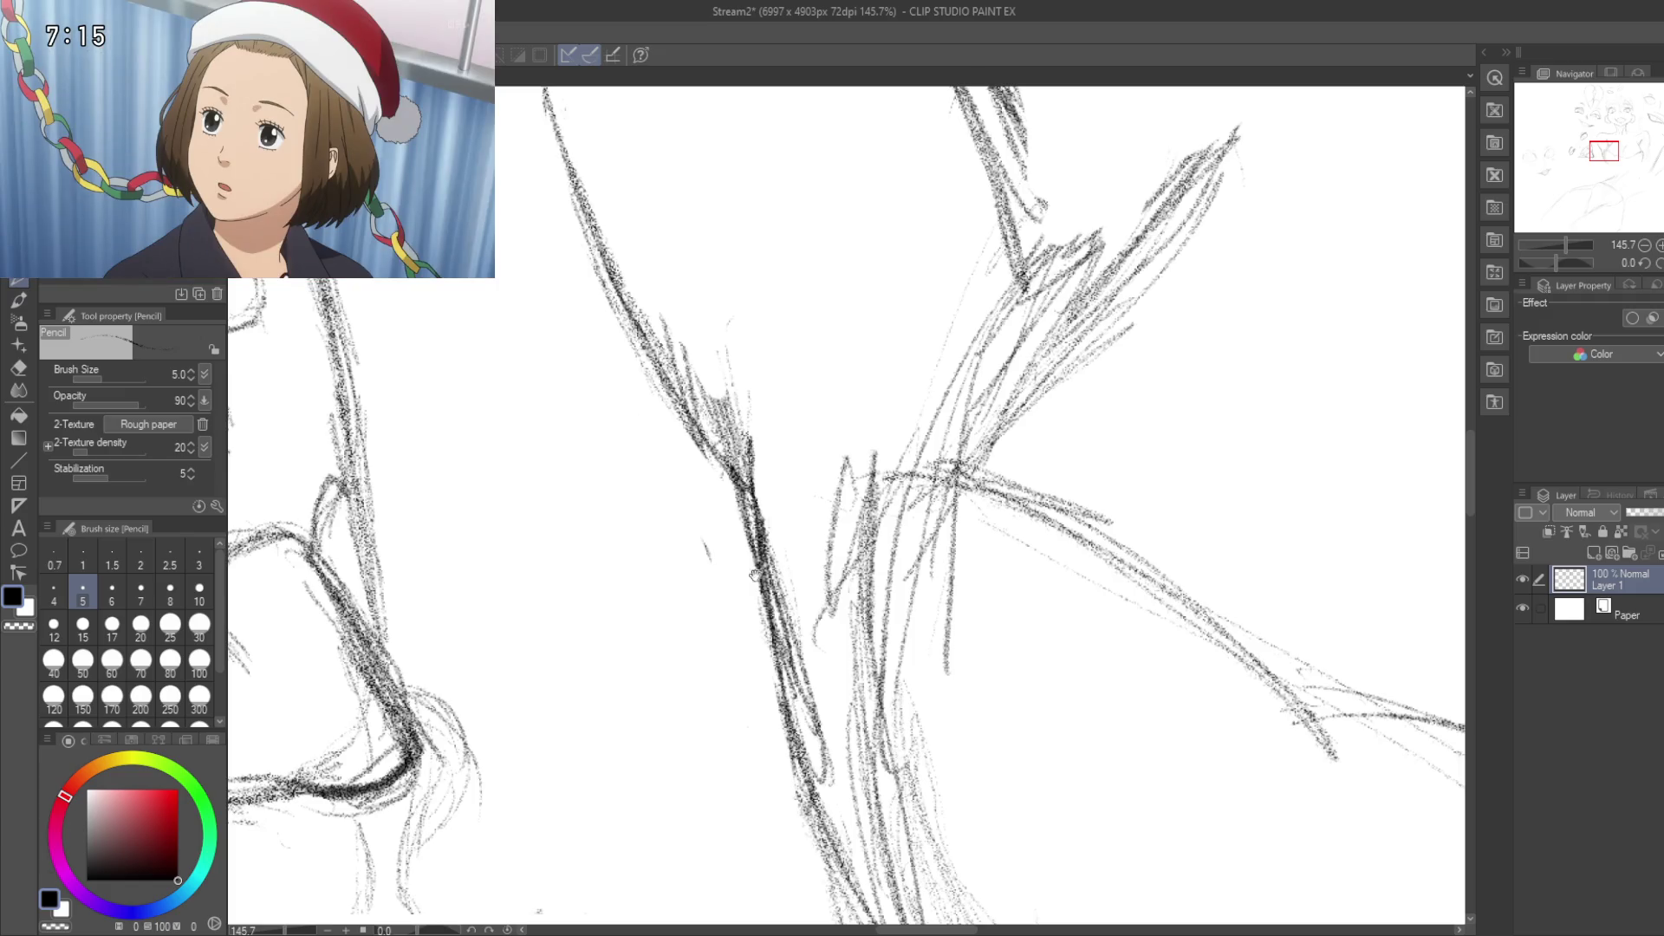
drag(755, 575, 741, 376)
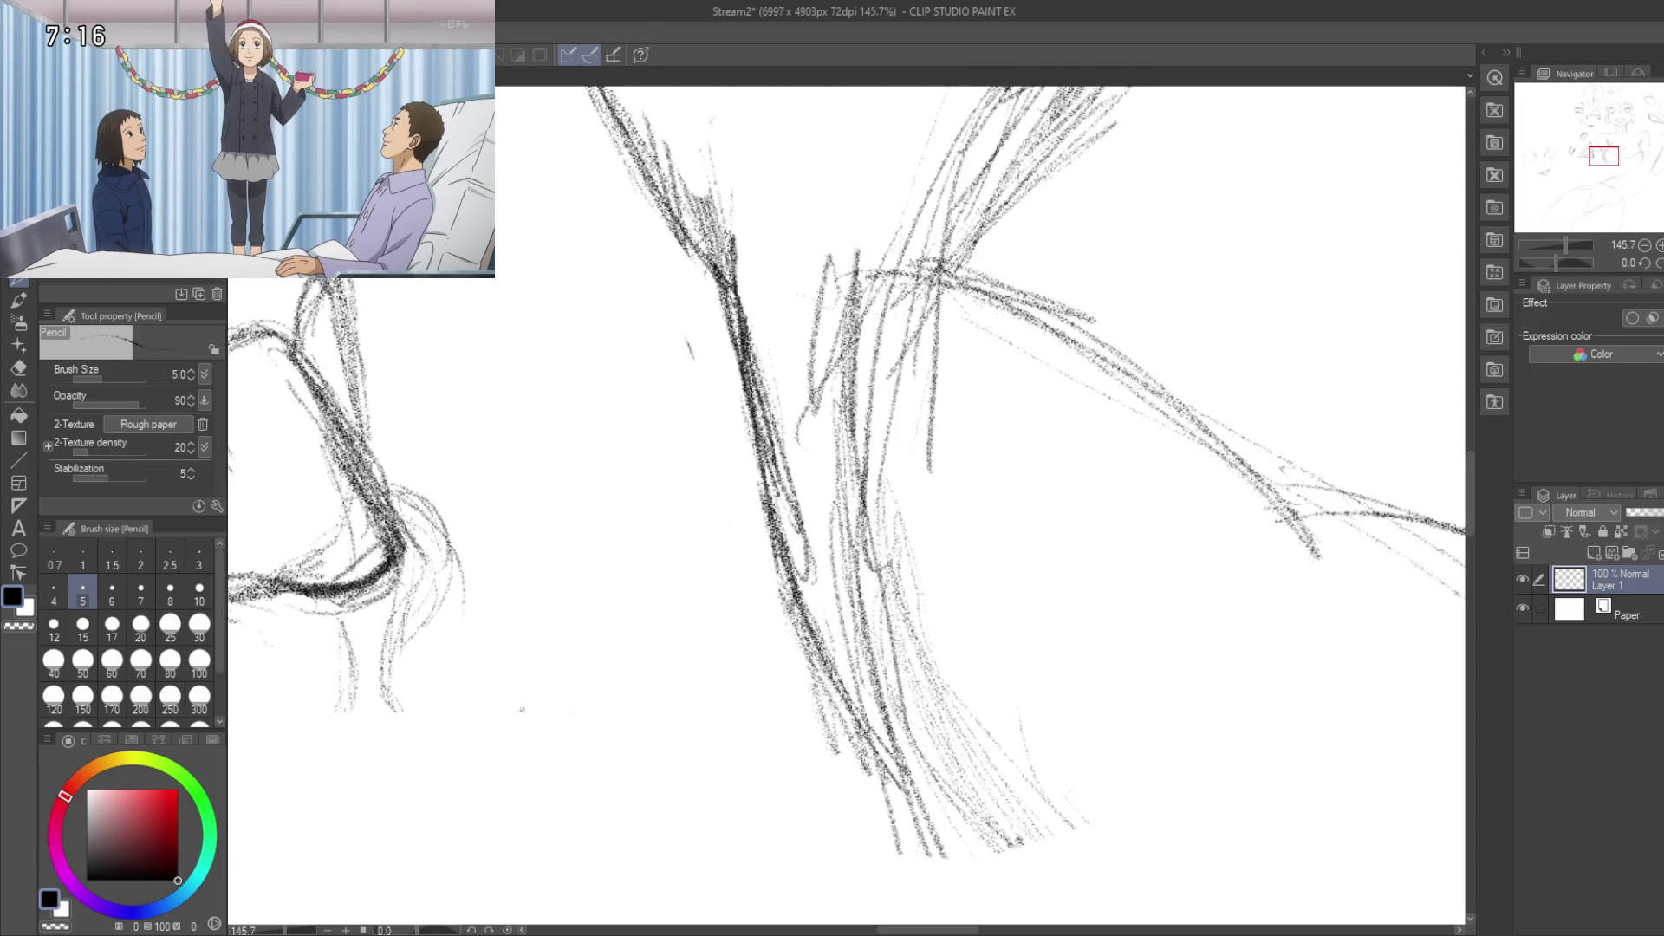
drag(673, 115, 742, 418)
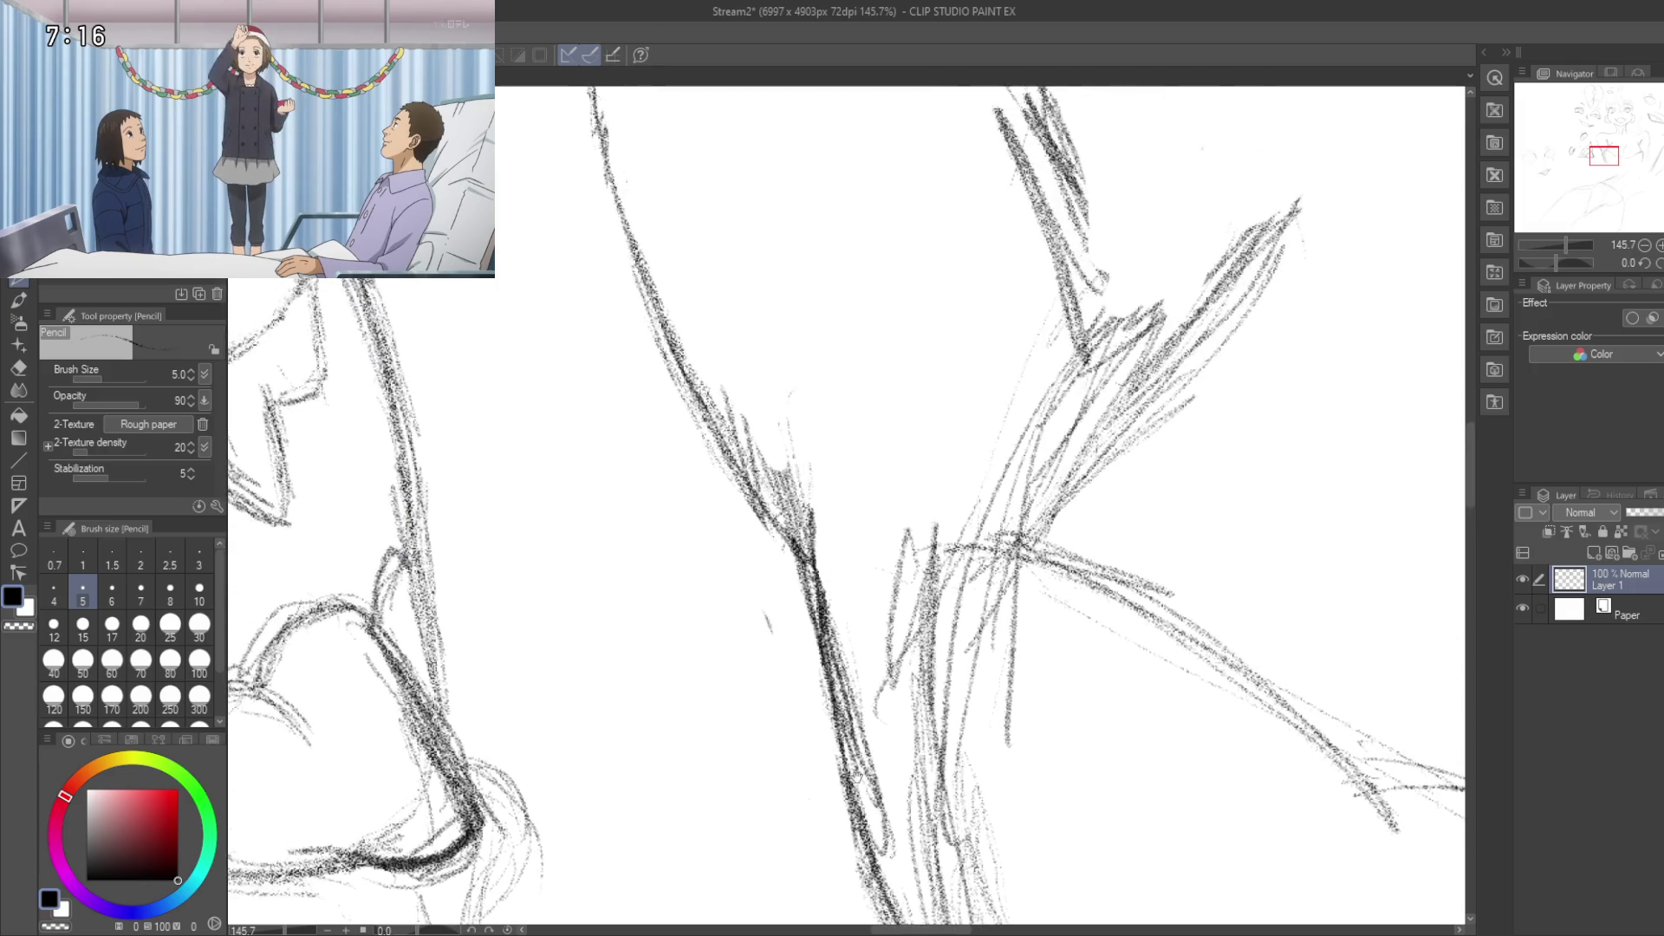
Step: With the size-50 Hard eraser, lighten the extra strokes along the central diagonal line
key(e)
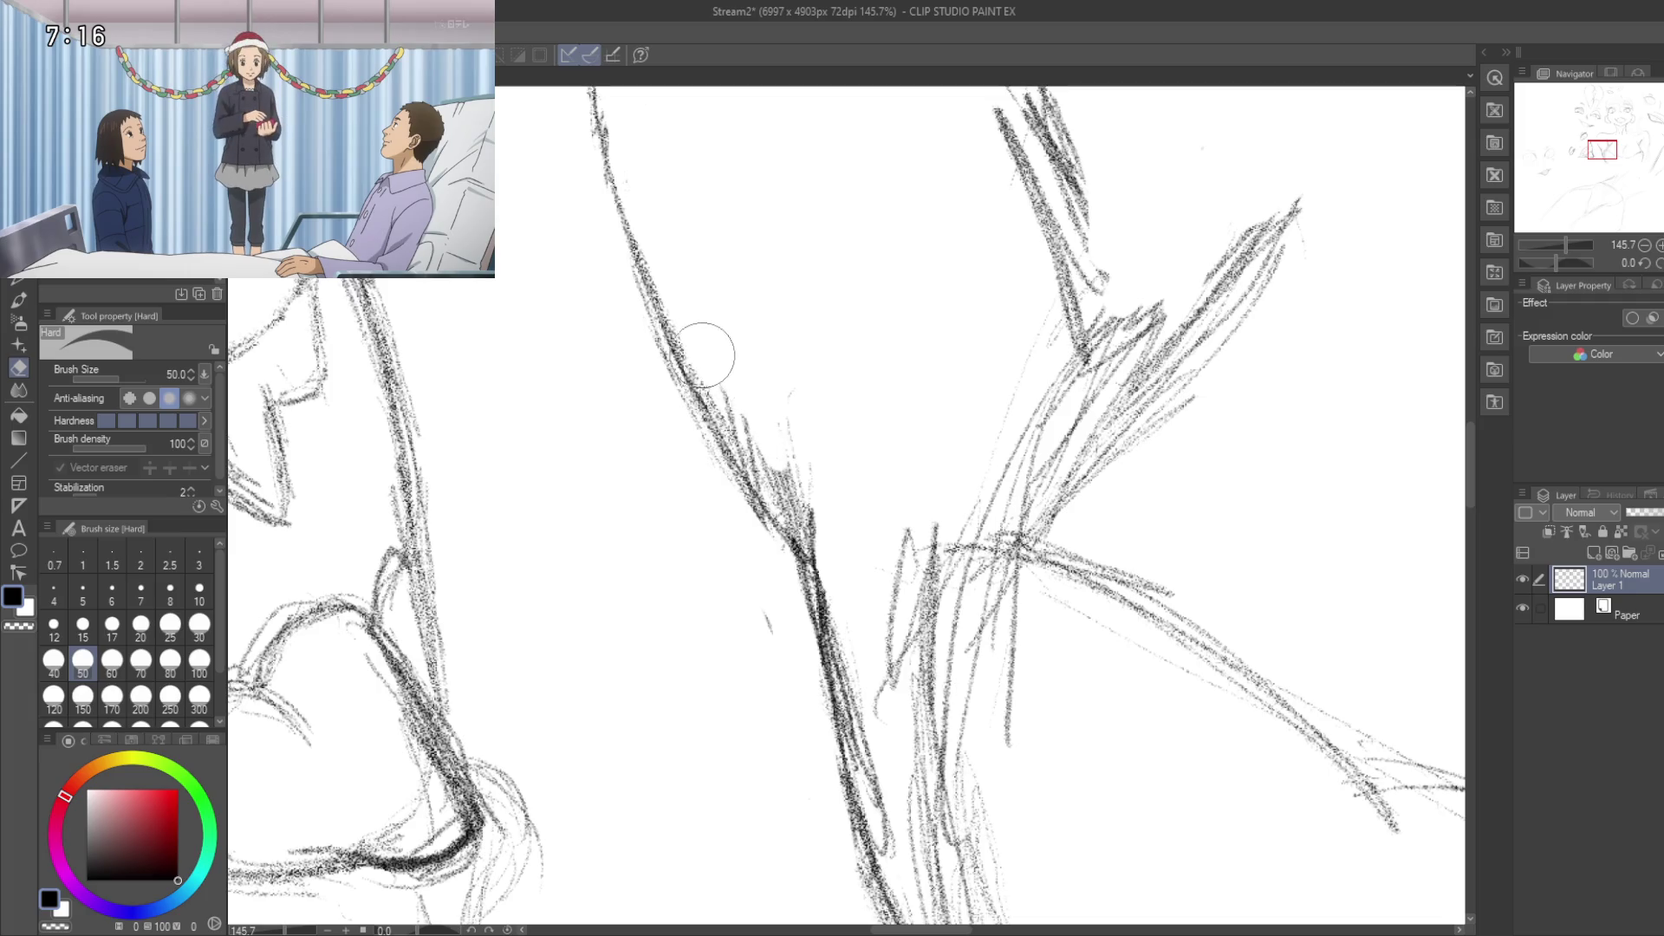
mouse_move(716, 389)
mouse_down()
mouse_move(797, 533)
mouse_move(796, 518)
mouse_up()
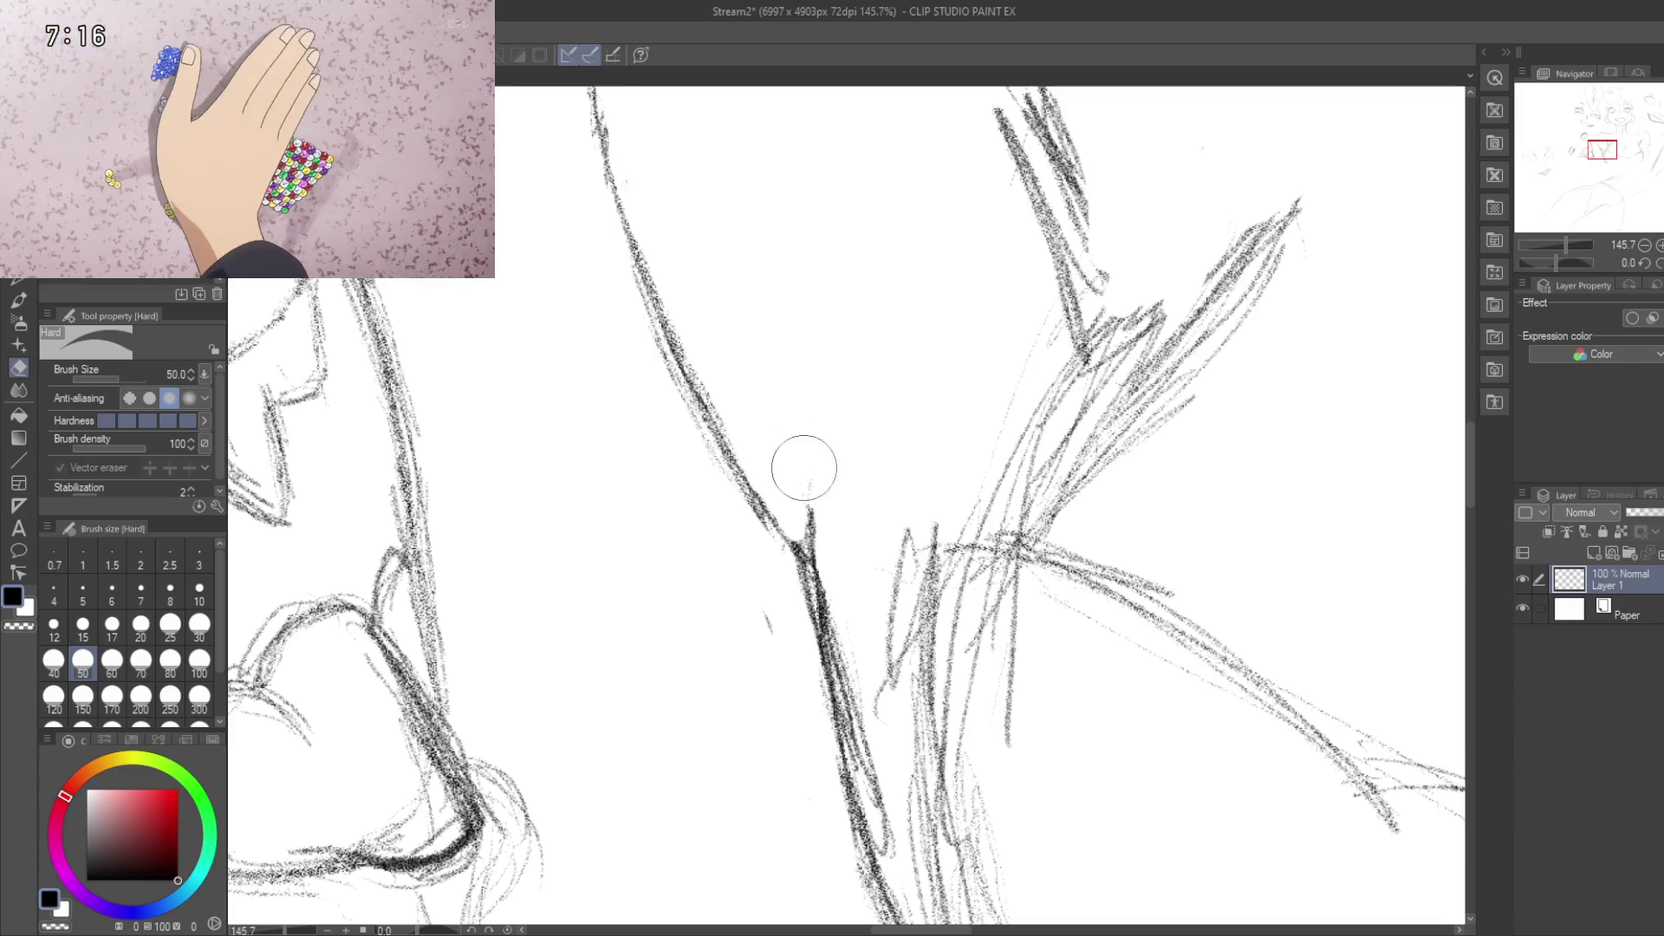
drag(784, 630, 763, 457)
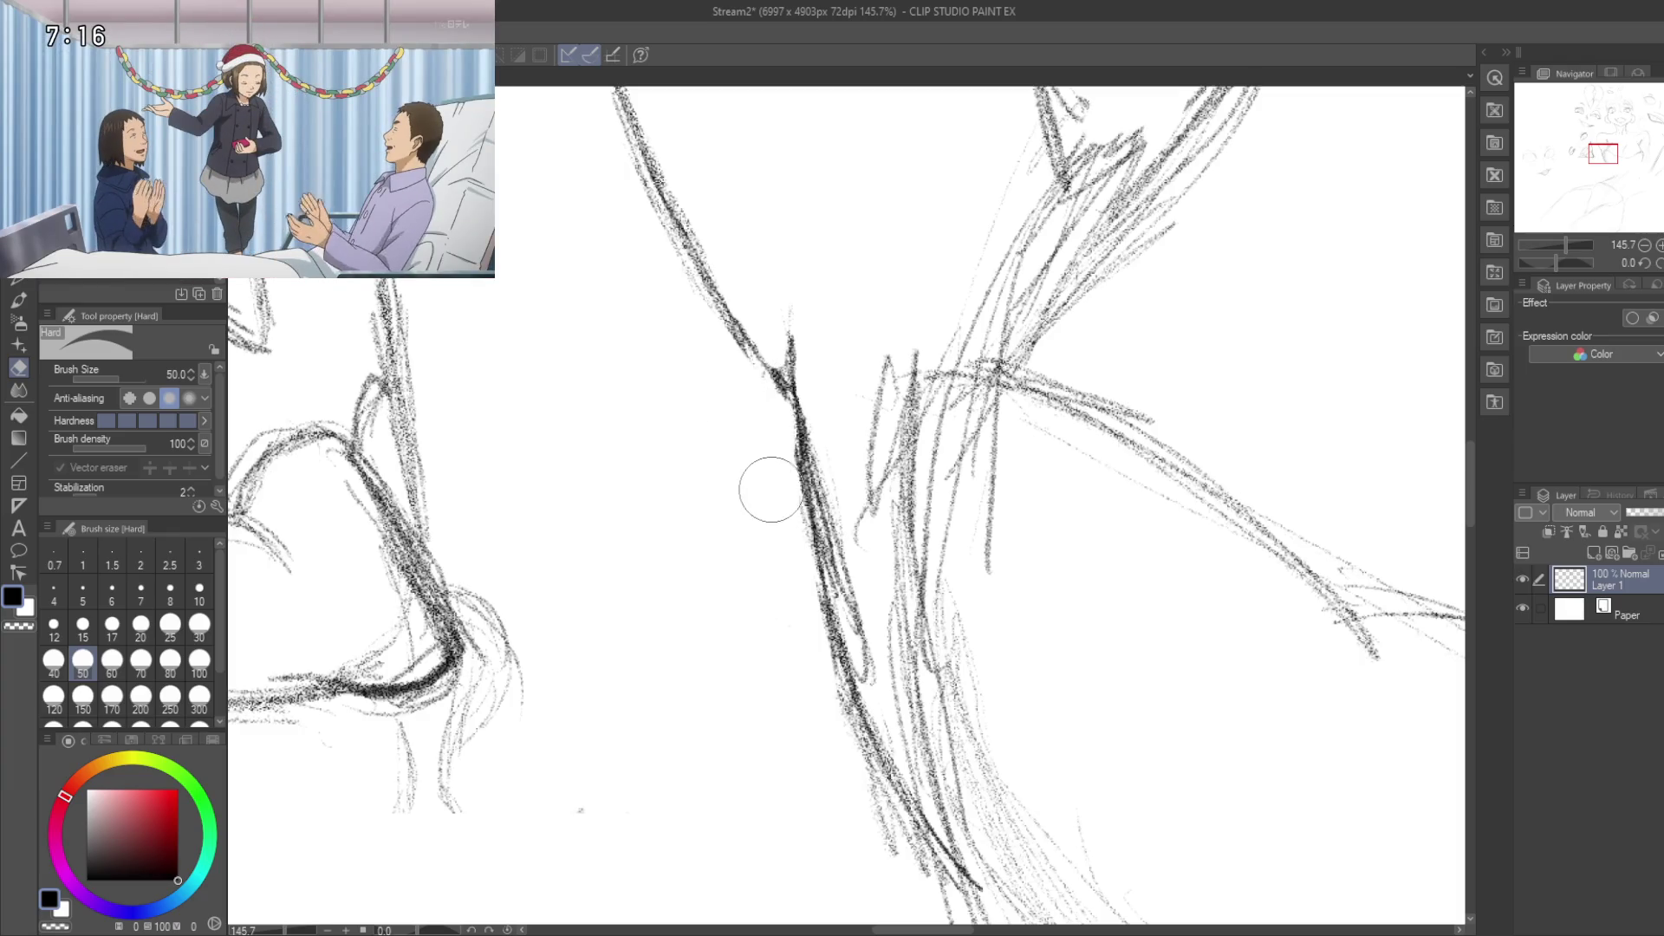
mouse_move(818, 434)
mouse_down()
mouse_move(845, 589)
mouse_move(831, 500)
mouse_up()
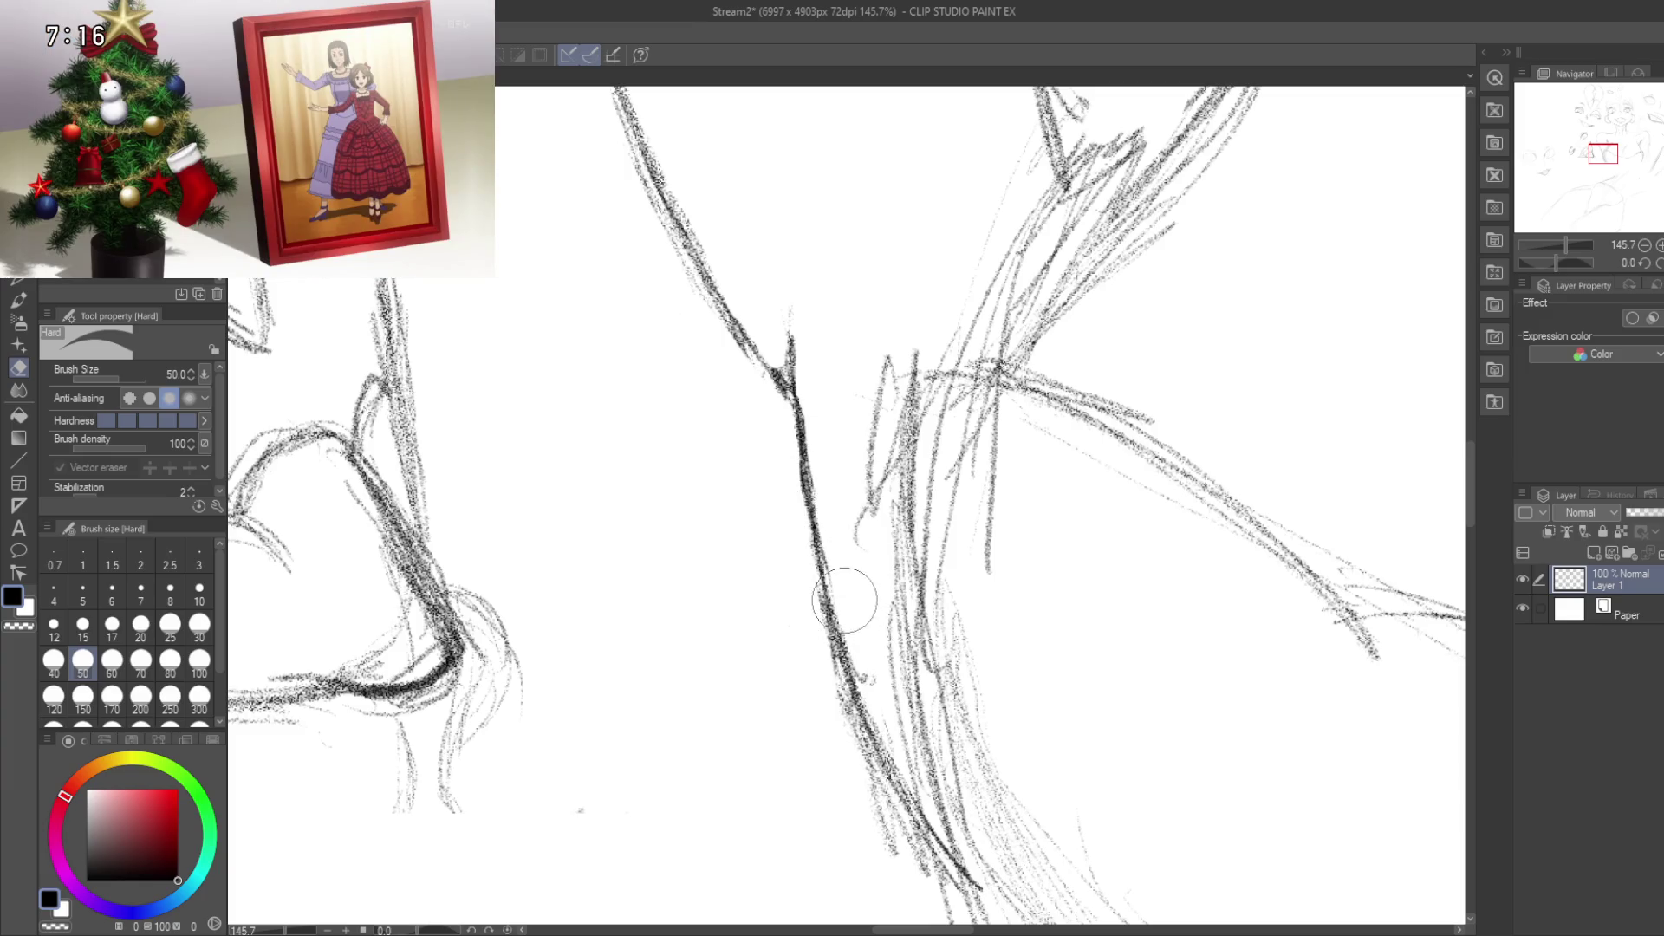
mouse_move(873, 660)
mouse_down()
mouse_move(823, 482)
mouse_move(836, 260)
mouse_move(854, 567)
mouse_up()
mouse_move(855, 364)
mouse_down()
mouse_move(868, 544)
mouse_move(856, 448)
mouse_up()
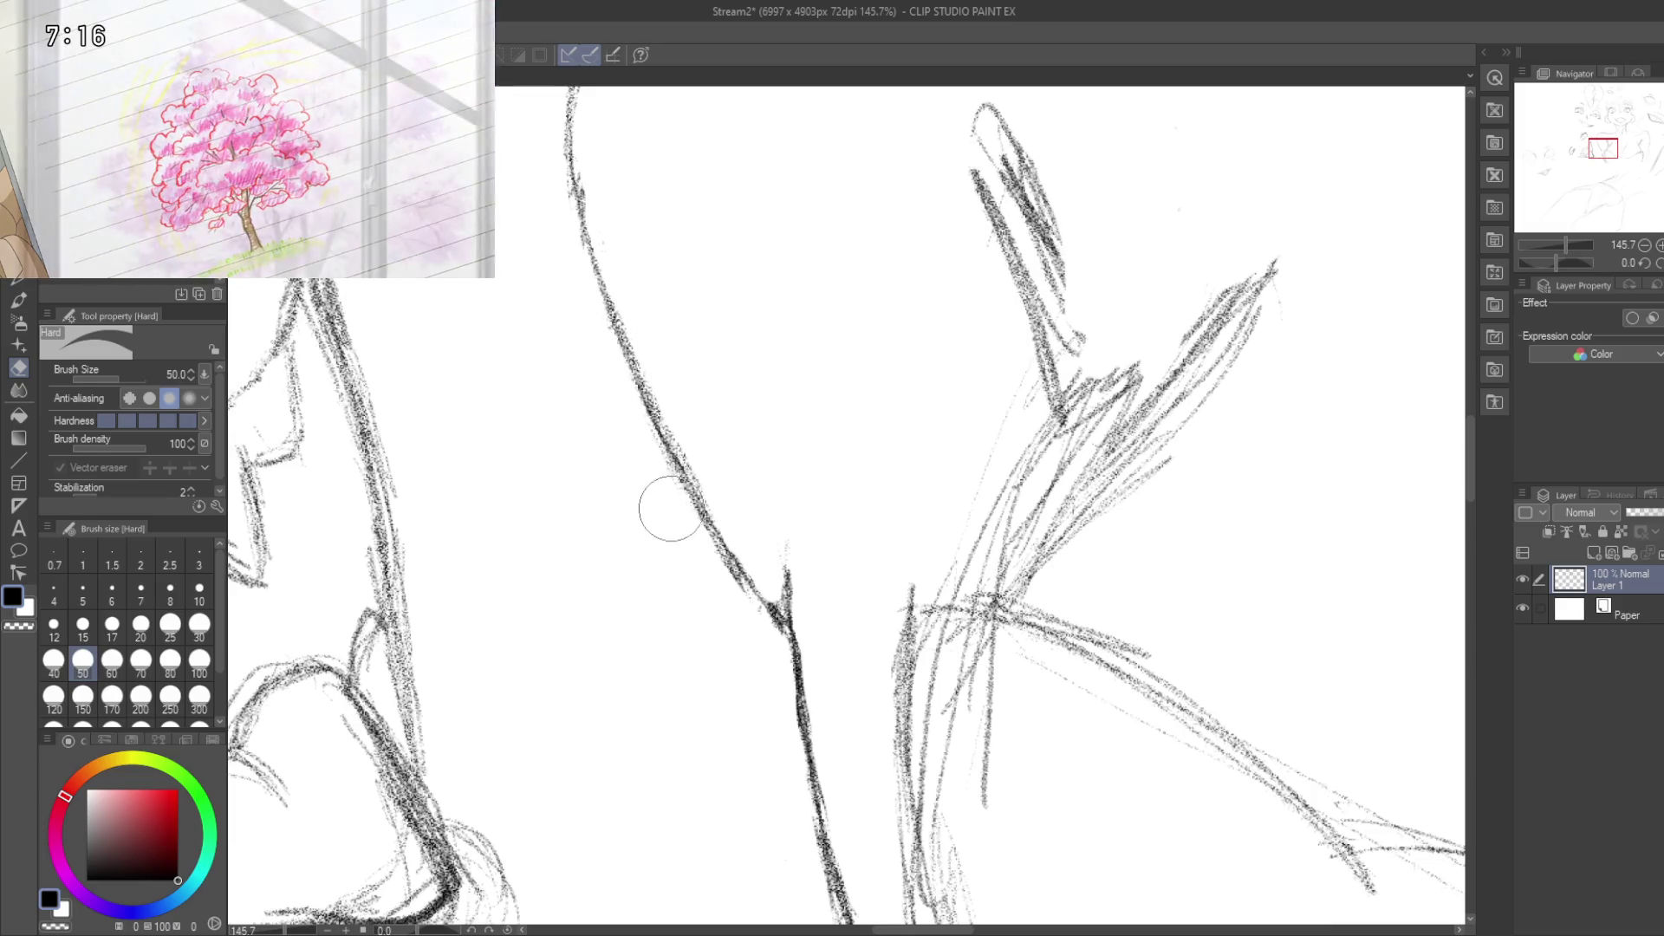
drag(687, 558, 641, 390)
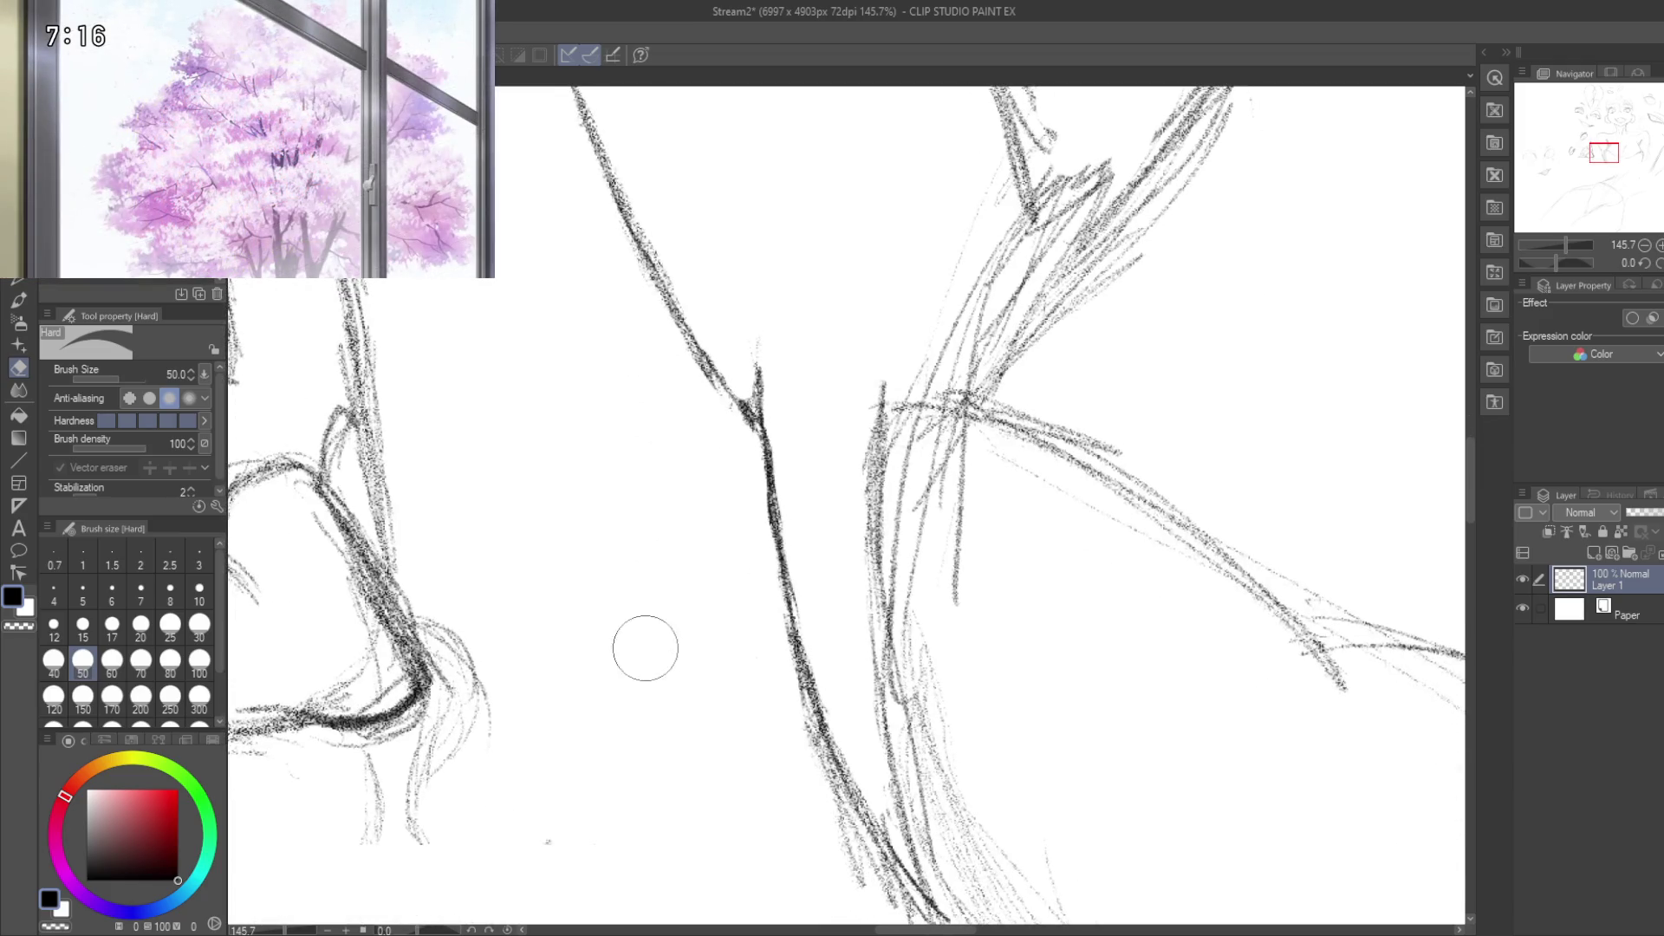
drag(658, 574, 621, 700)
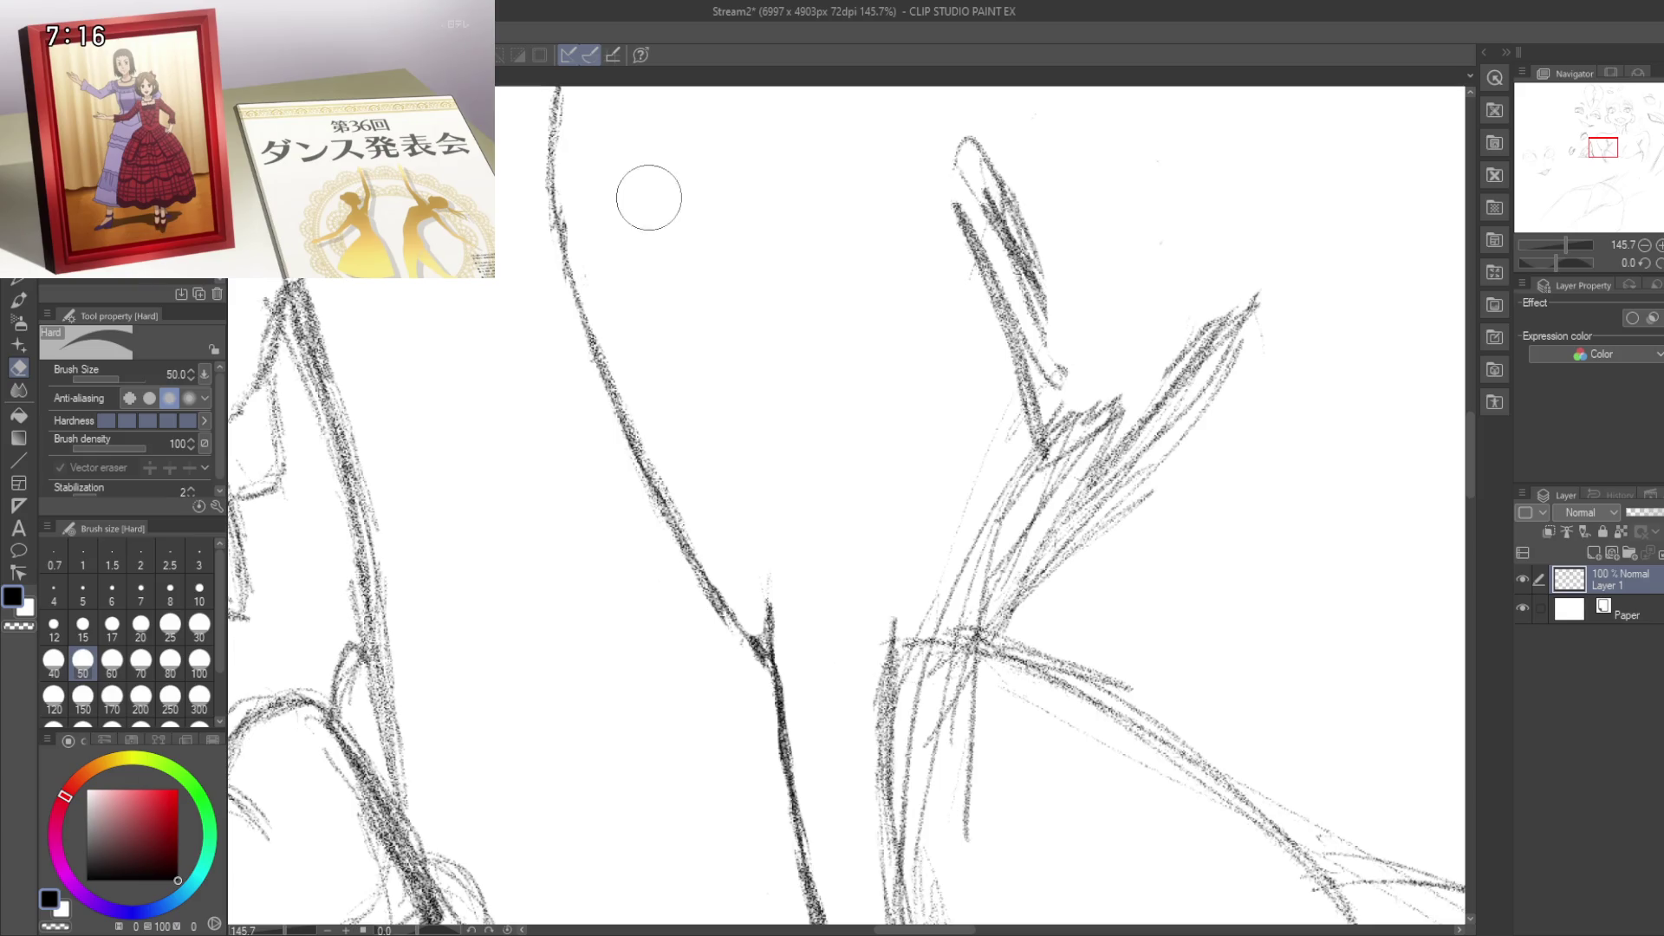
Step: Zoom in on the shoulder and chest area and lighten the hatch strokes by the shoulder
mouse_move(911, 424)
mouse_down()
mouse_move(899, 378)
mouse_move(855, 413)
mouse_move(703, 439)
mouse_up()
scroll(726, 416, down, 5)
scroll(726, 416, up, 2)
mouse_move(770, 380)
mouse_down()
mouse_move(770, 639)
mouse_move(736, 494)
mouse_move(673, 538)
mouse_up()
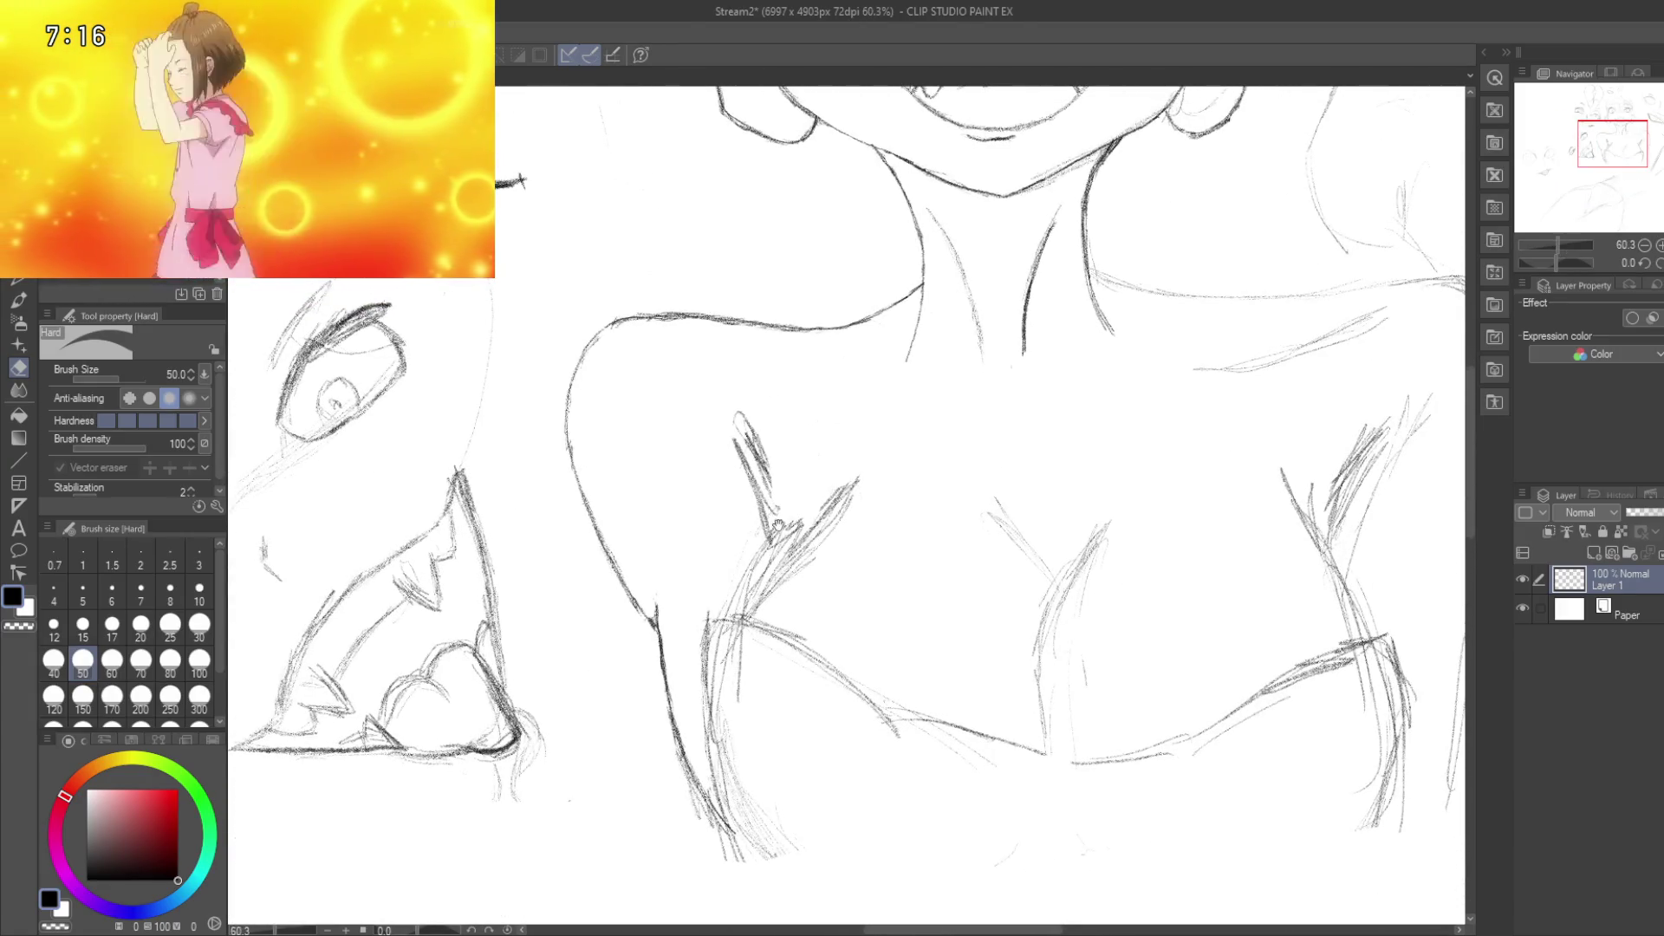
mouse_move(892, 558)
mouse_down()
mouse_move(861, 728)
mouse_move(862, 673)
mouse_move(958, 531)
mouse_move(847, 694)
mouse_move(863, 691)
mouse_up()
scroll(863, 692, down, 3)
scroll(865, 702, up, 2)
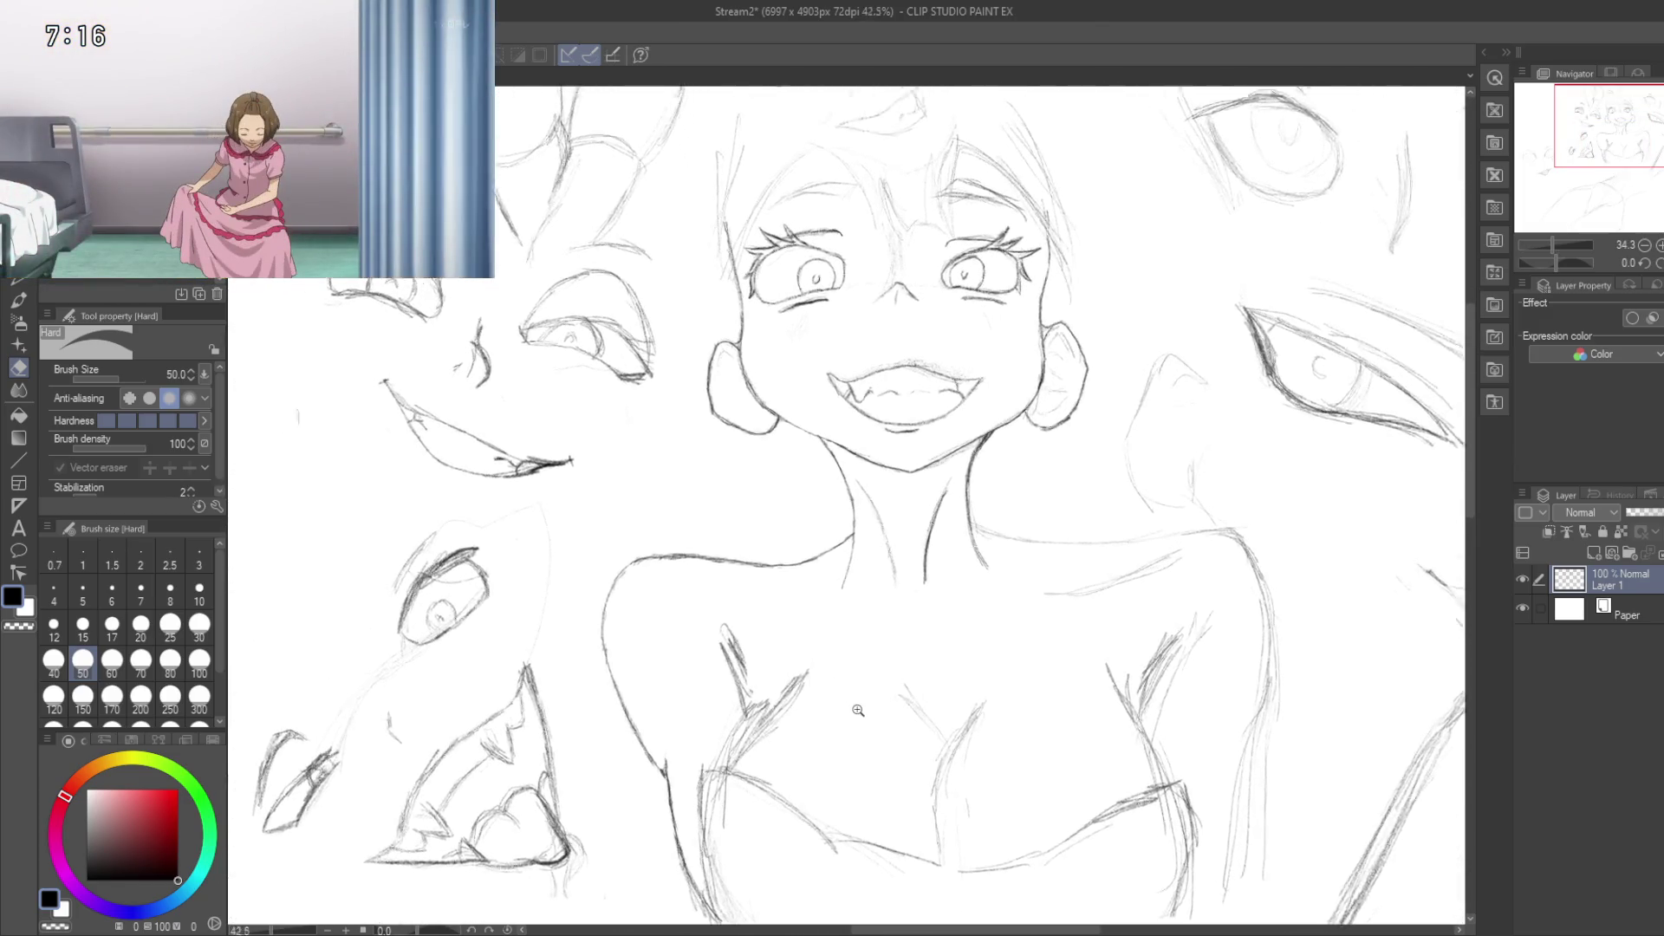
scroll(865, 713, up, 6)
mouse_move(824, 732)
mouse_down()
mouse_move(869, 595)
mouse_move(940, 606)
mouse_move(973, 570)
mouse_move(1011, 606)
mouse_up()
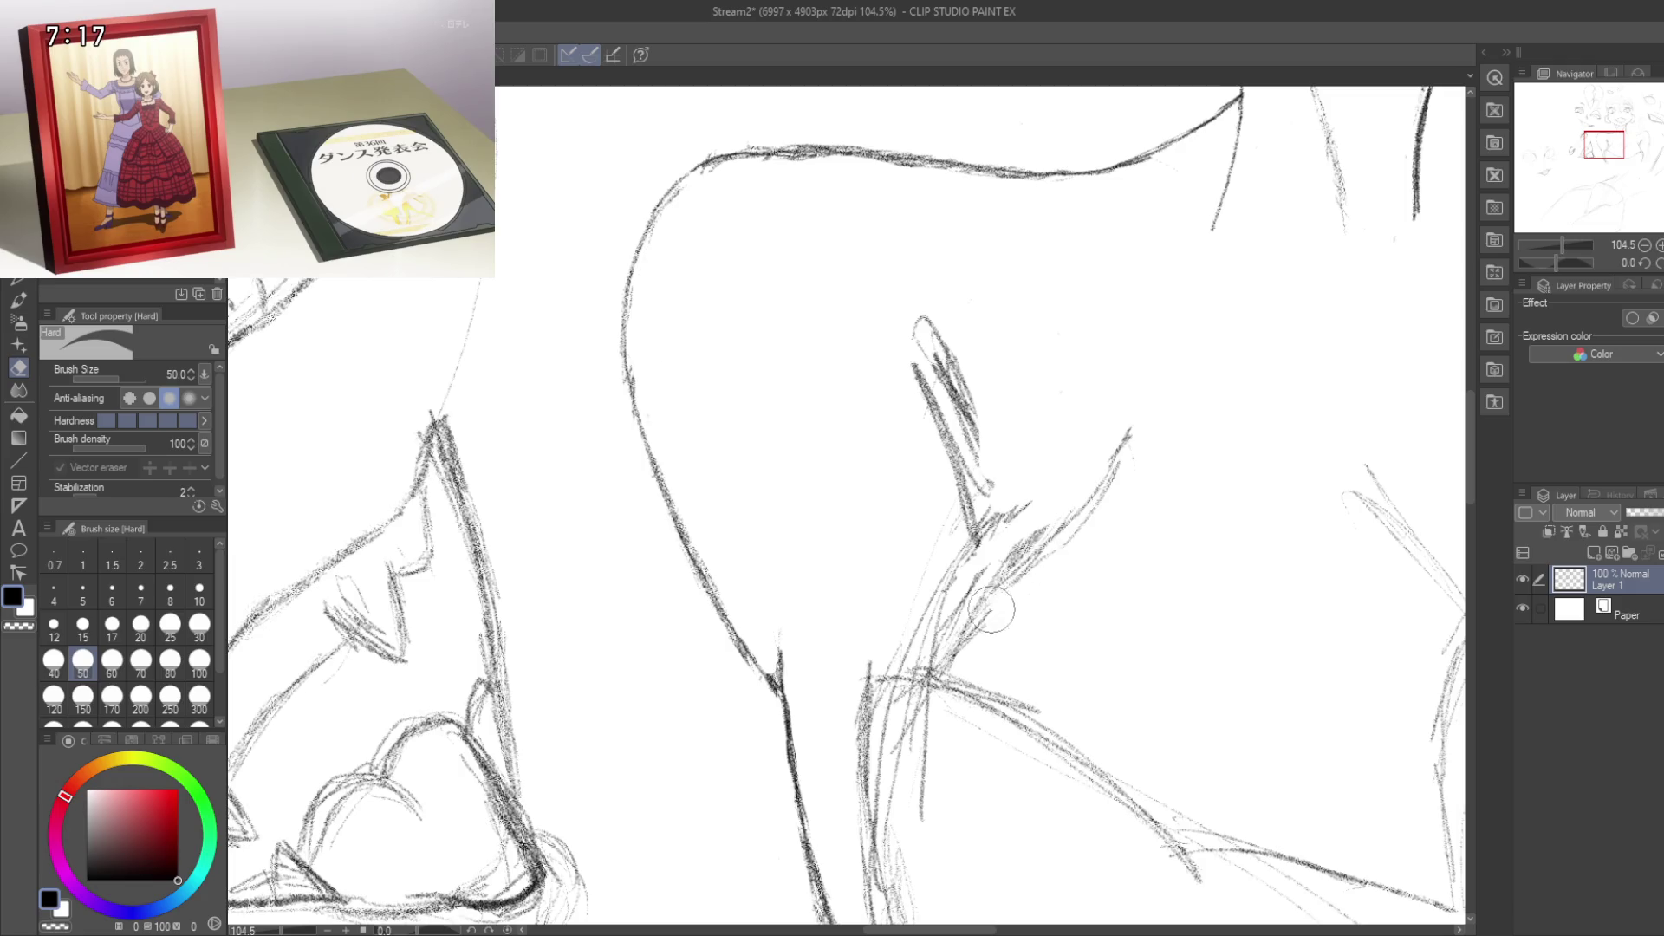
mouse_move(1028, 623)
mouse_down()
mouse_move(1096, 539)
mouse_move(1040, 555)
mouse_move(1003, 464)
mouse_move(1111, 532)
mouse_move(1018, 617)
mouse_up()
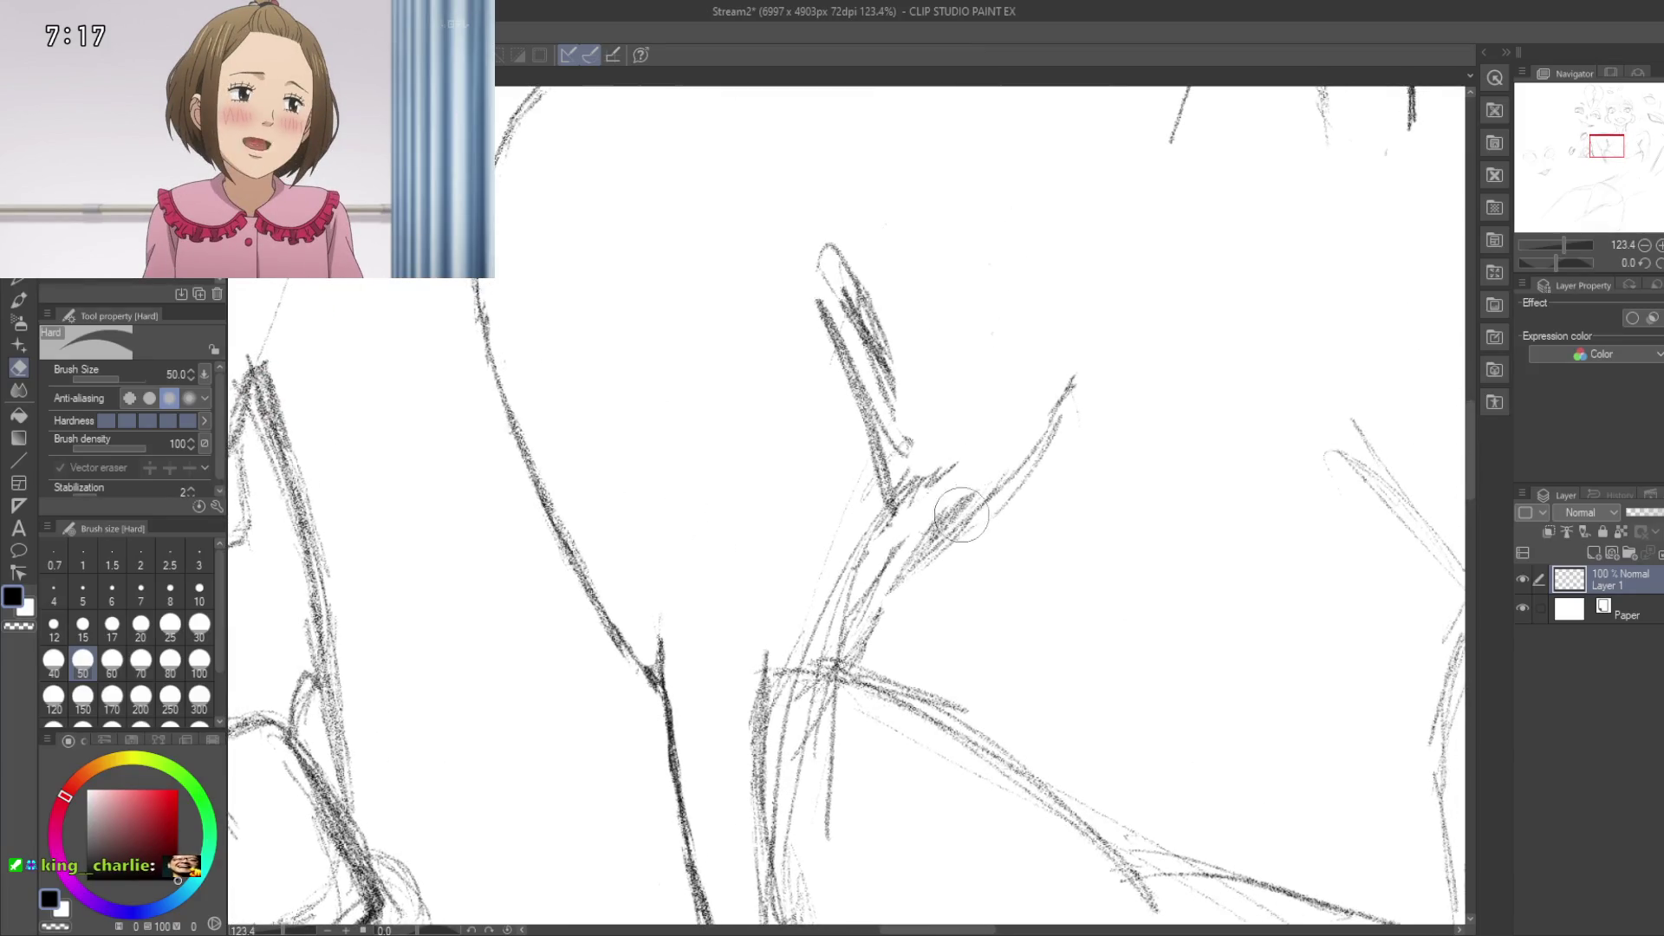
drag(934, 528, 980, 490)
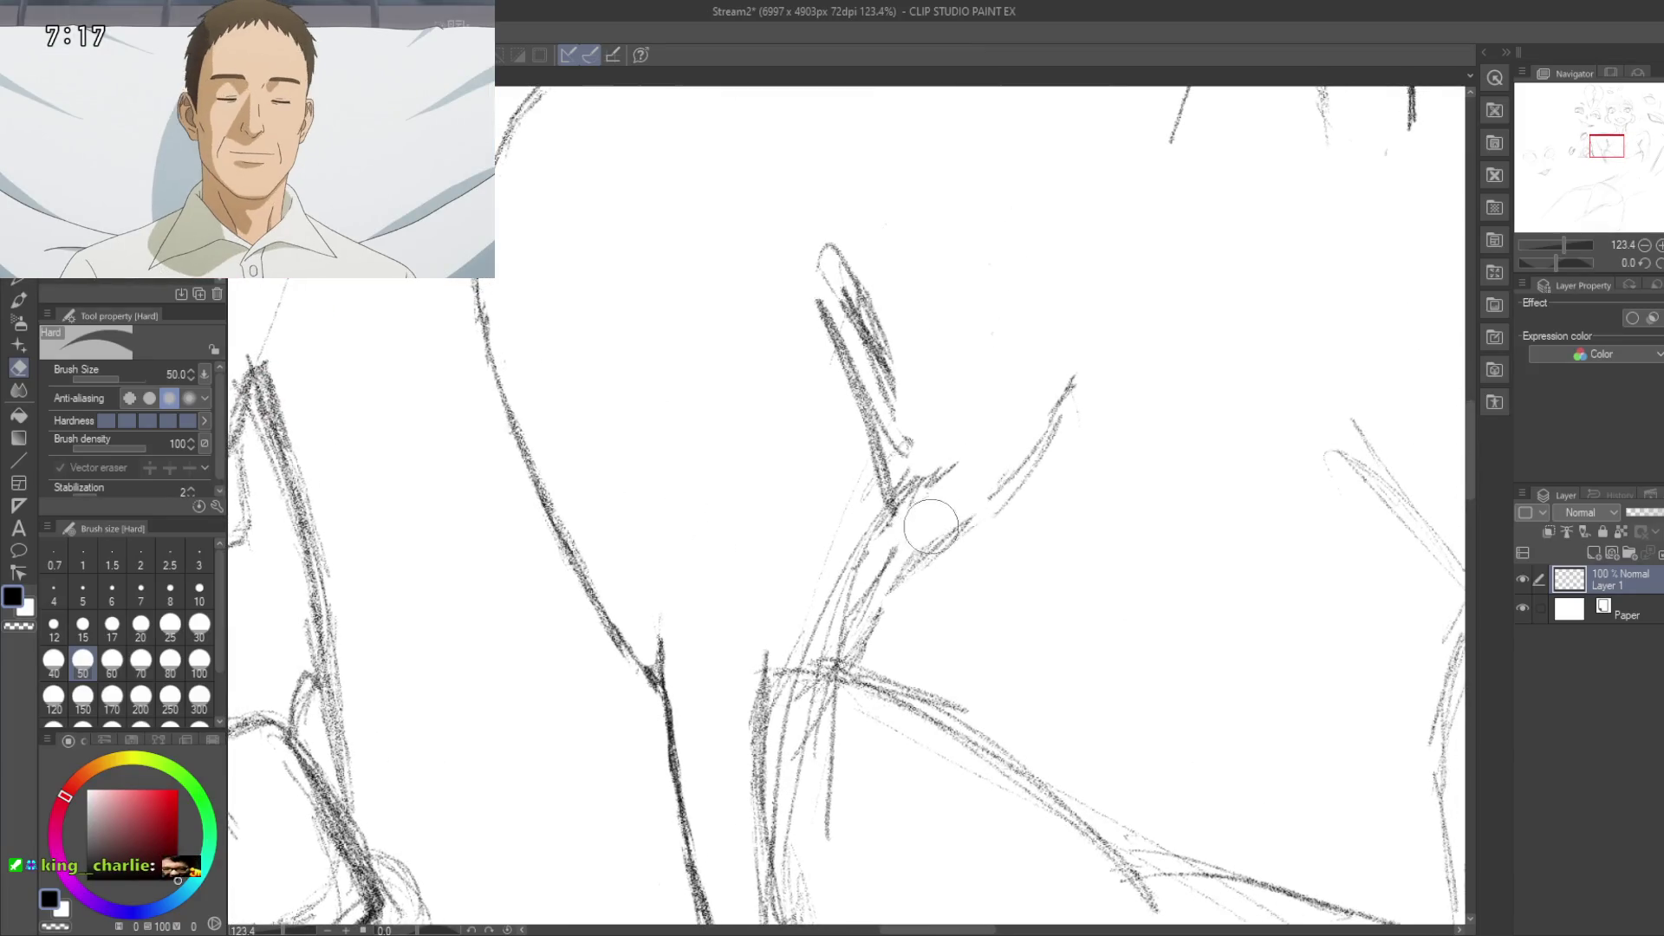
Step: Erase the dark wedge of strokes beside the neck diagonal, leaving only a faint trace
drag(864, 430, 987, 365)
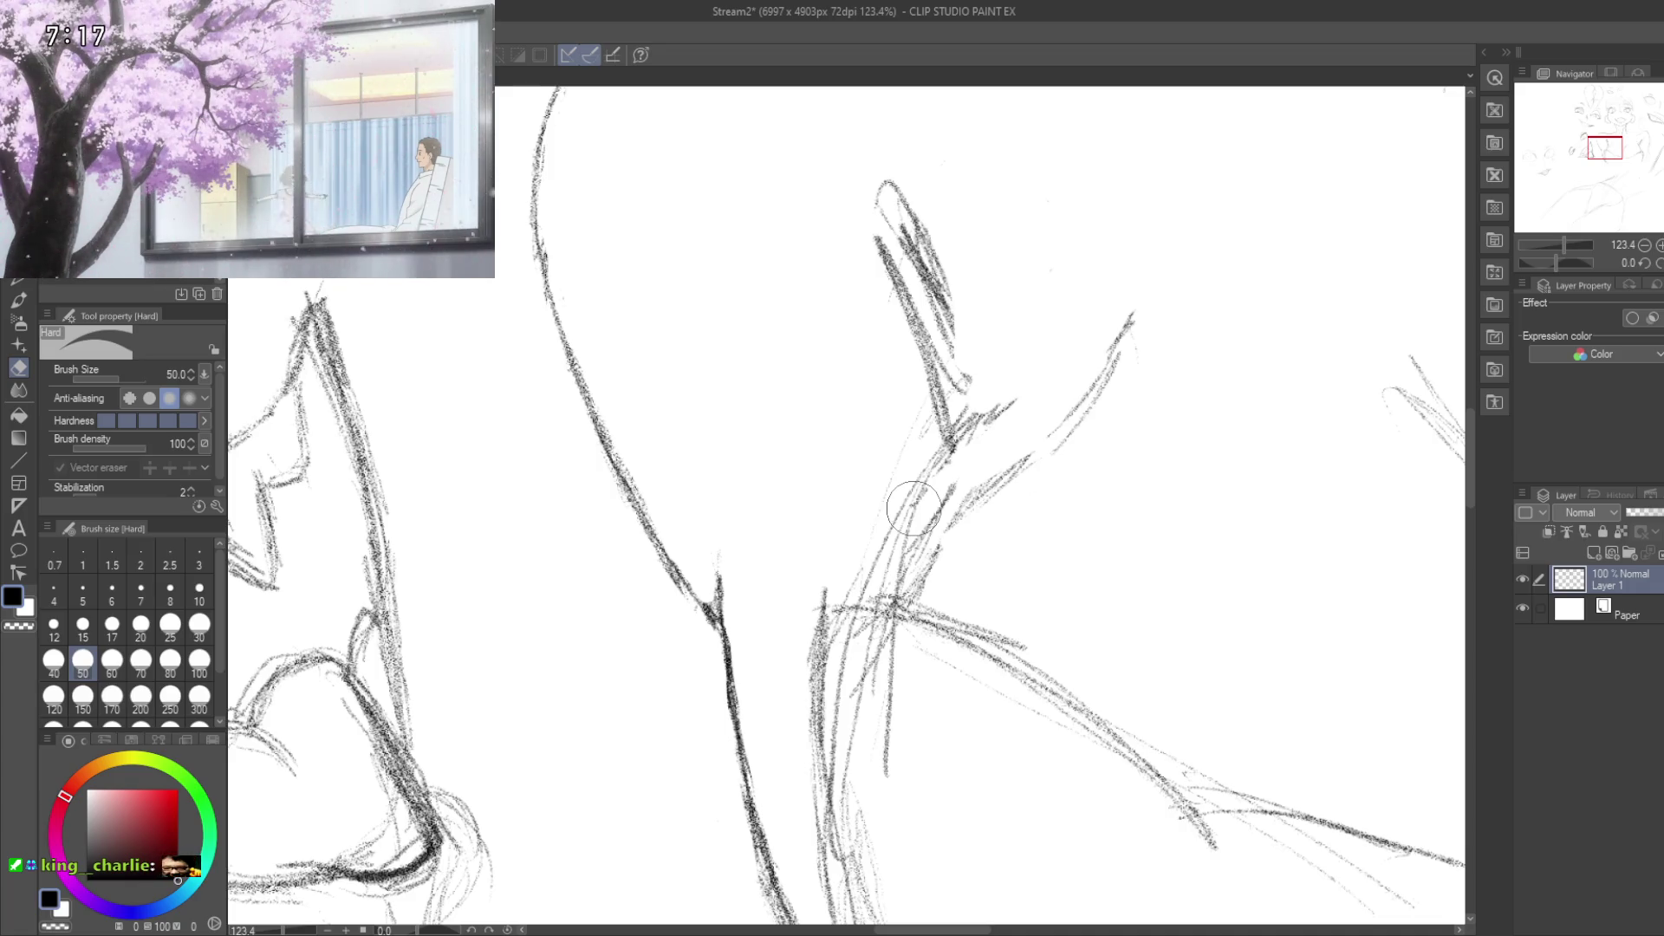
scroll(938, 448, up, 3)
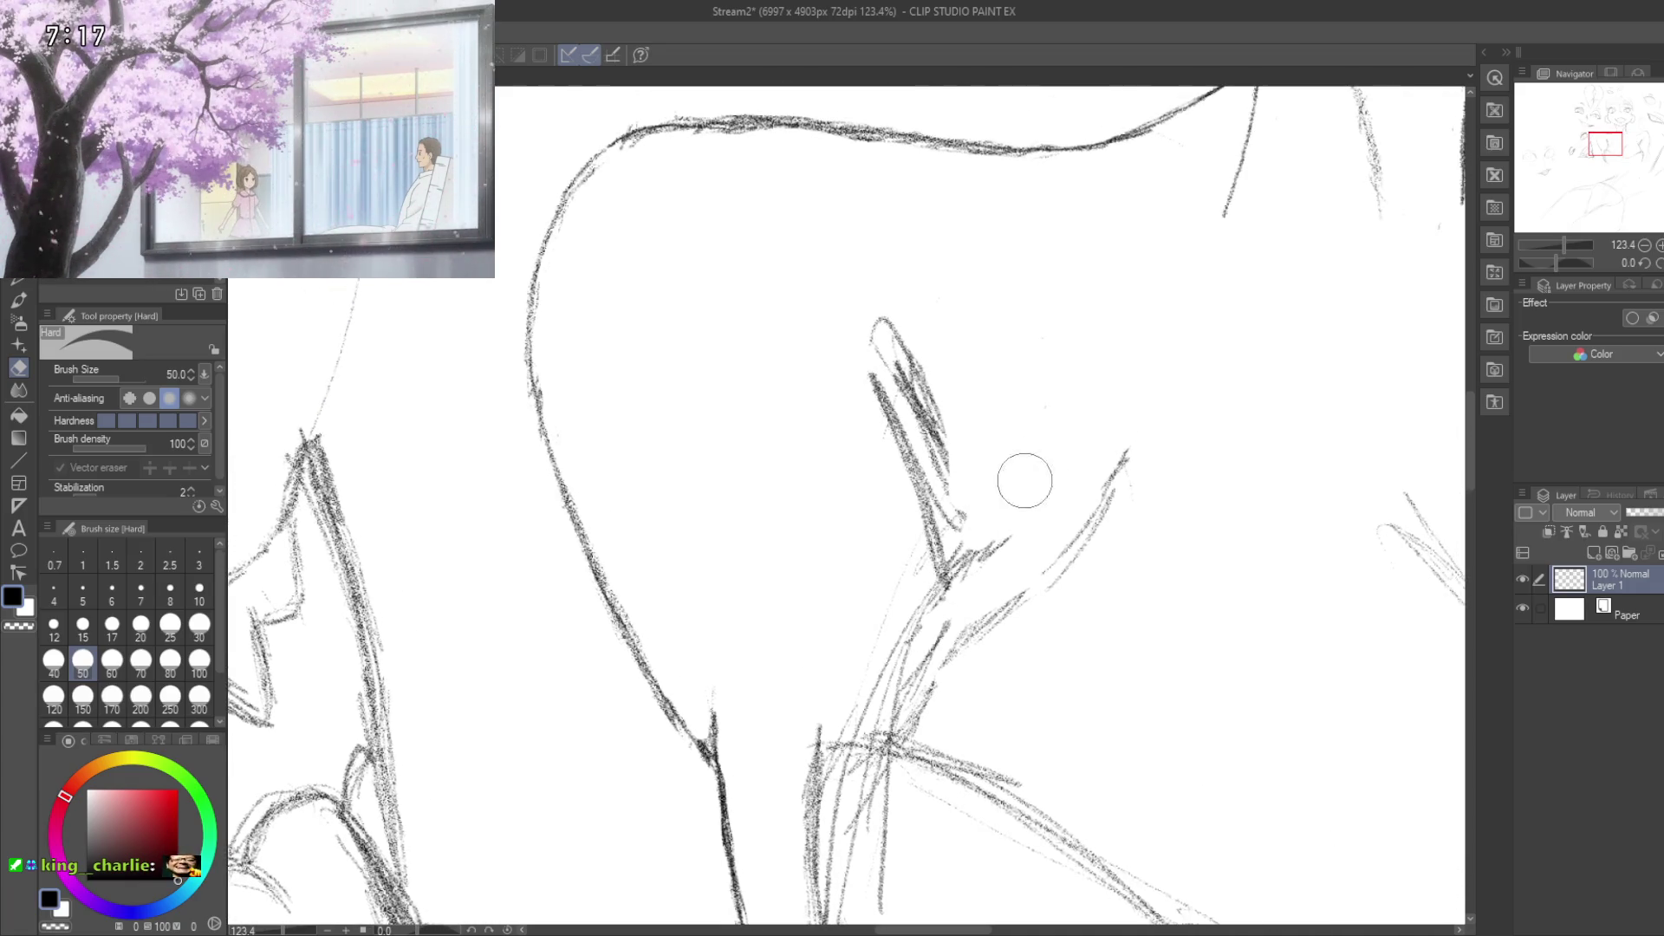
drag(935, 411, 925, 376)
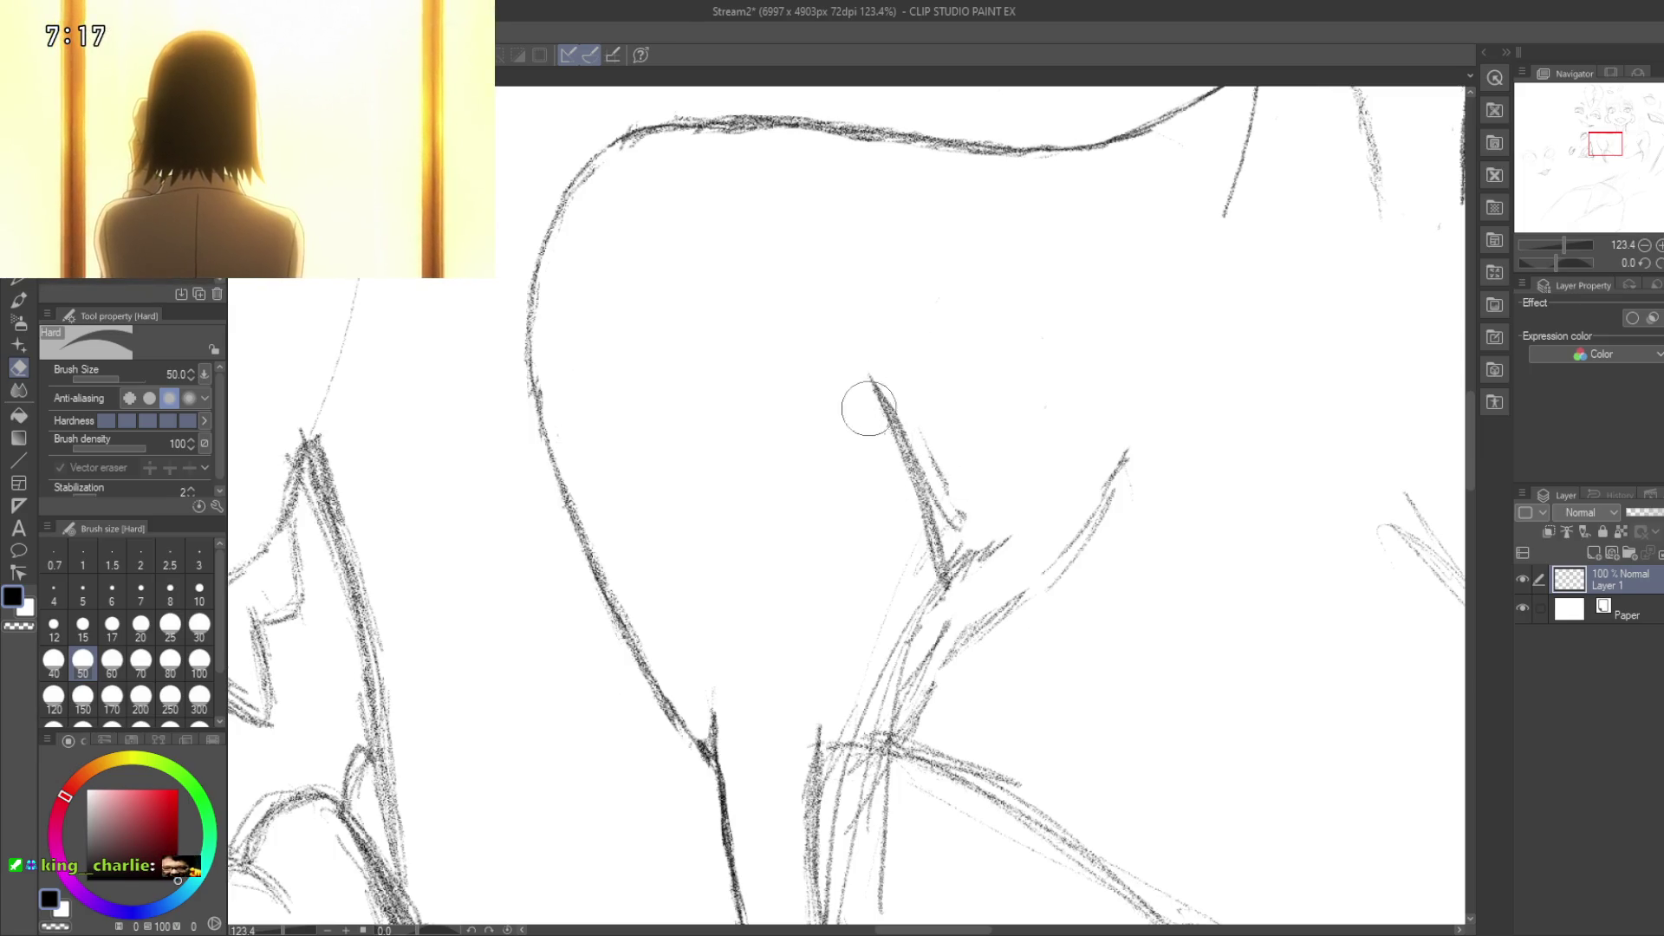
mouse_move(901, 481)
mouse_down()
mouse_move(995, 532)
mouse_move(914, 639)
mouse_move(951, 583)
mouse_move(867, 652)
mouse_up()
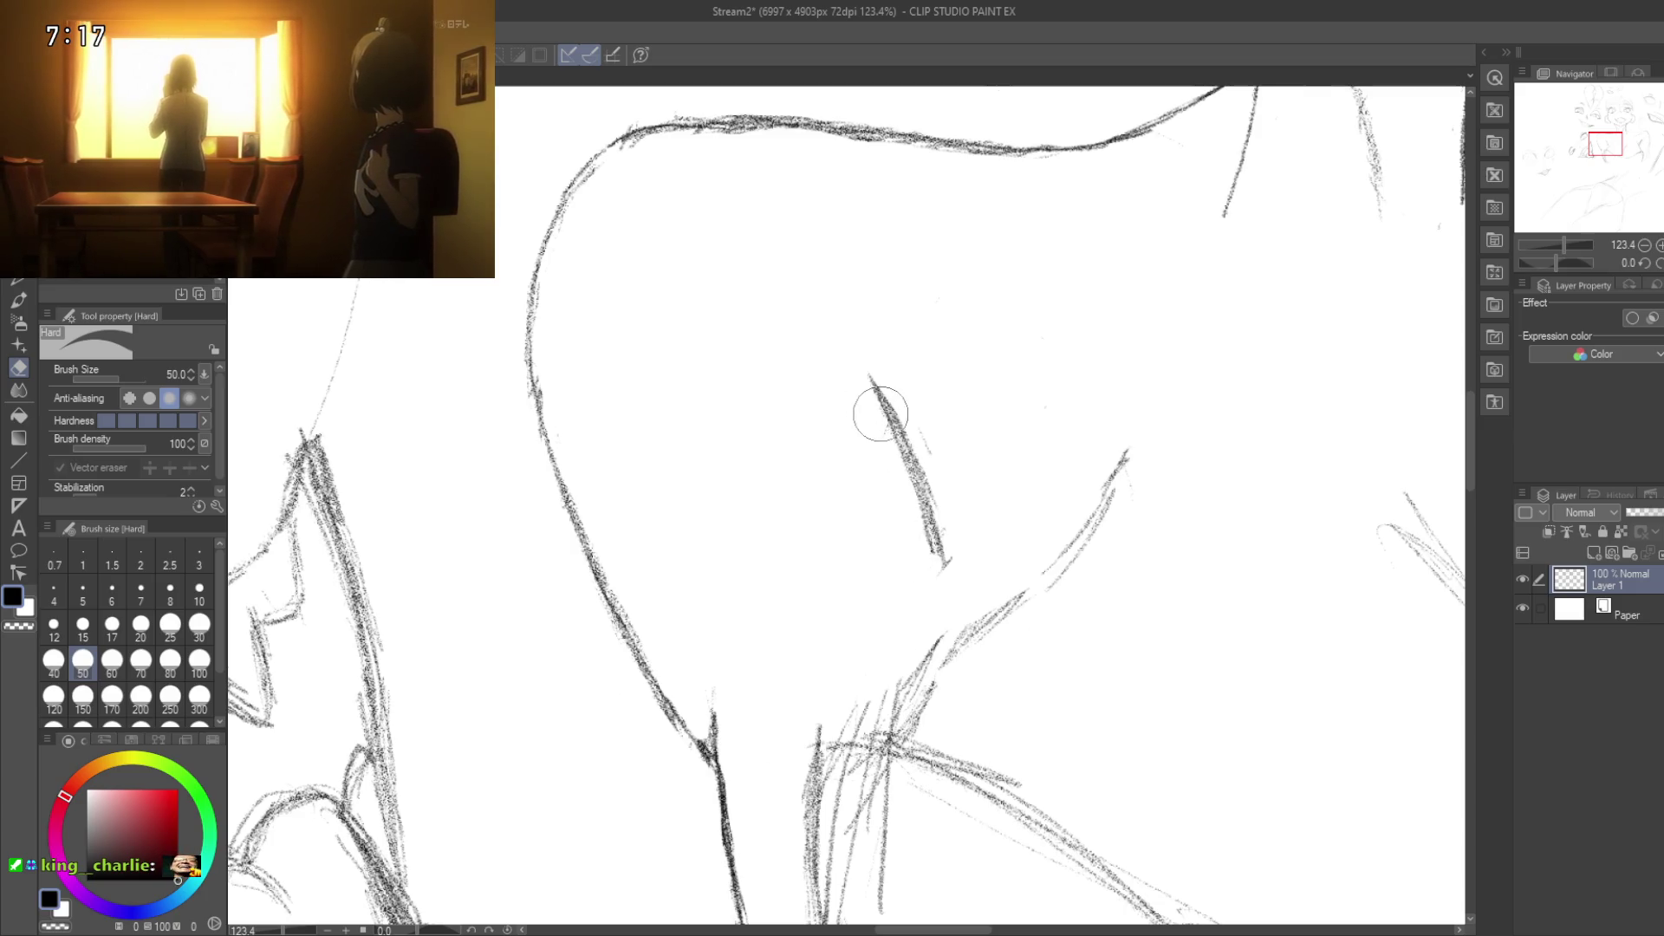
mouse_move(845, 393)
mouse_down()
mouse_move(866, 398)
mouse_move(881, 465)
mouse_move(818, 358)
mouse_up()
drag(910, 558, 906, 568)
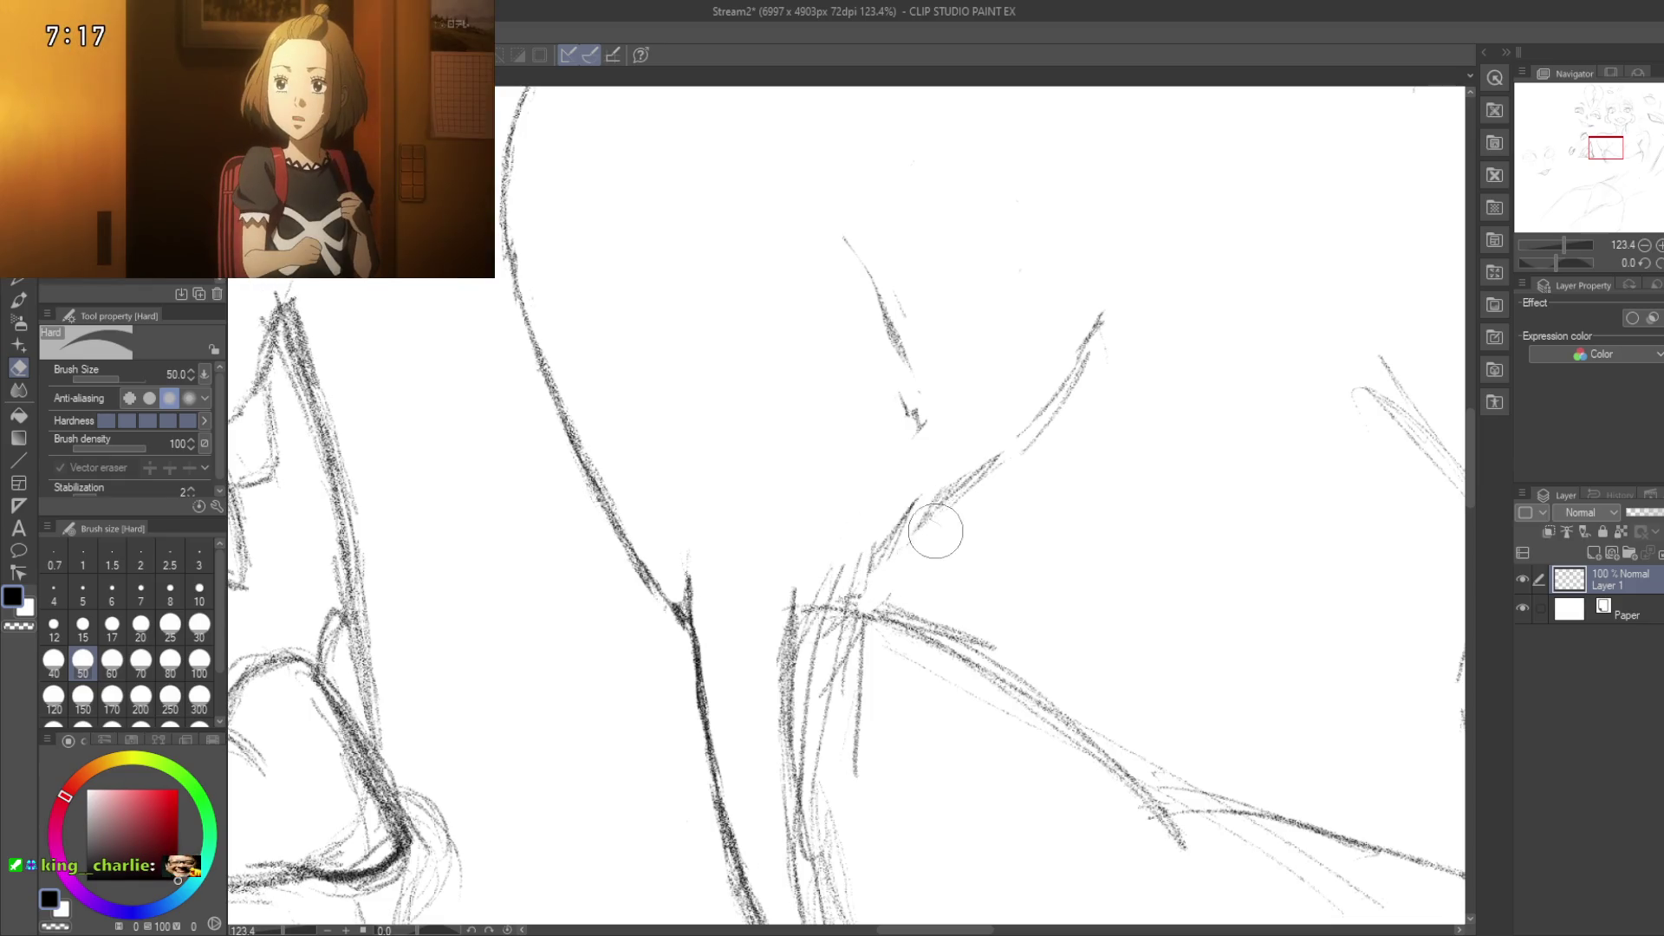
scroll(903, 579, down, 1)
mouse_move(902, 579)
mouse_down()
mouse_move(867, 607)
mouse_move(910, 676)
mouse_move(861, 686)
mouse_up()
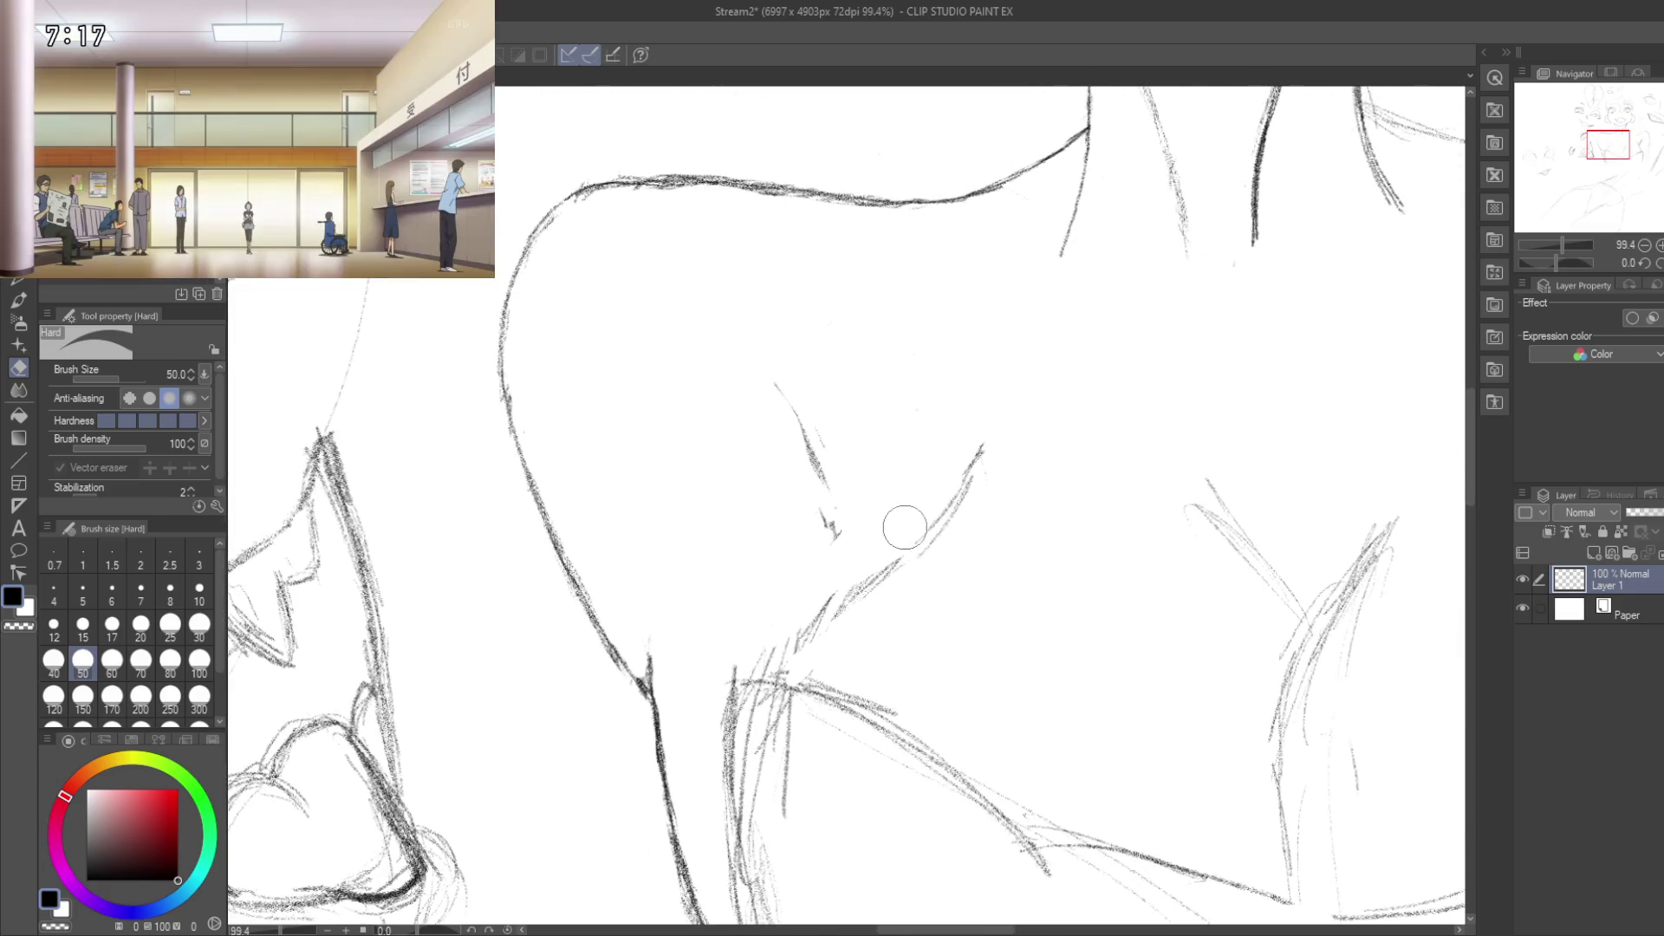
Step: With the size-5 Pencil, draw over the cleaned neck-to-shoulder line and extend it downward
key(p)
scroll(1031, 559, down, 4)
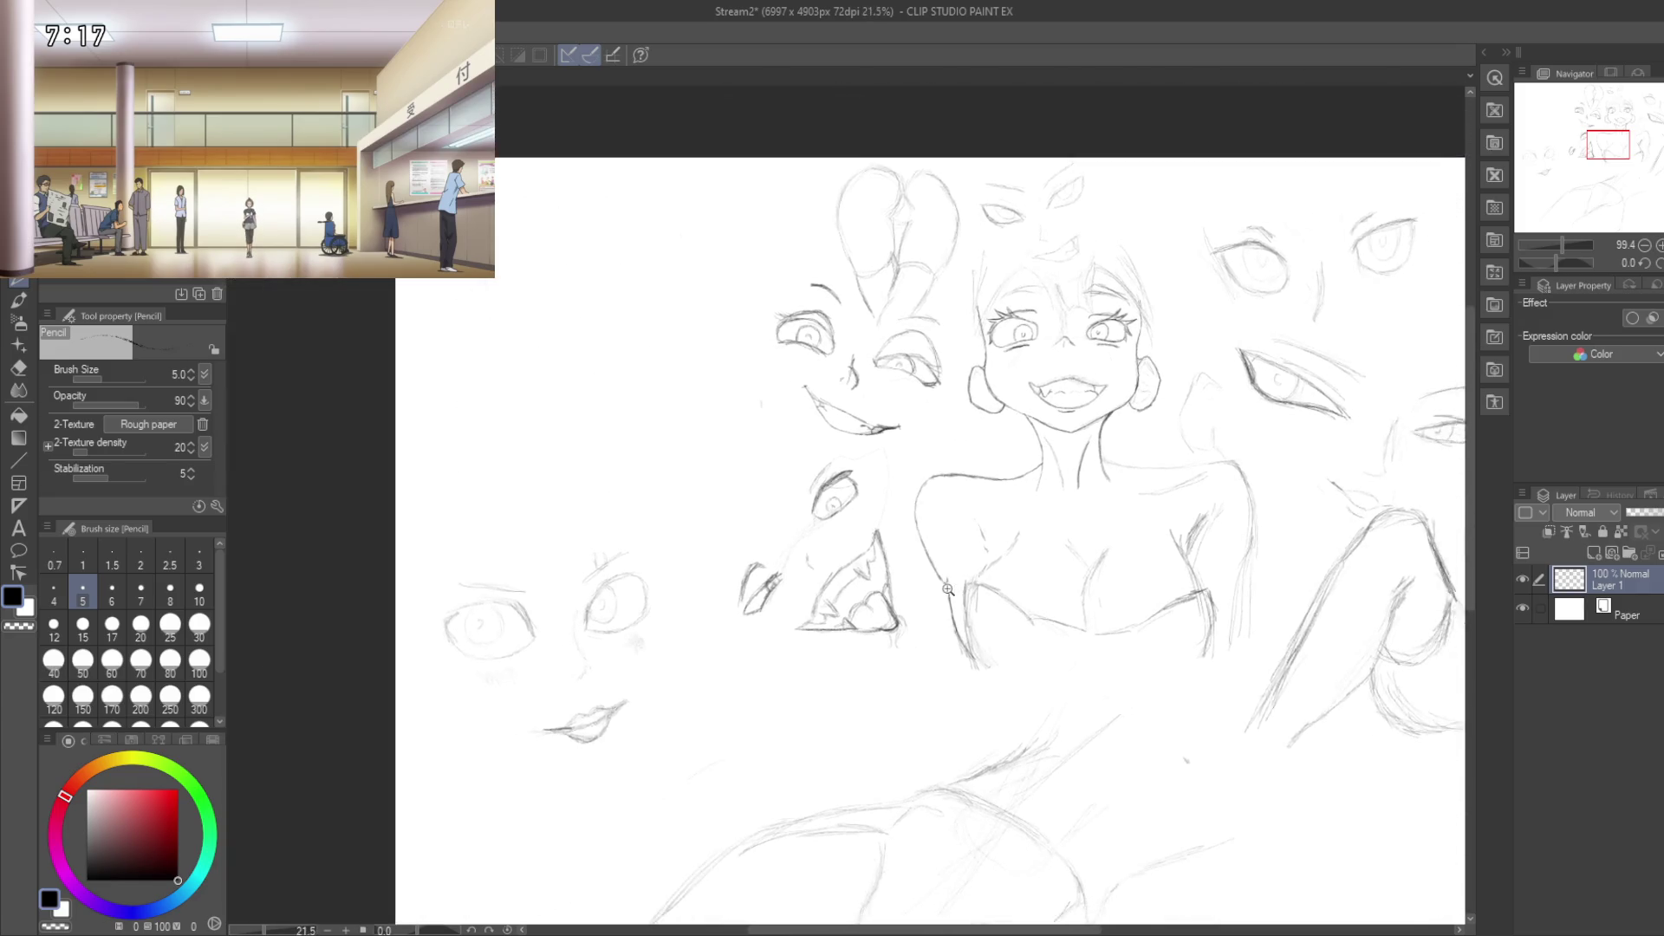
scroll(948, 594, up, 2)
scroll(949, 593, down, 2)
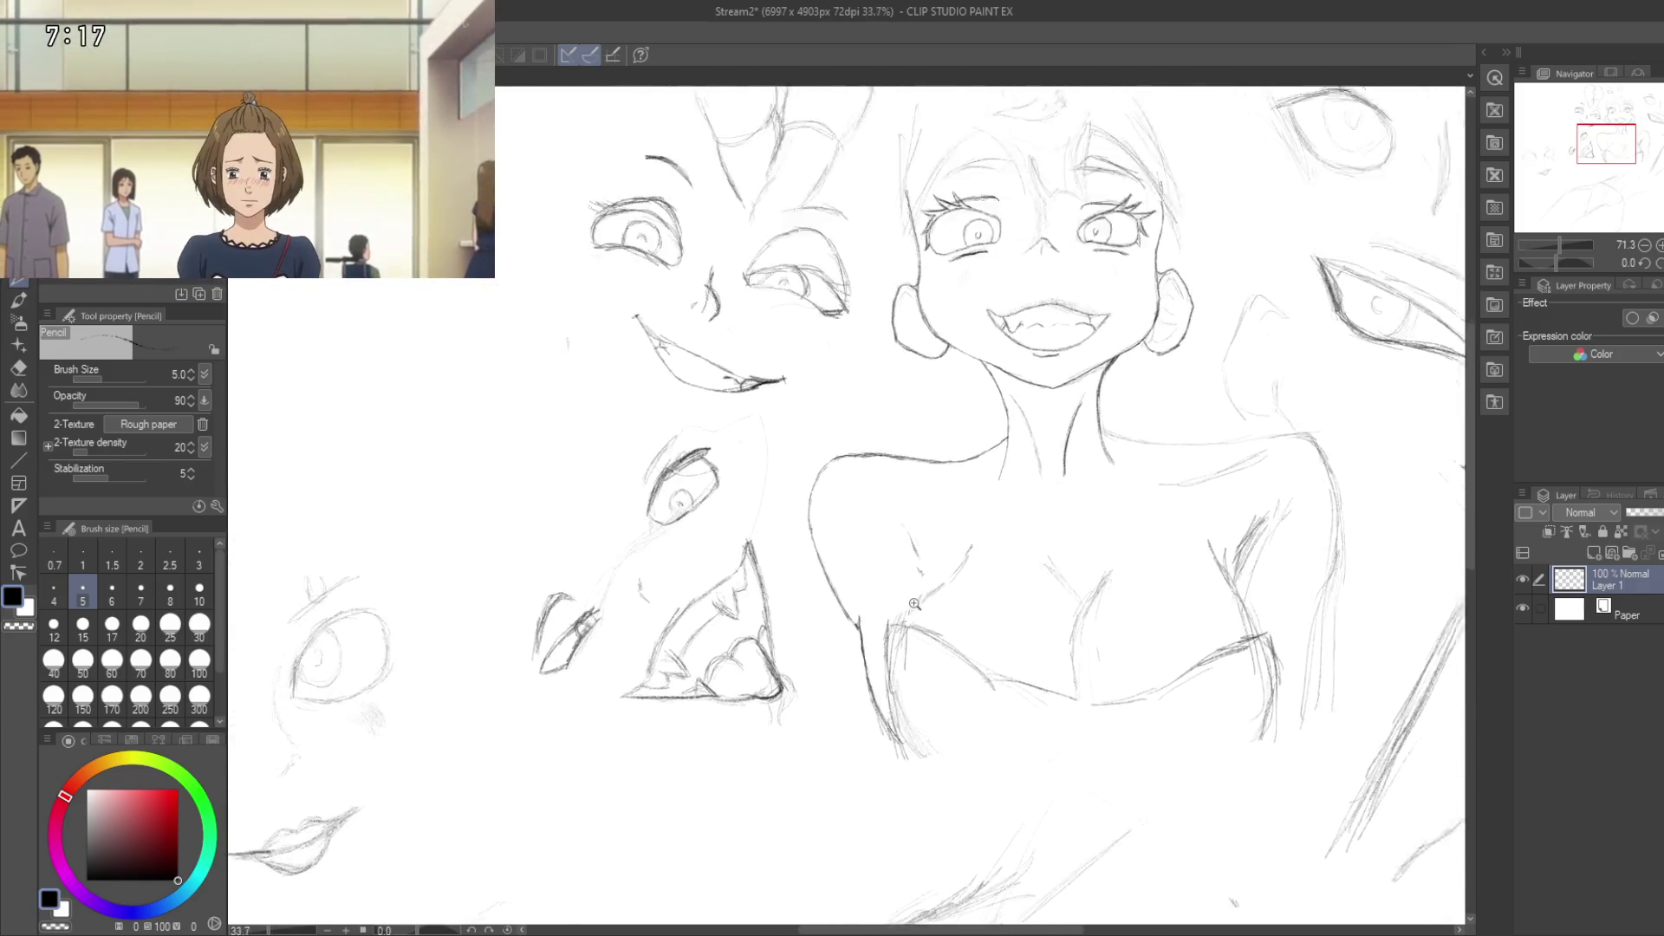
scroll(949, 594, up, 4)
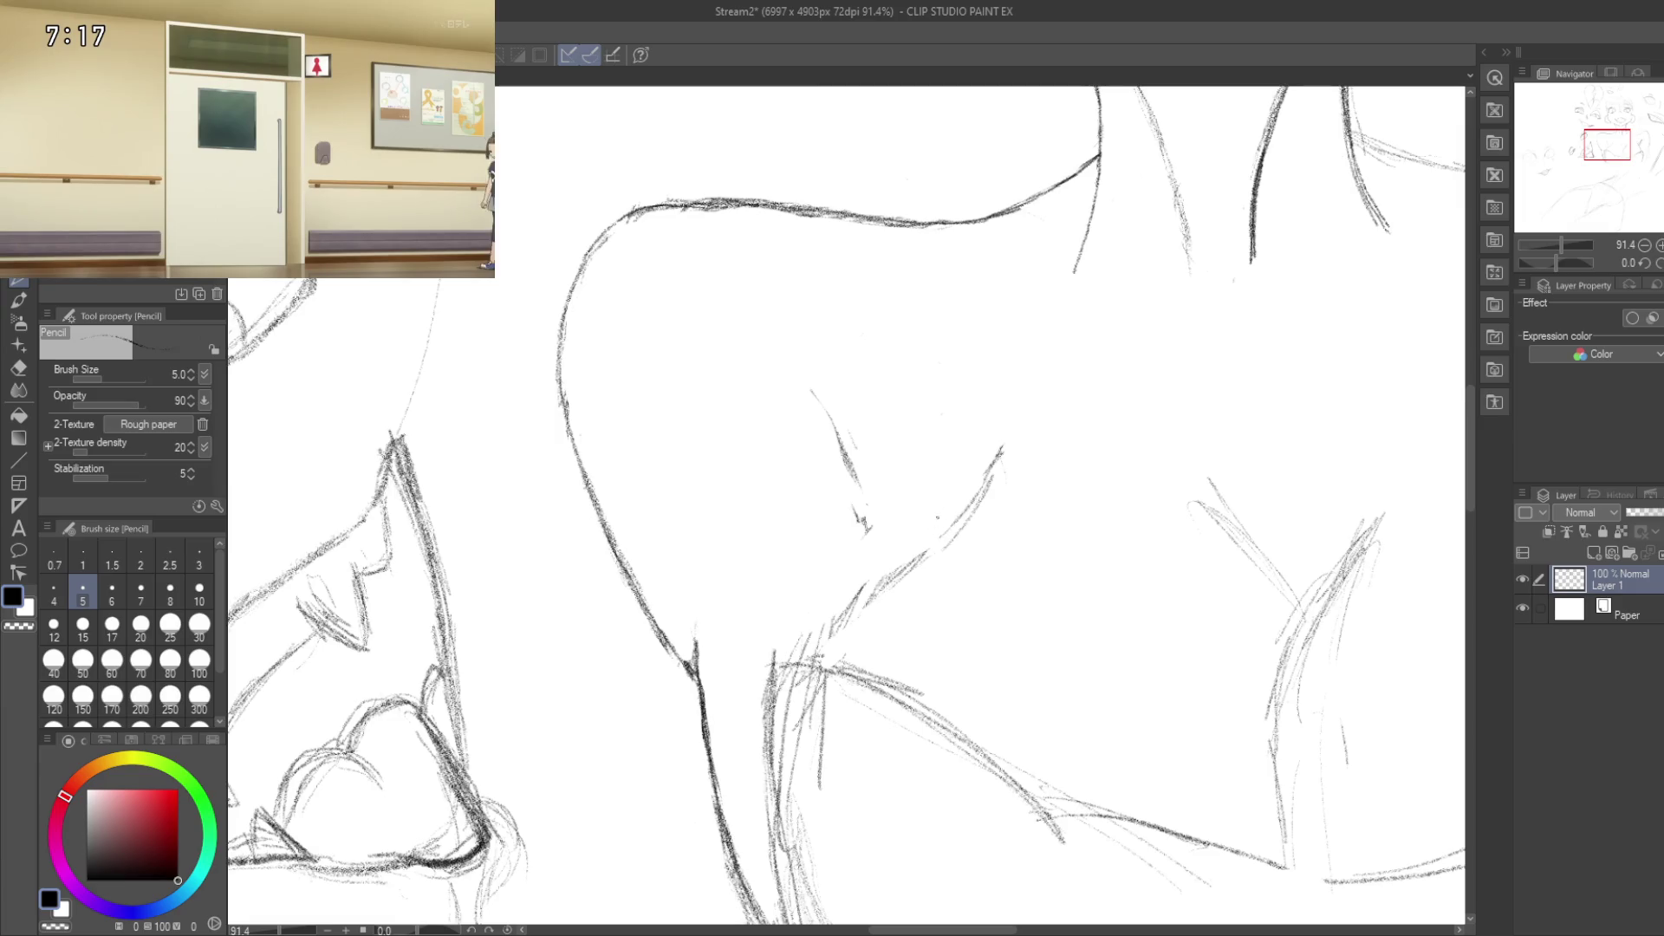
drag(830, 422, 885, 523)
drag(858, 468, 902, 568)
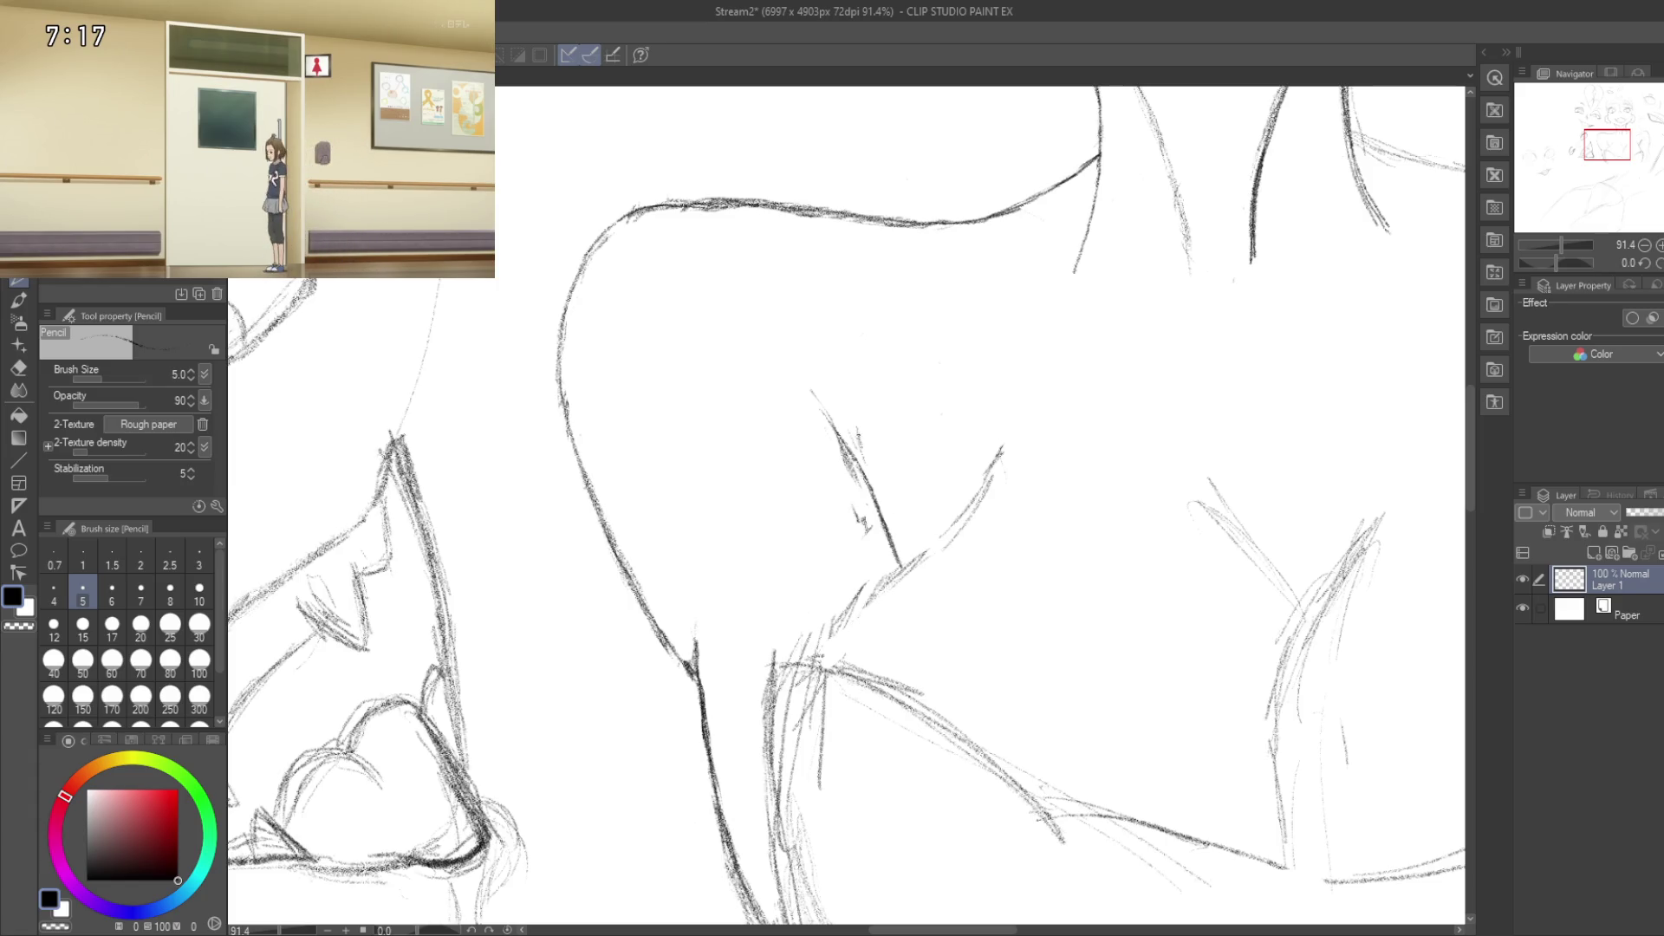
mouse_move(867, 520)
mouse_down()
mouse_move(936, 543)
mouse_move(823, 351)
mouse_up()
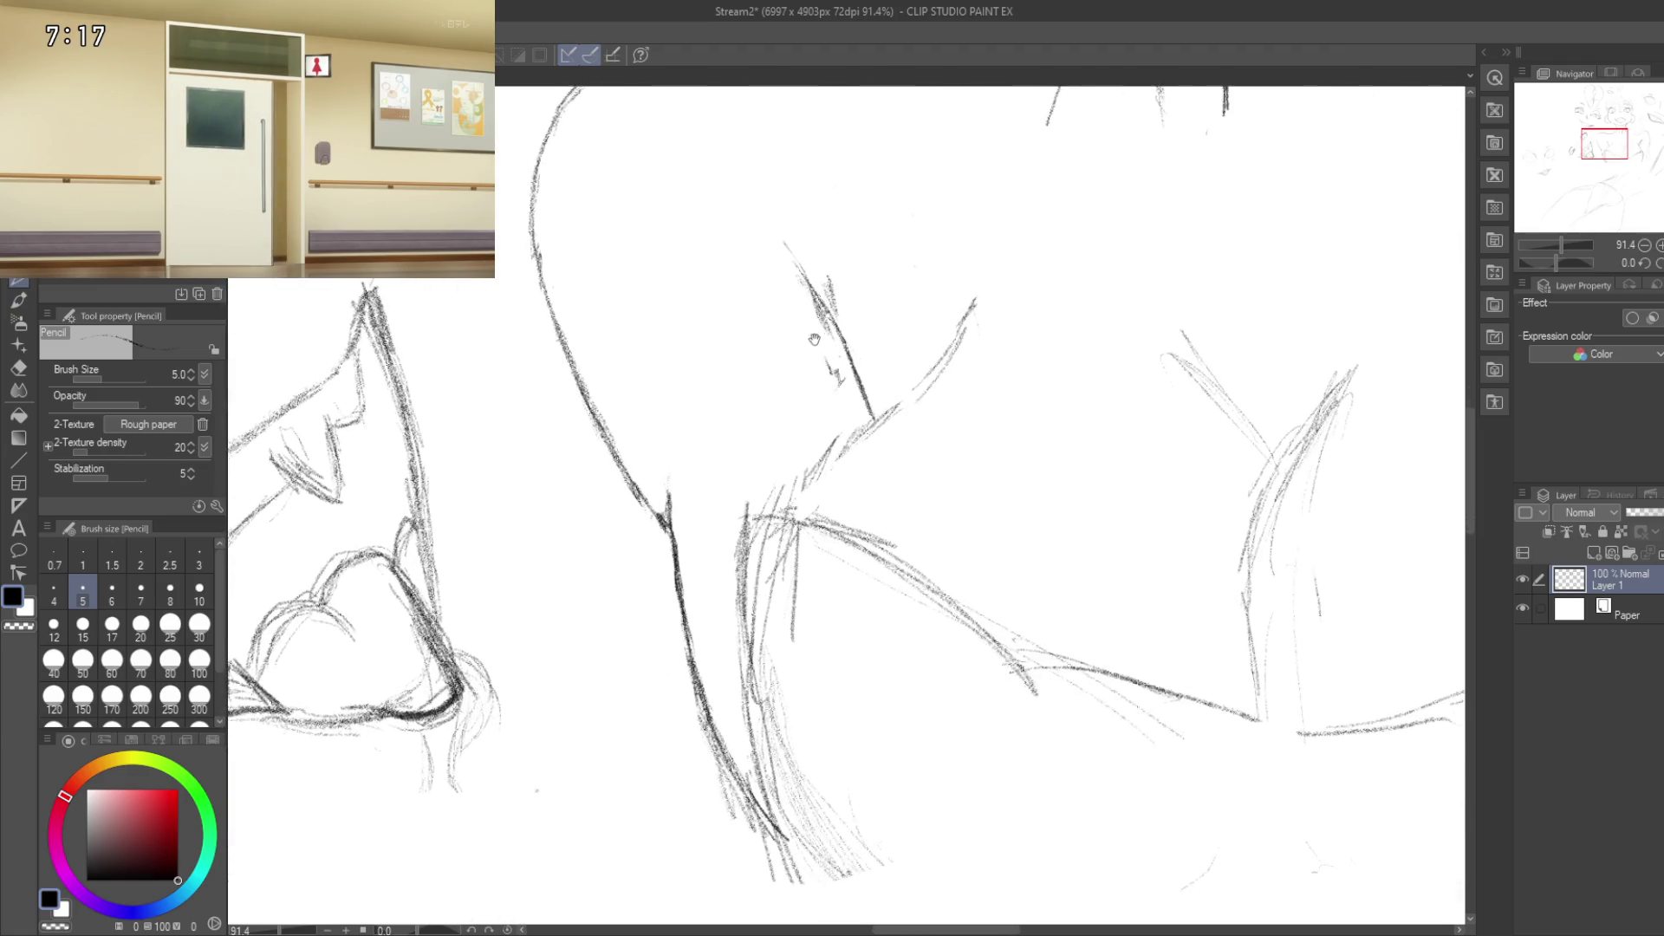
mouse_move(881, 460)
mouse_down()
mouse_move(864, 529)
mouse_move(893, 463)
mouse_up()
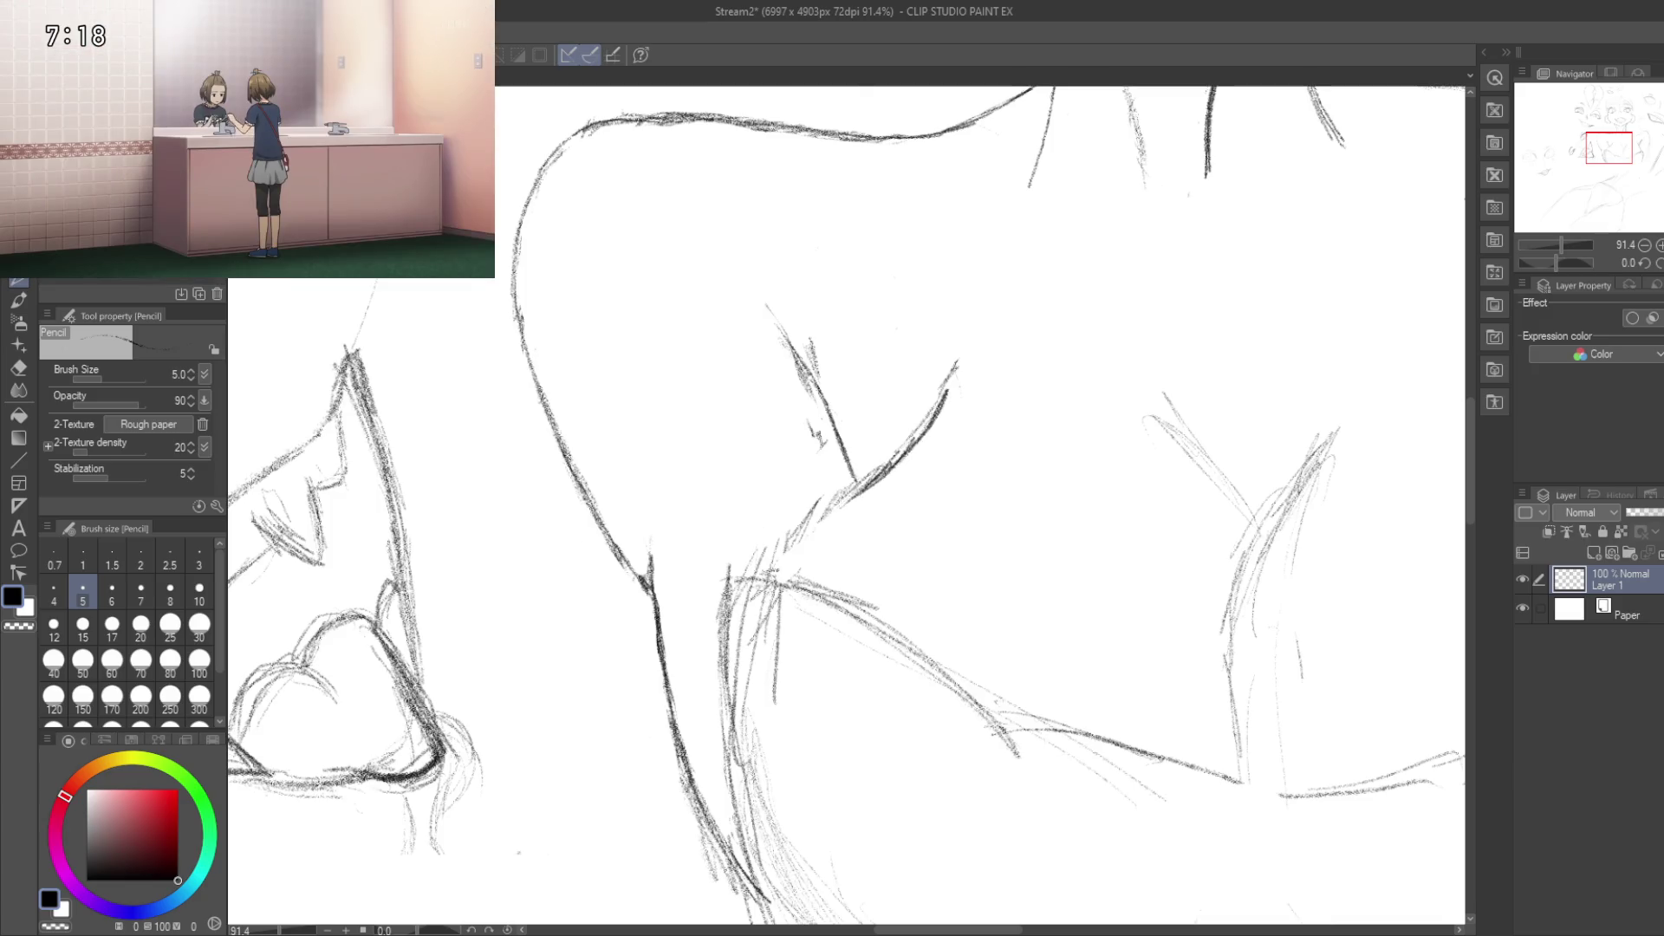
Step: Darken the line near the armpit and add a new line below the shoulder
drag(889, 469, 924, 416)
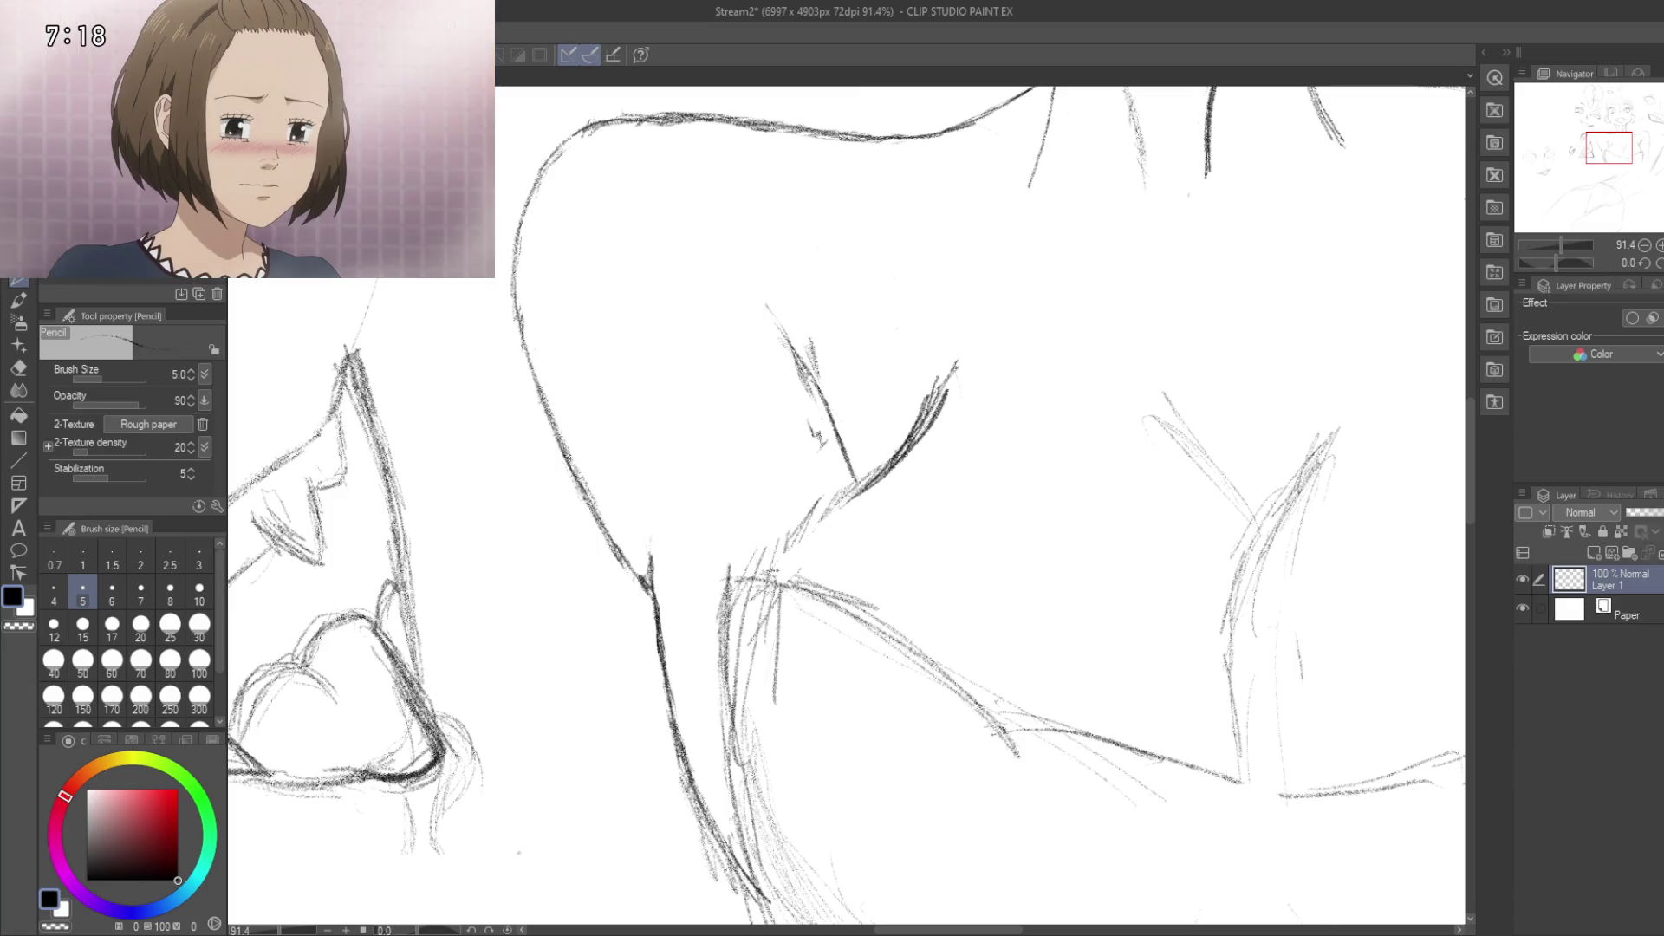
drag(811, 557, 855, 501)
drag(810, 555, 787, 572)
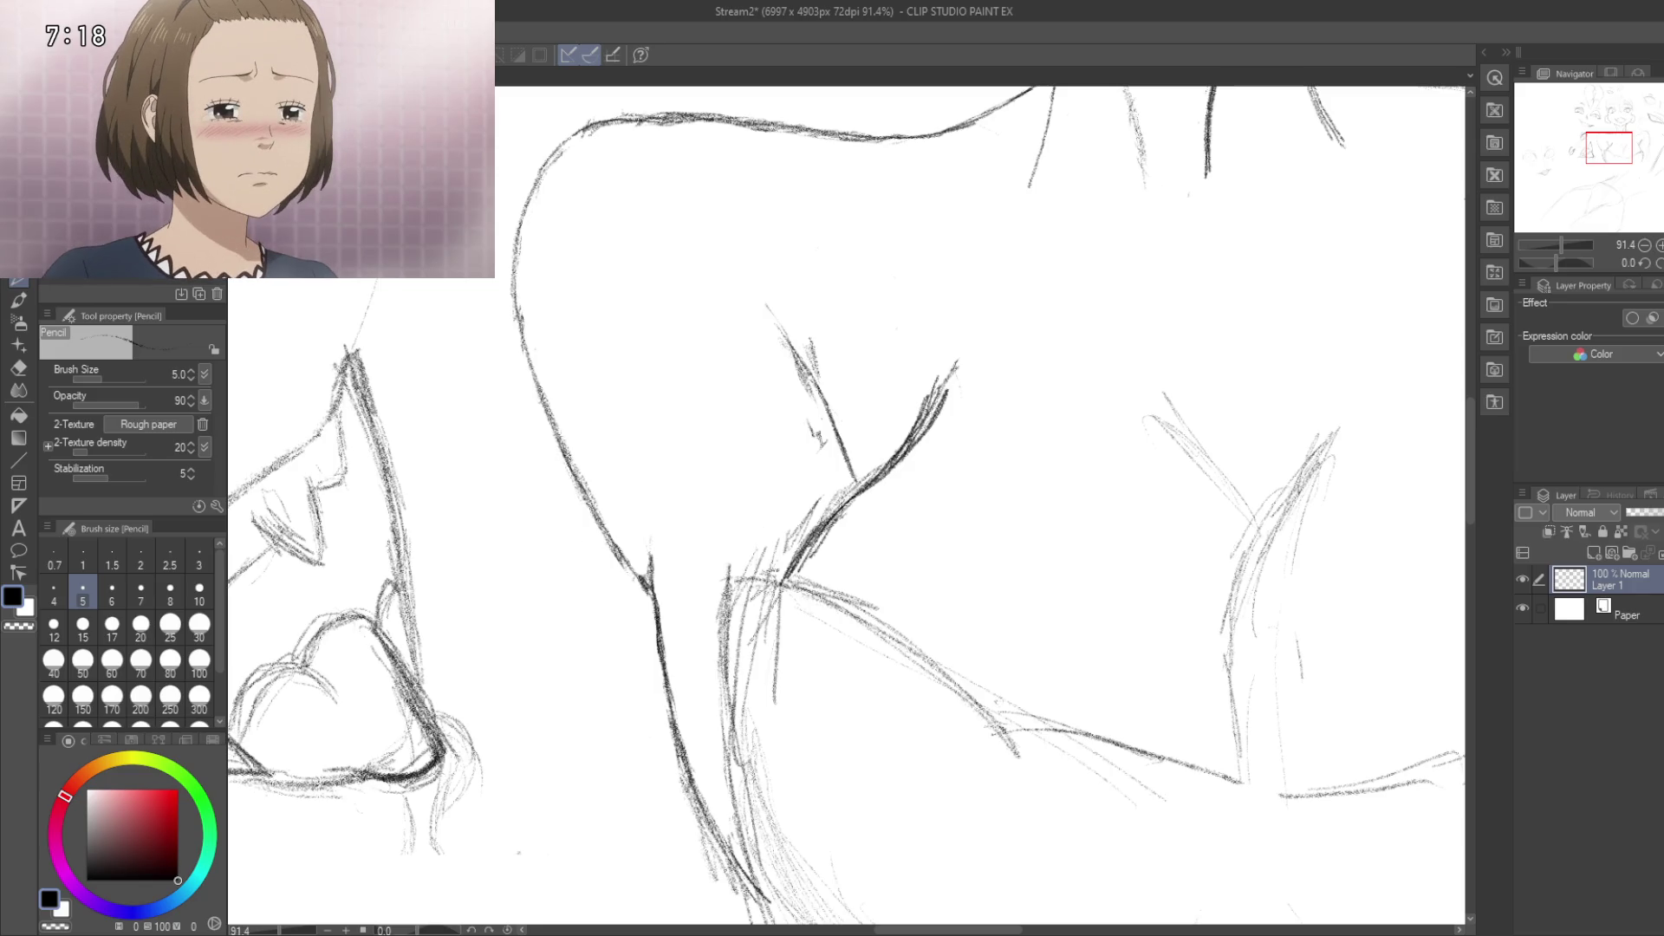
scroll(888, 435, up, 5)
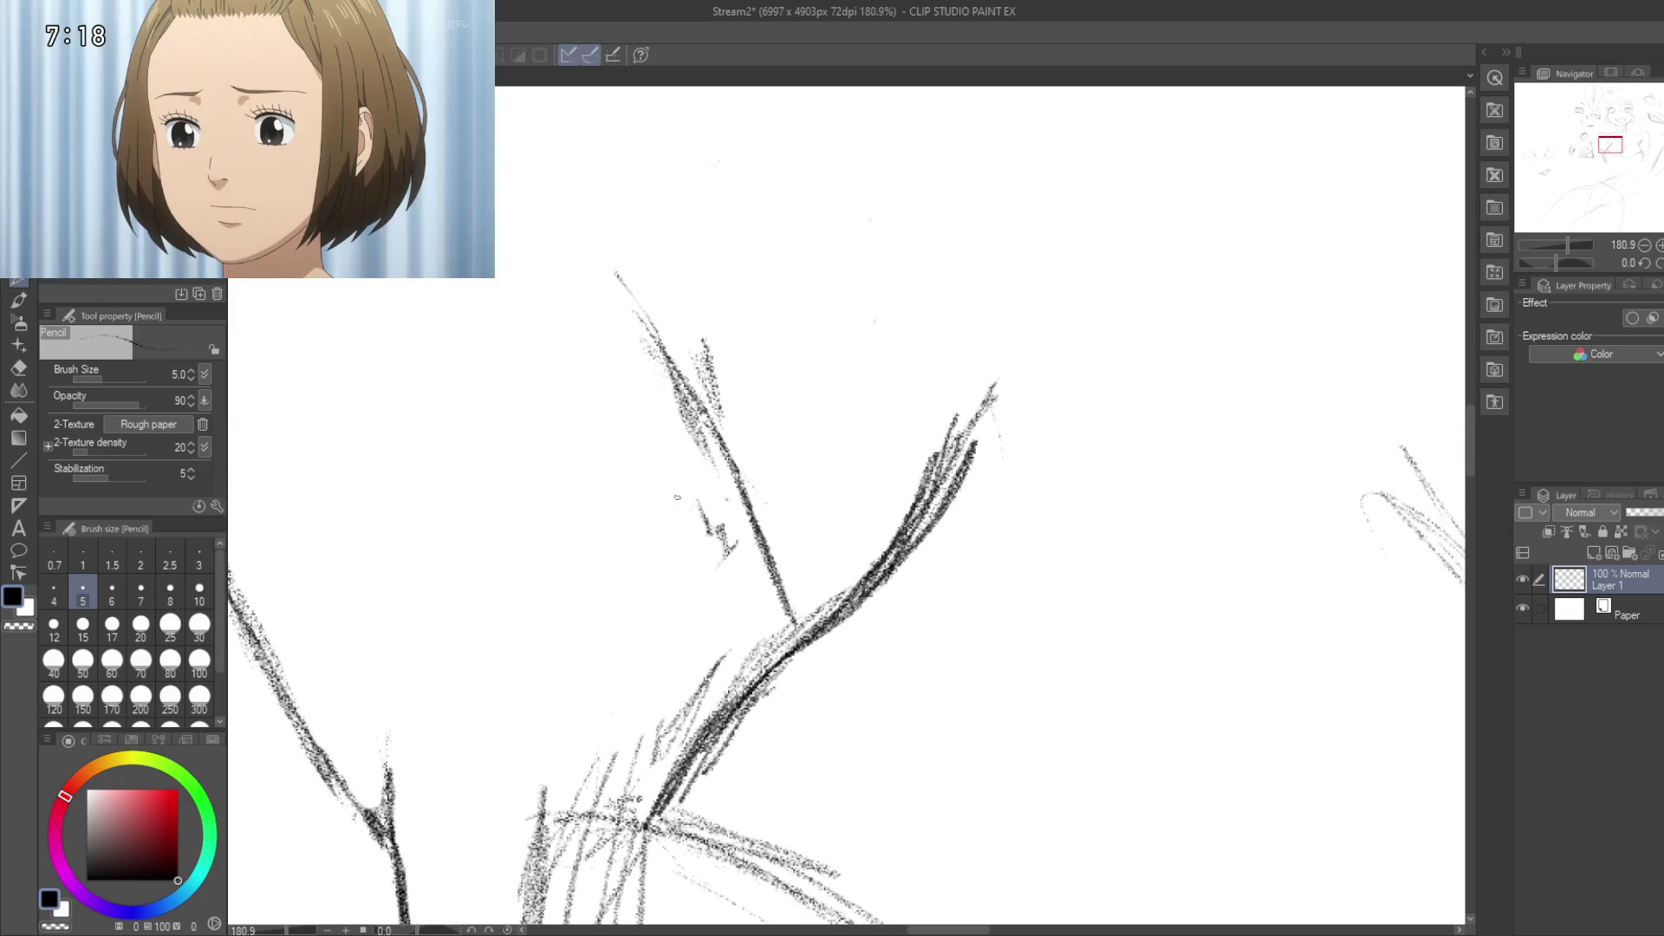
key(e)
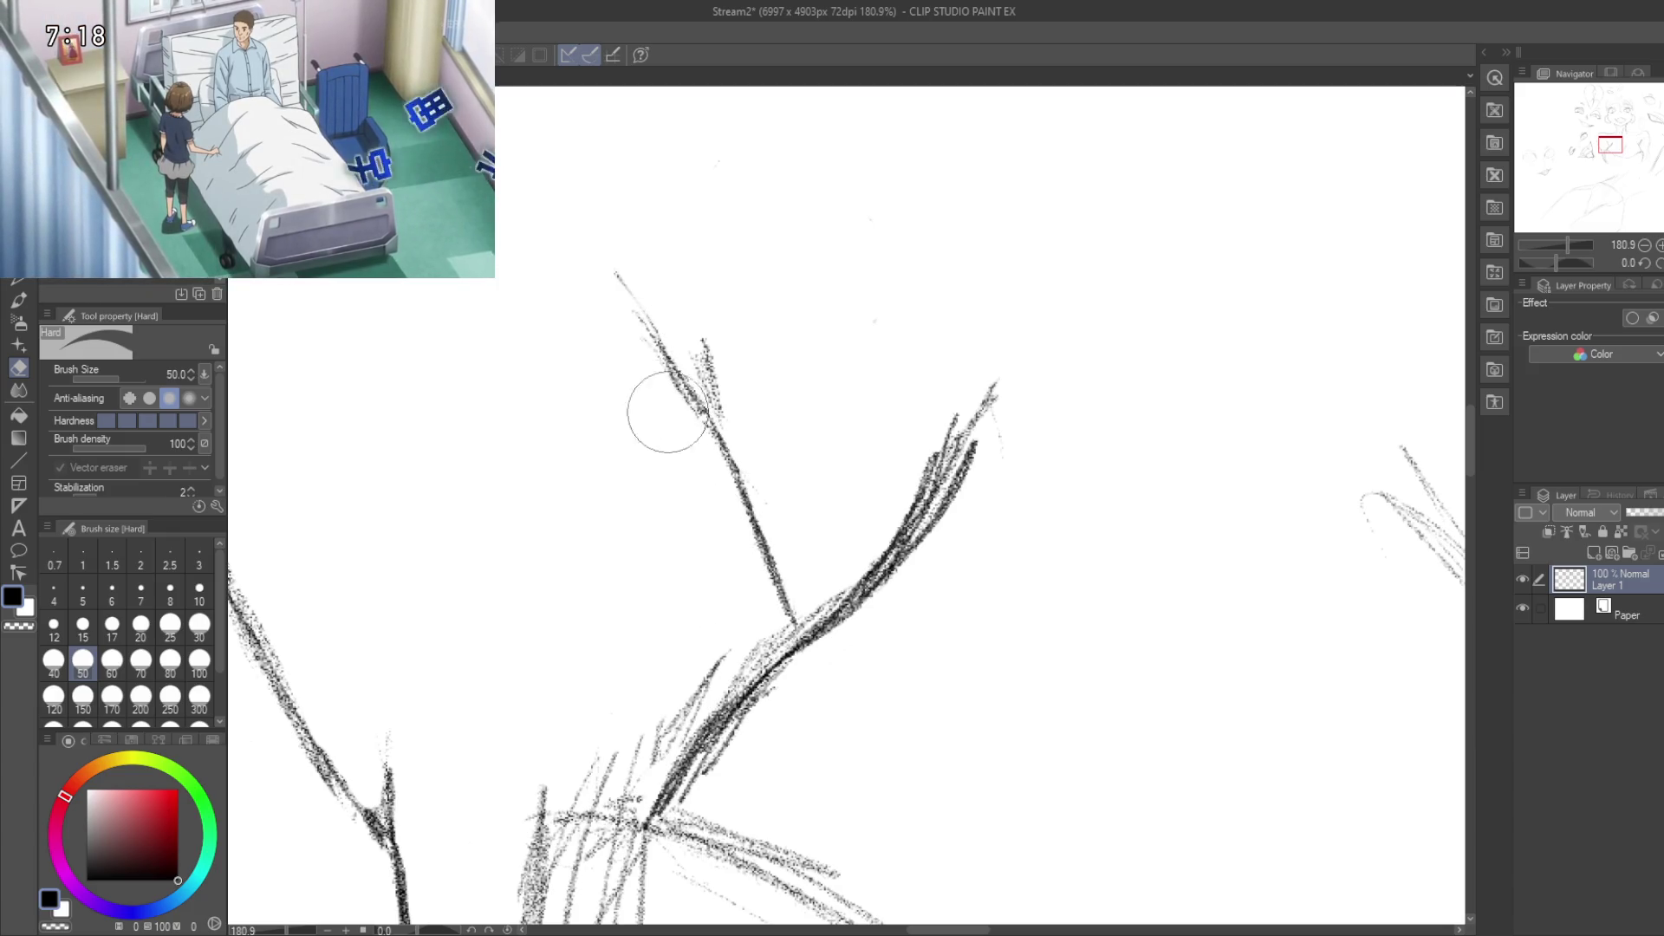
Step: Thin the thick neck-to-shoulder stroke bundle with the eraser, then zoom out to the whole sheet
mouse_move(641, 462)
mouse_down()
mouse_move(615, 324)
mouse_move(641, 479)
mouse_up()
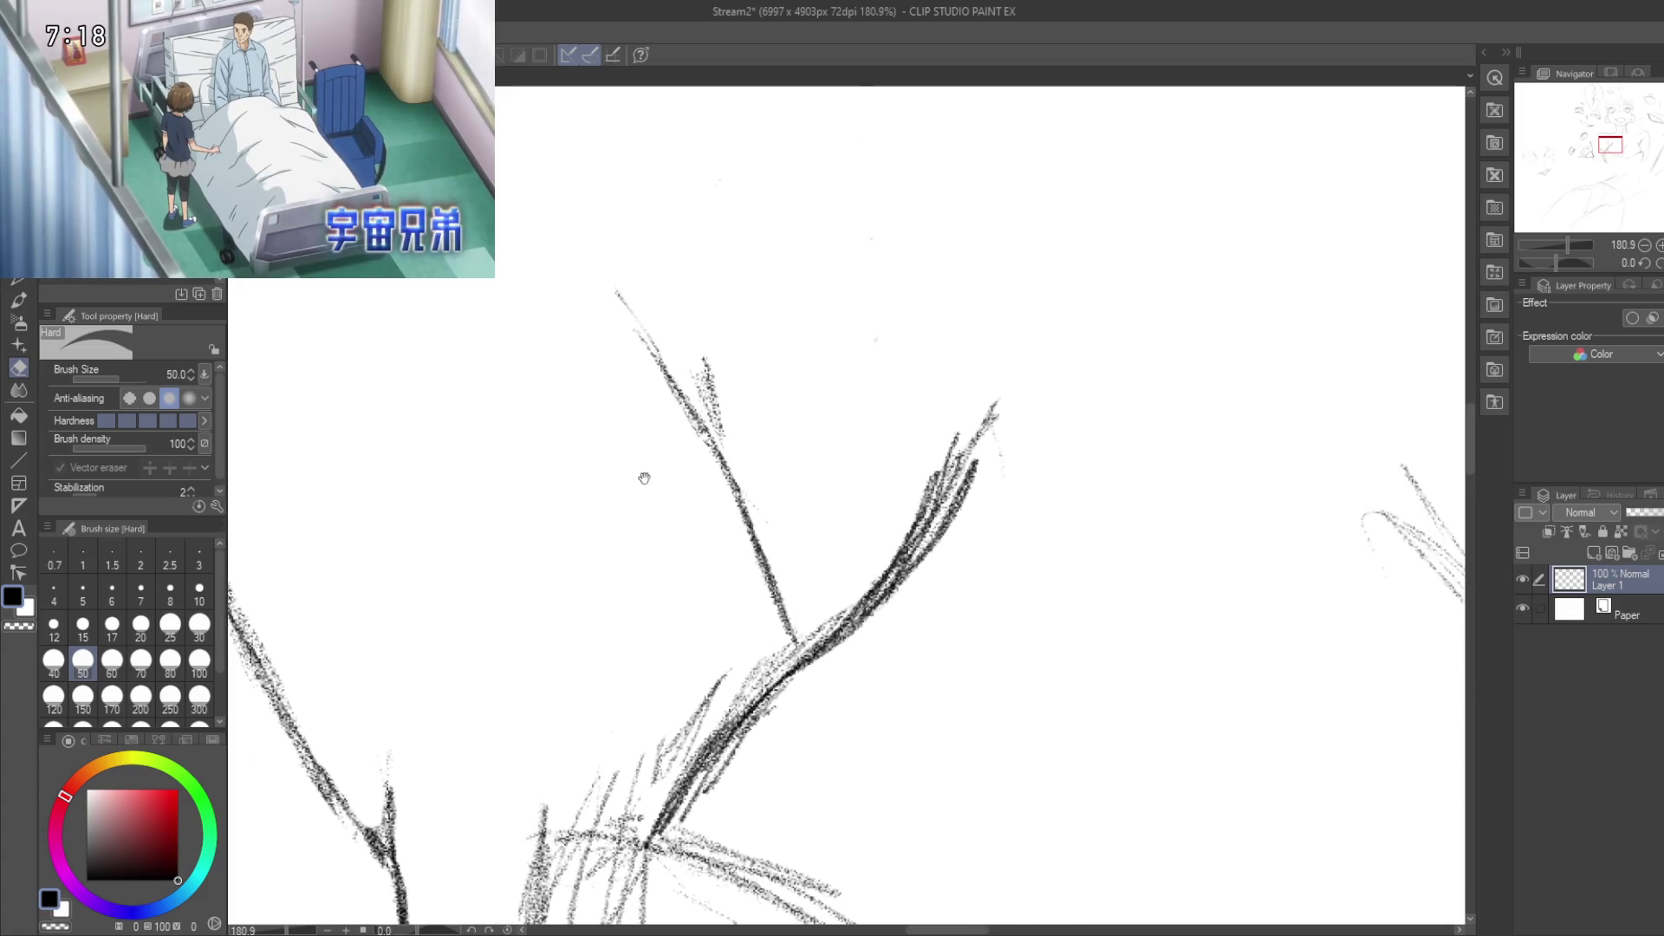
mouse_move(839, 615)
mouse_down()
mouse_move(840, 587)
mouse_move(902, 538)
mouse_move(975, 426)
mouse_up()
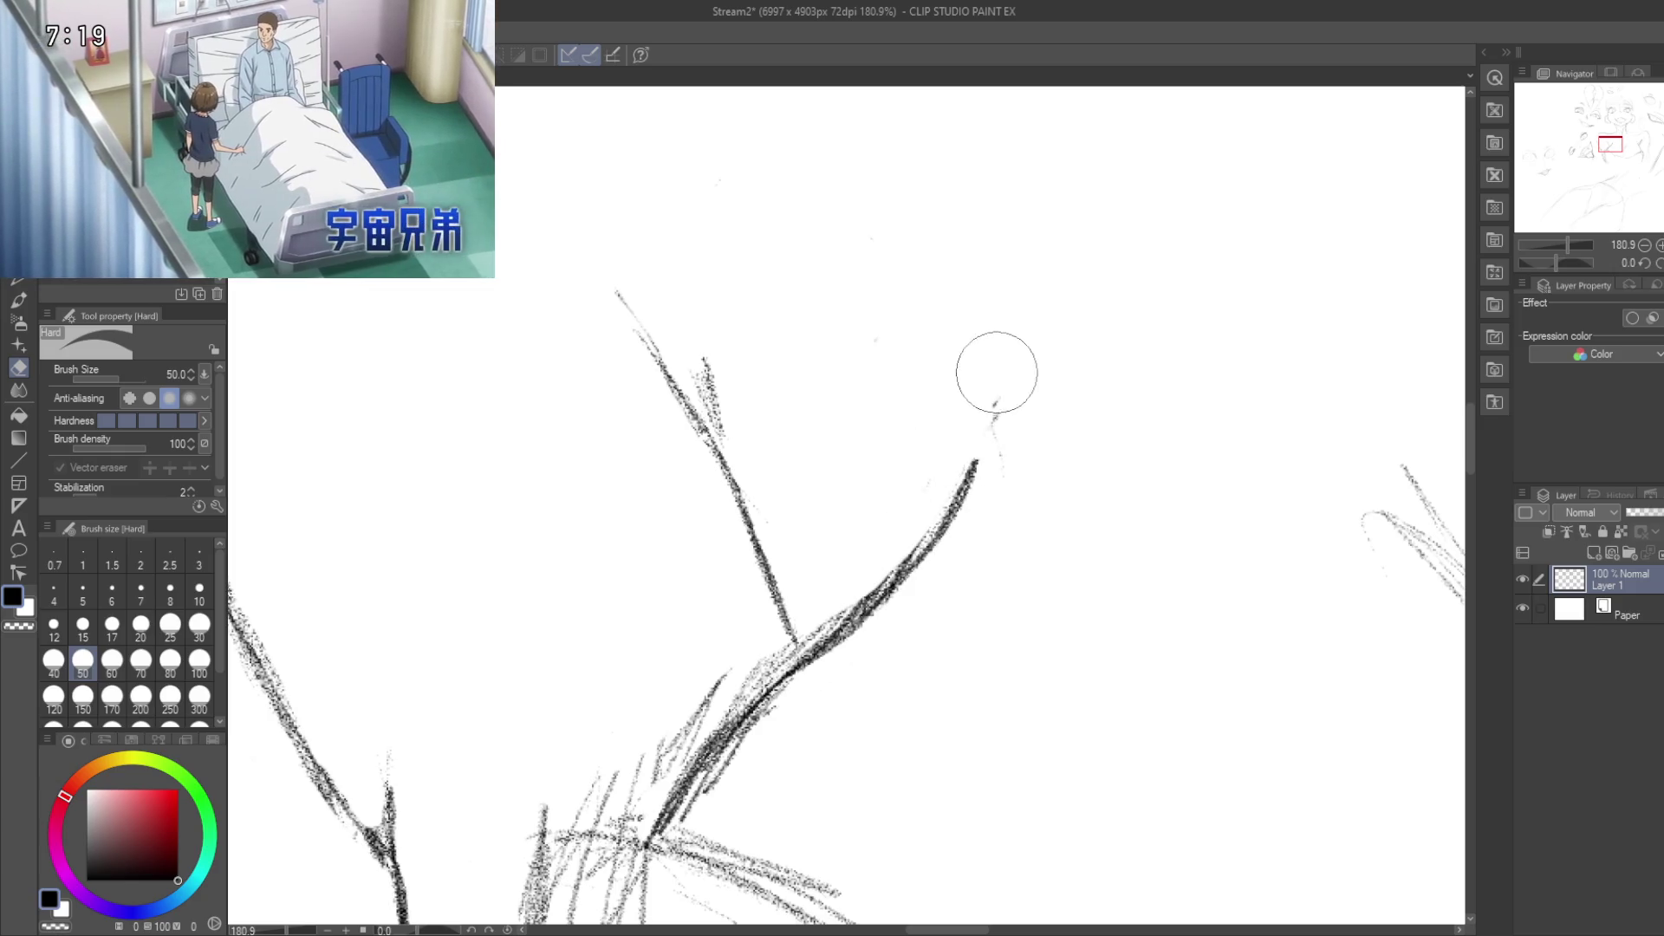
drag(984, 580, 1131, 413)
drag(847, 524, 802, 591)
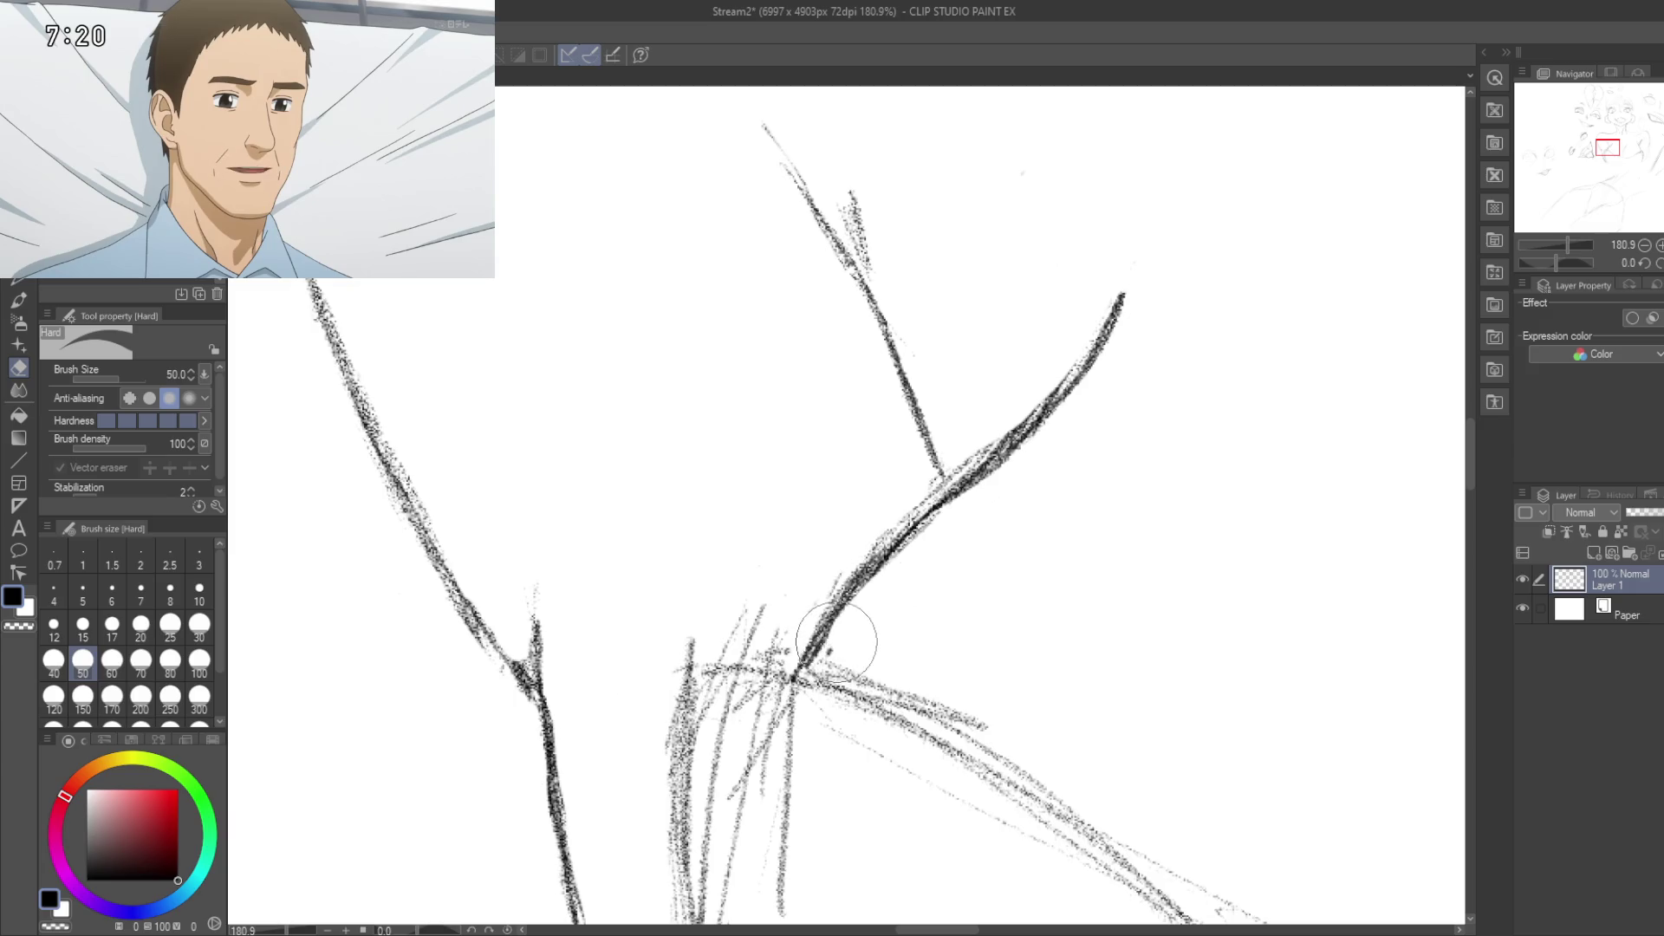
scroll(1030, 566, down, 8)
mouse_move(923, 526)
mouse_down()
mouse_move(1015, 322)
mouse_move(848, 433)
mouse_move(874, 452)
mouse_move(833, 251)
mouse_move(790, 734)
mouse_up()
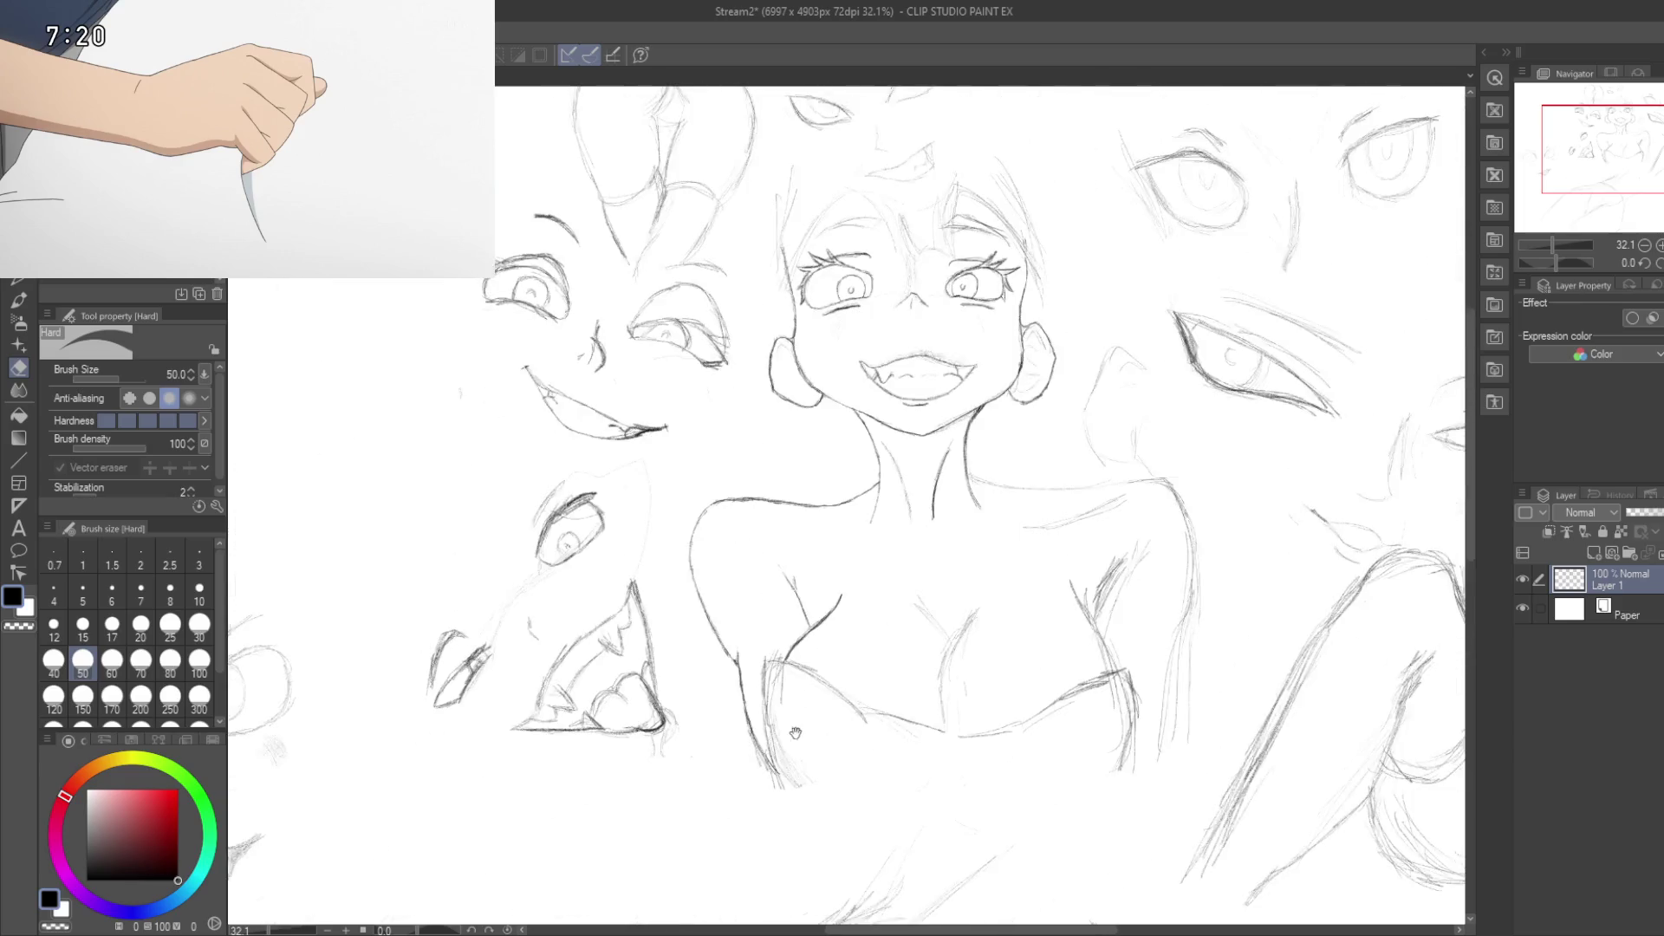
mouse_move(822, 541)
mouse_down()
mouse_move(858, 684)
mouse_move(848, 580)
mouse_up()
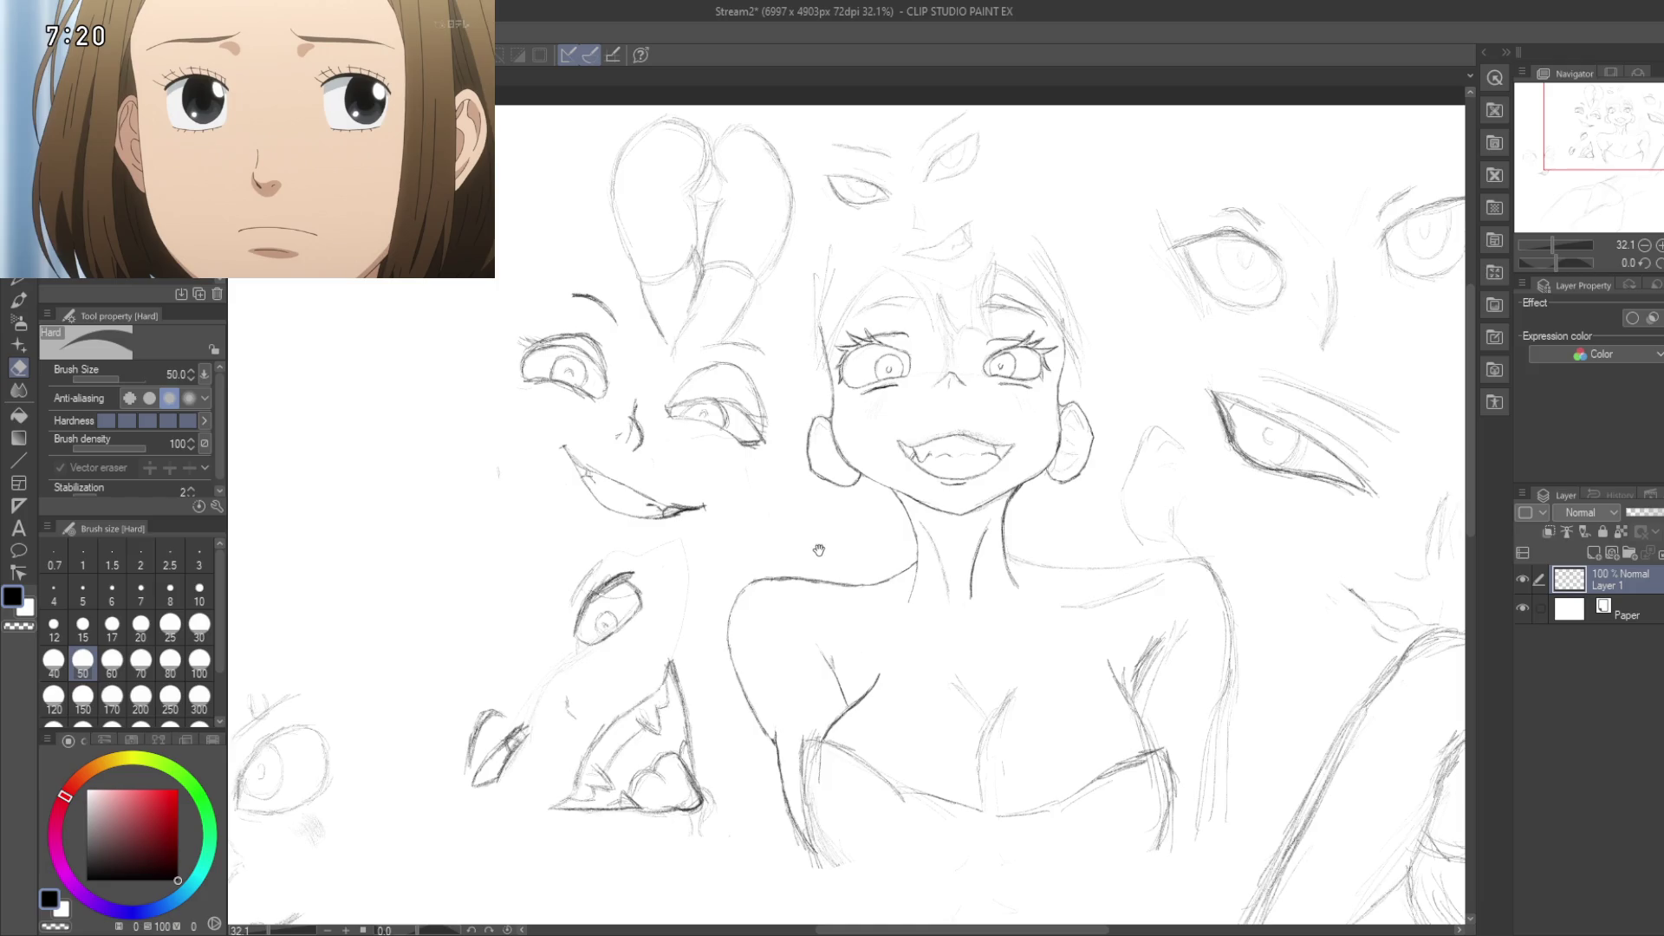
mouse_move(1105, 572)
mouse_down()
mouse_move(1086, 517)
mouse_move(1048, 528)
mouse_move(828, 399)
mouse_up()
mouse_move(750, 482)
mouse_down()
mouse_move(743, 521)
mouse_move(829, 394)
mouse_move(799, 372)
mouse_move(882, 421)
mouse_up()
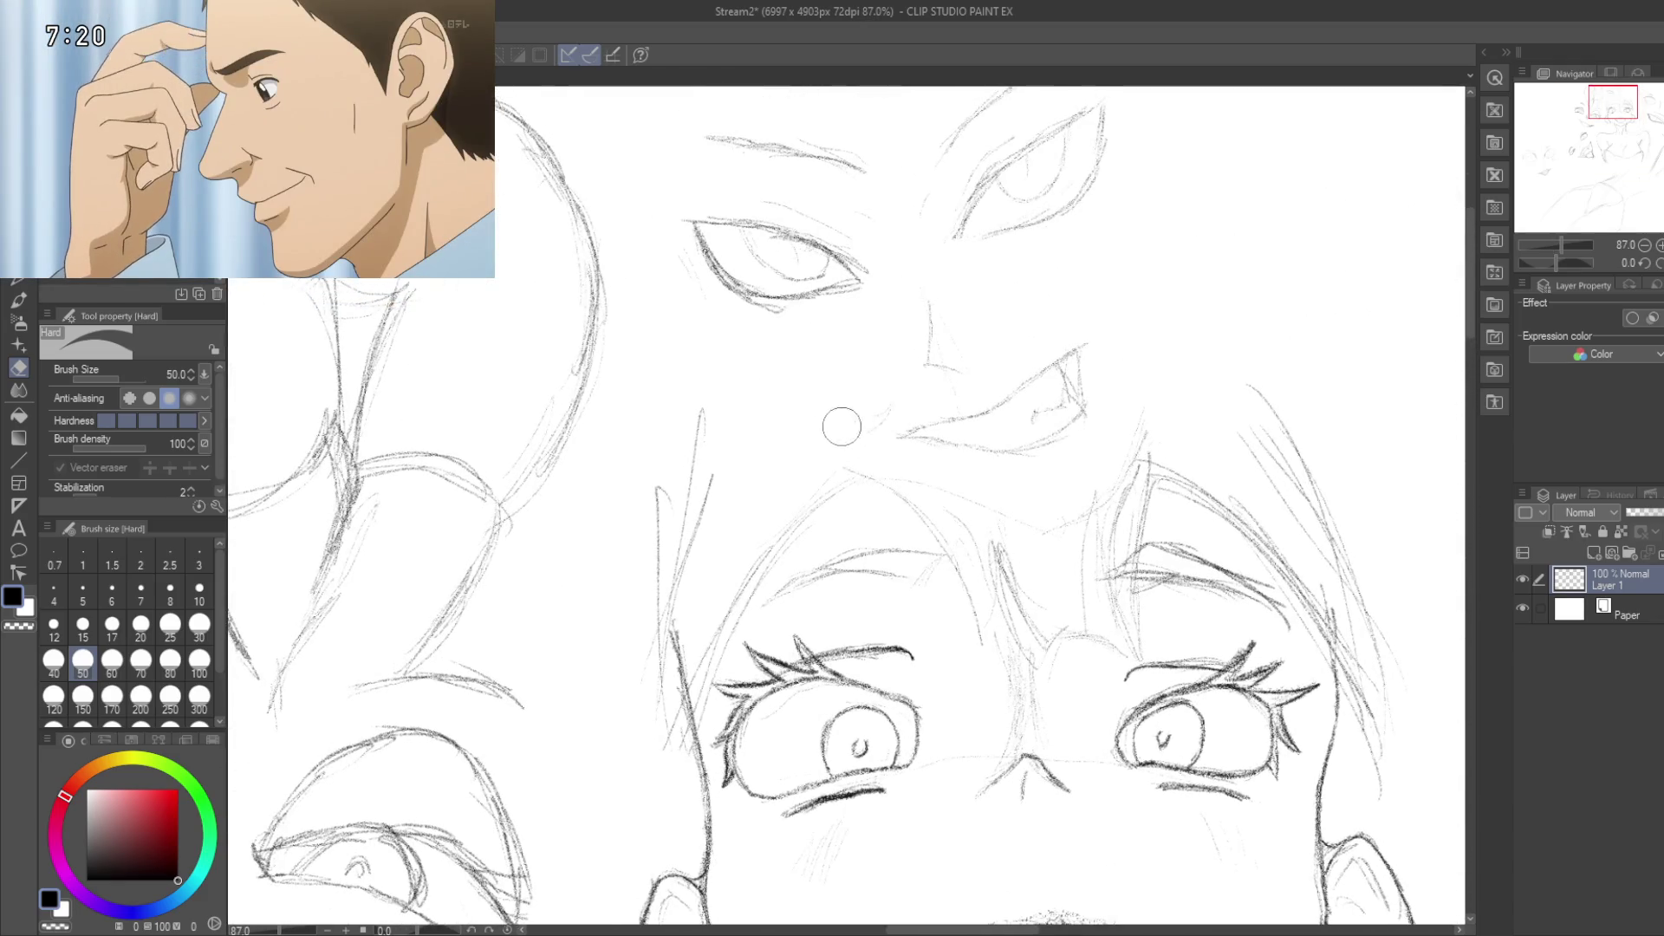
key(p)
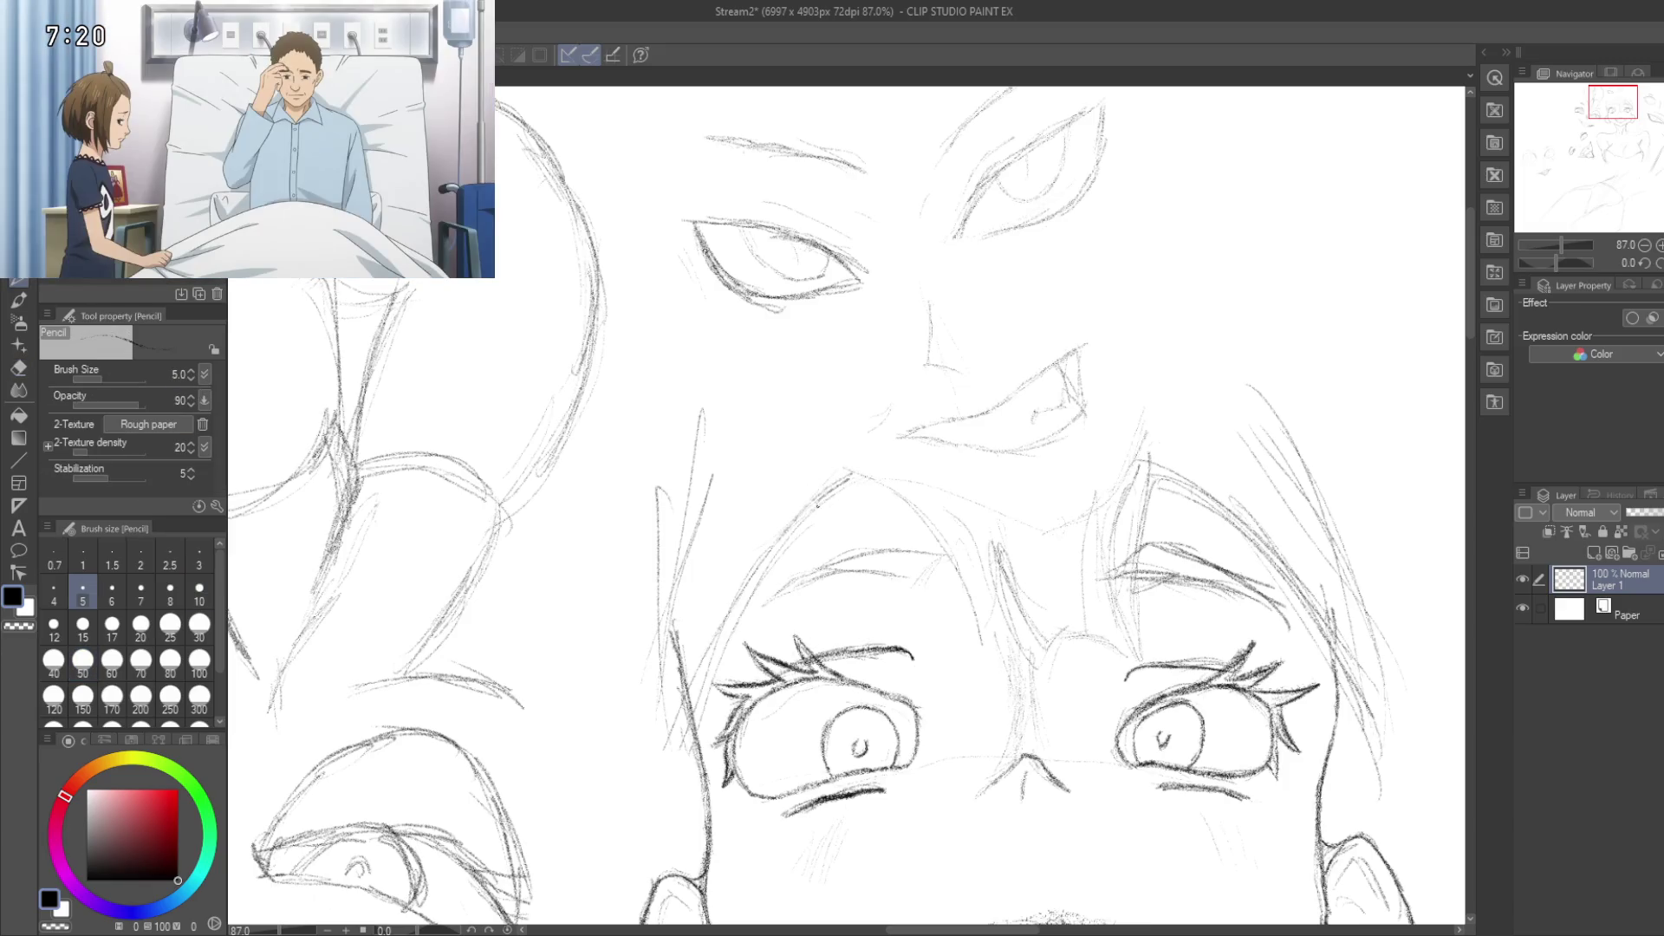
Step: Draw firmer pencil strokes down the left edge of the grinning face's hair
drag(761, 555, 683, 694)
drag(737, 587, 670, 724)
drag(697, 647, 659, 790)
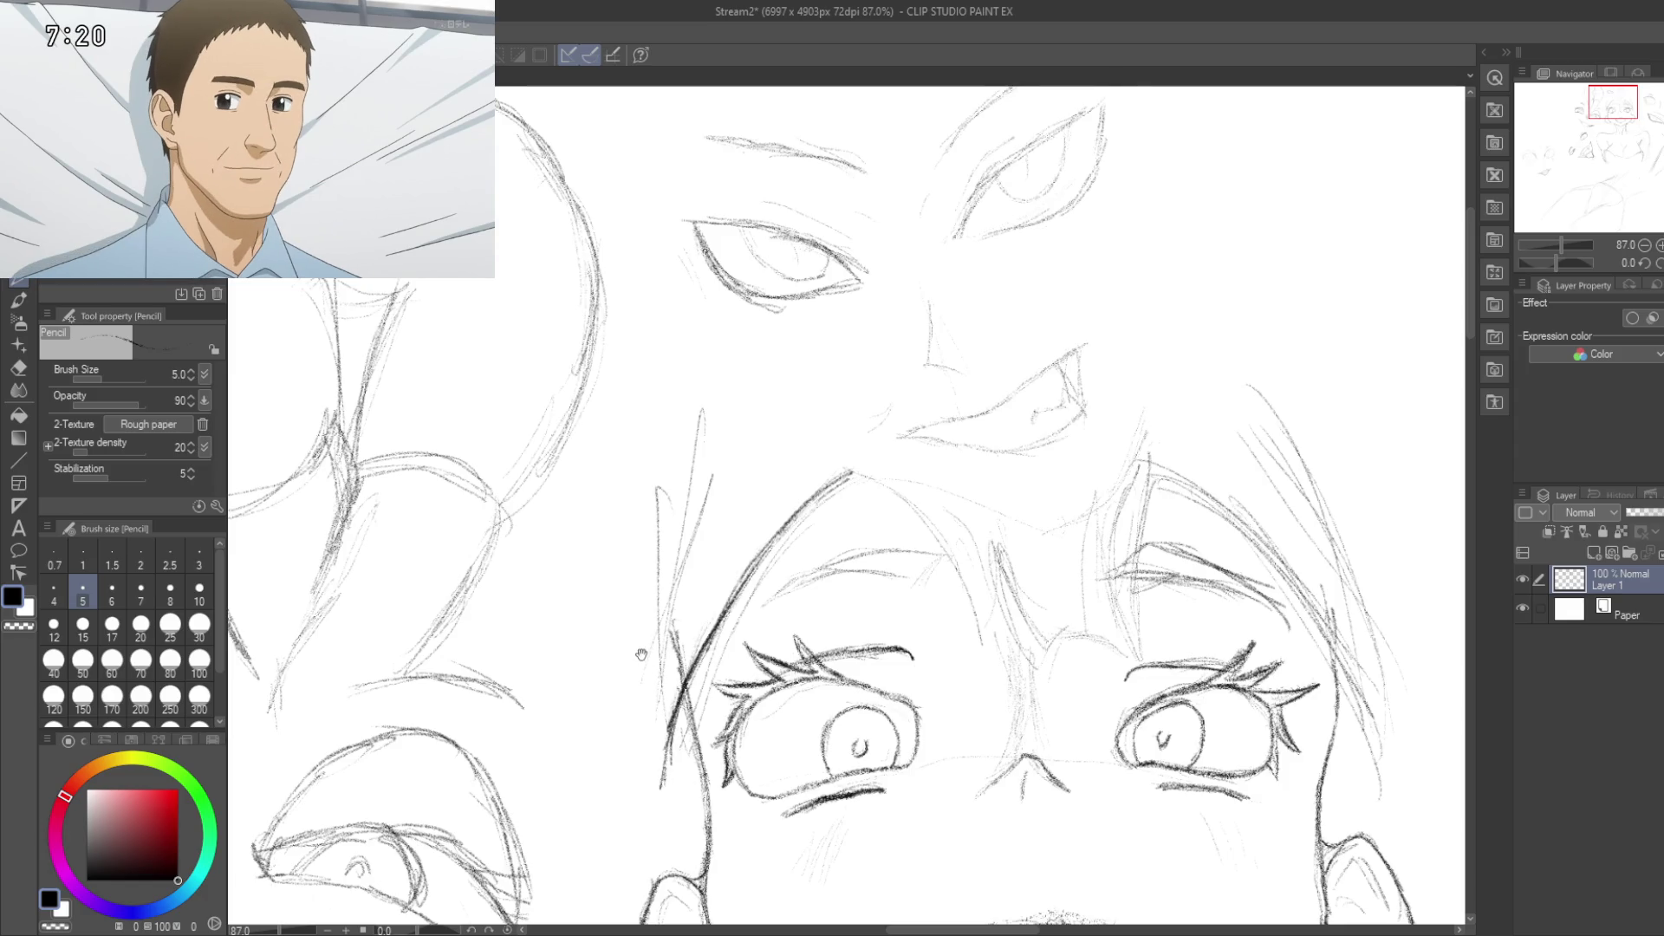
drag(641, 652, 743, 423)
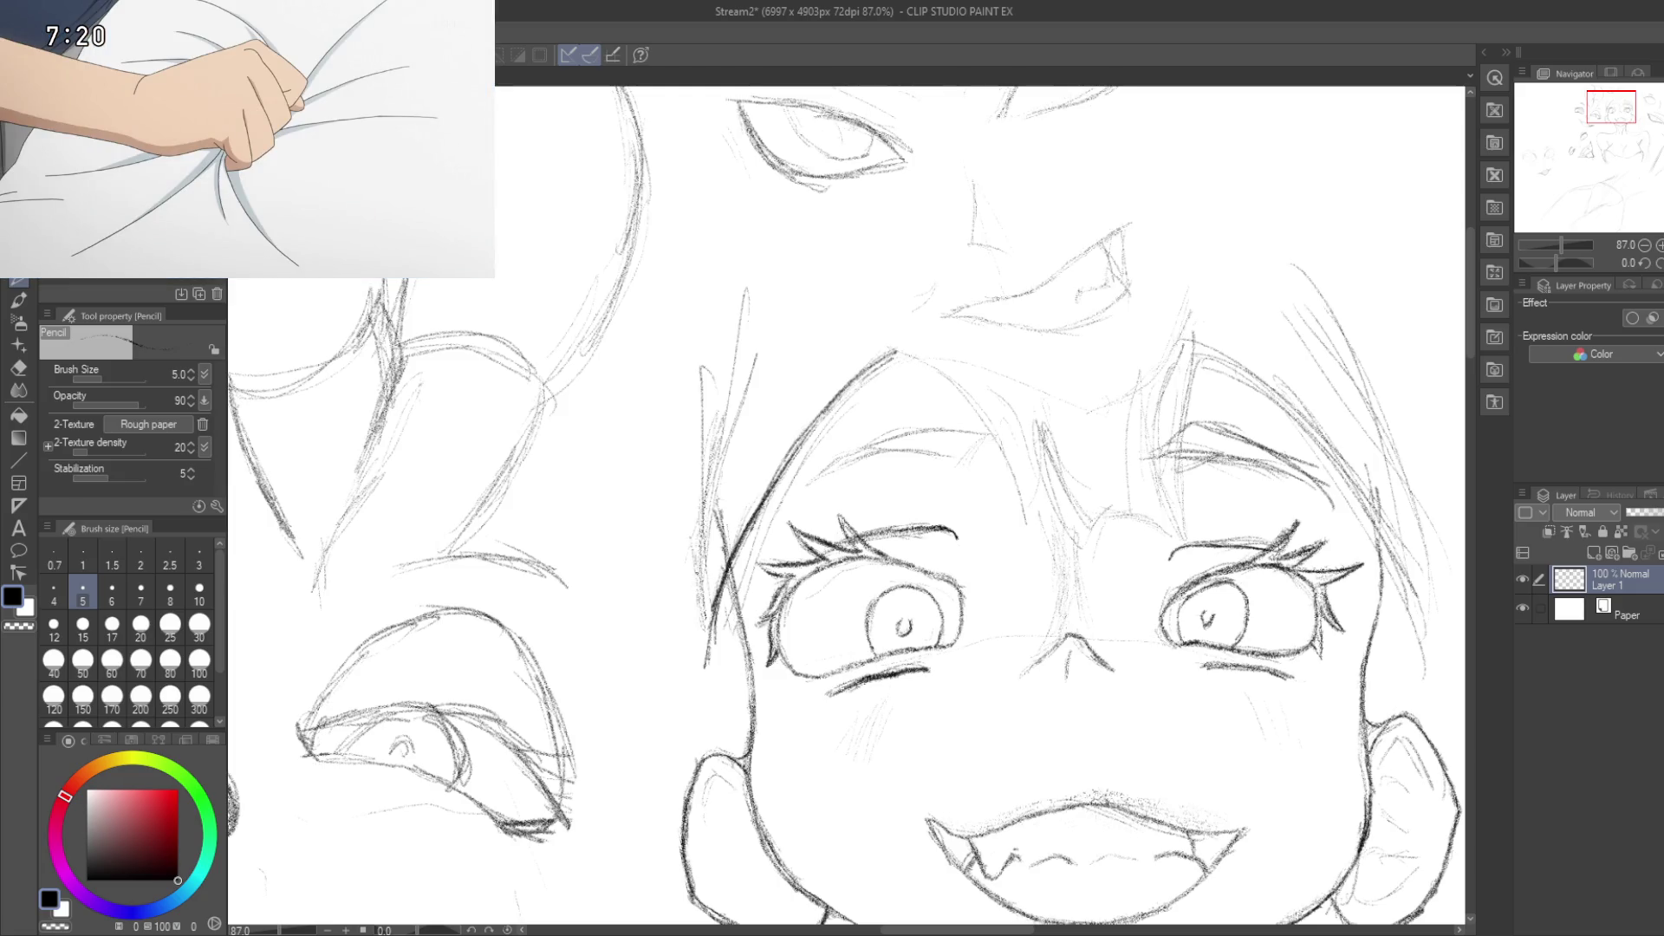
scroll(846, 507, down, 3)
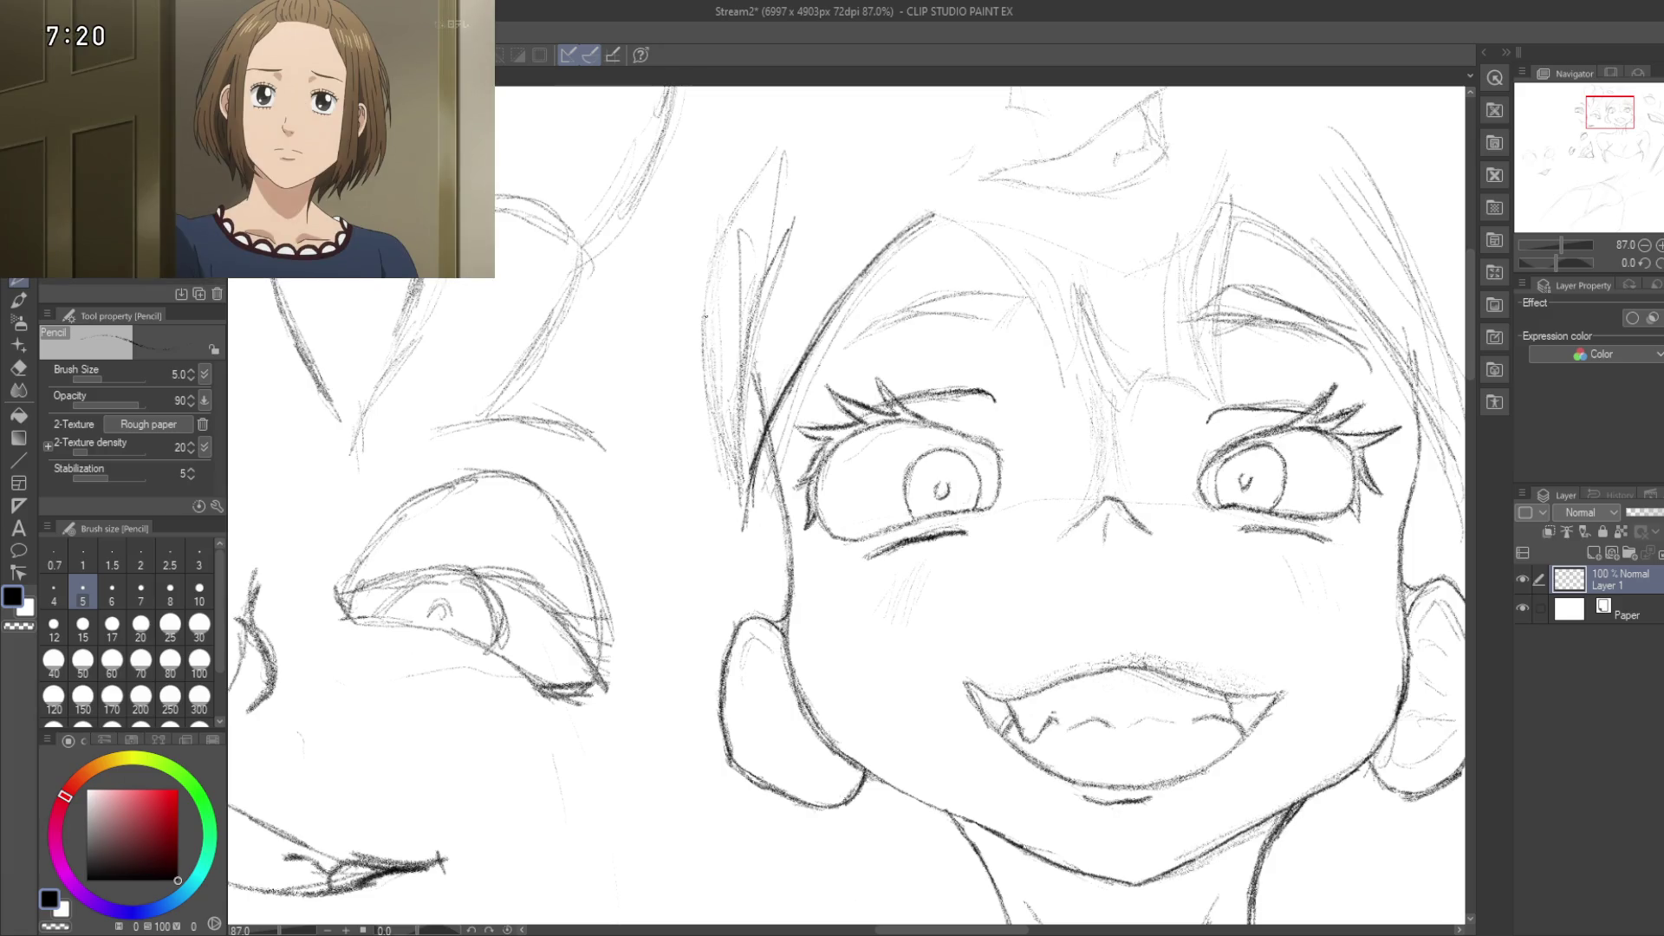
drag(705, 318, 659, 553)
mouse_move(695, 399)
mouse_down()
mouse_move(614, 259)
mouse_move(596, 278)
mouse_up()
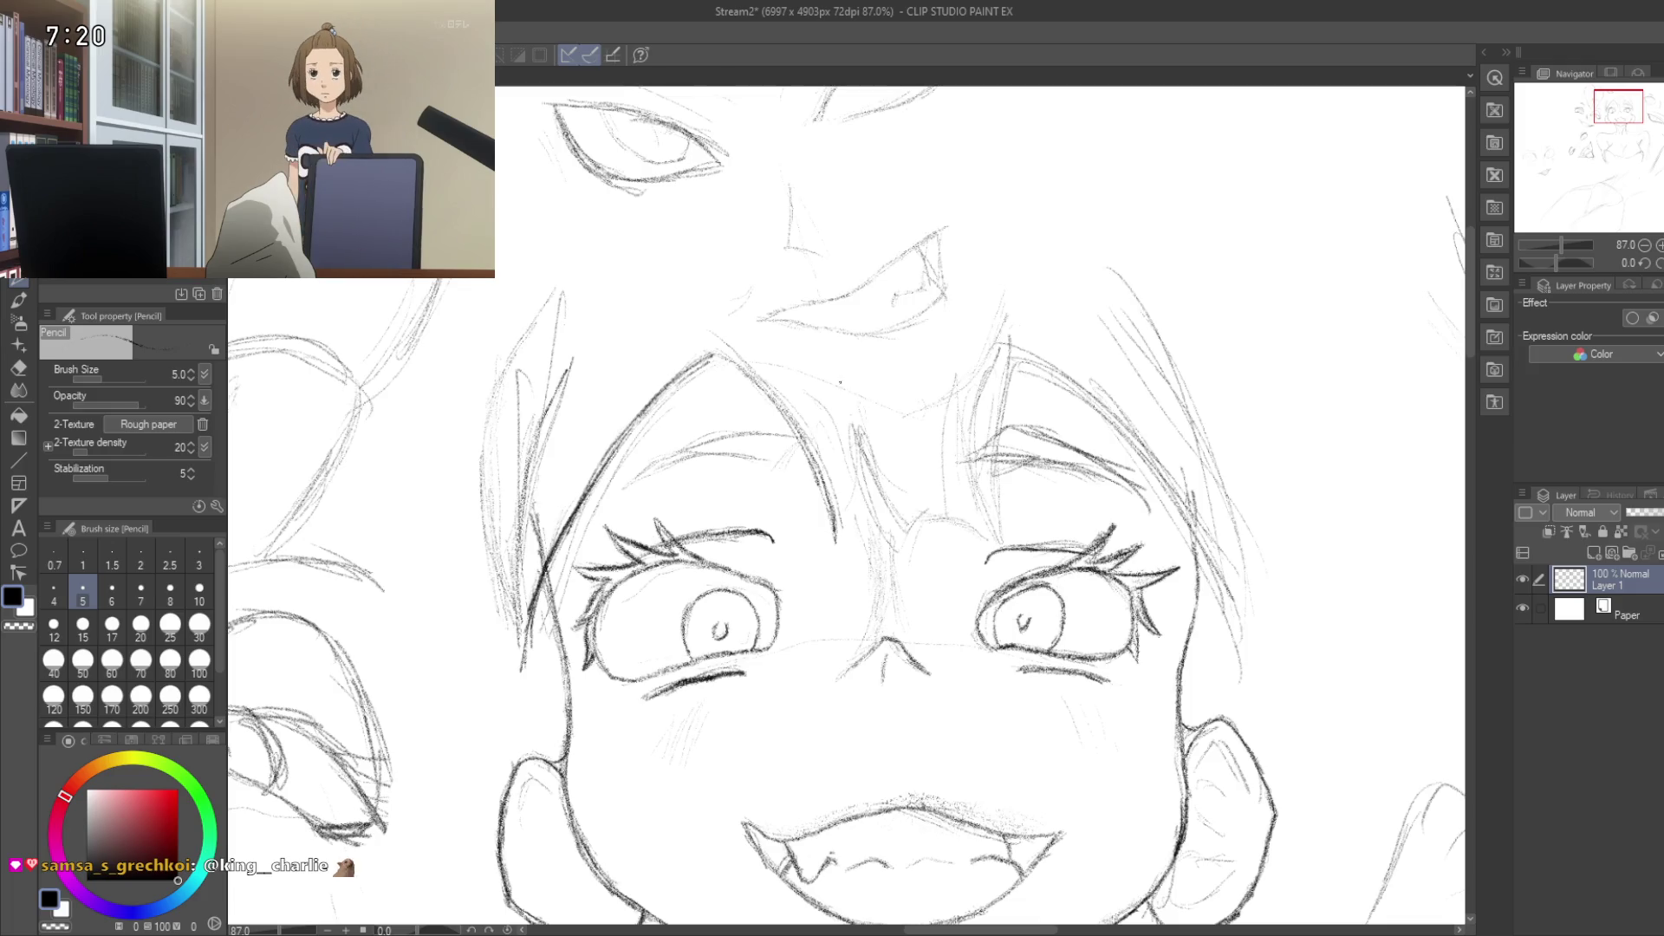
mouse_move(840, 384)
mouse_down()
mouse_move(870, 592)
mouse_move(906, 523)
mouse_move(939, 523)
mouse_up()
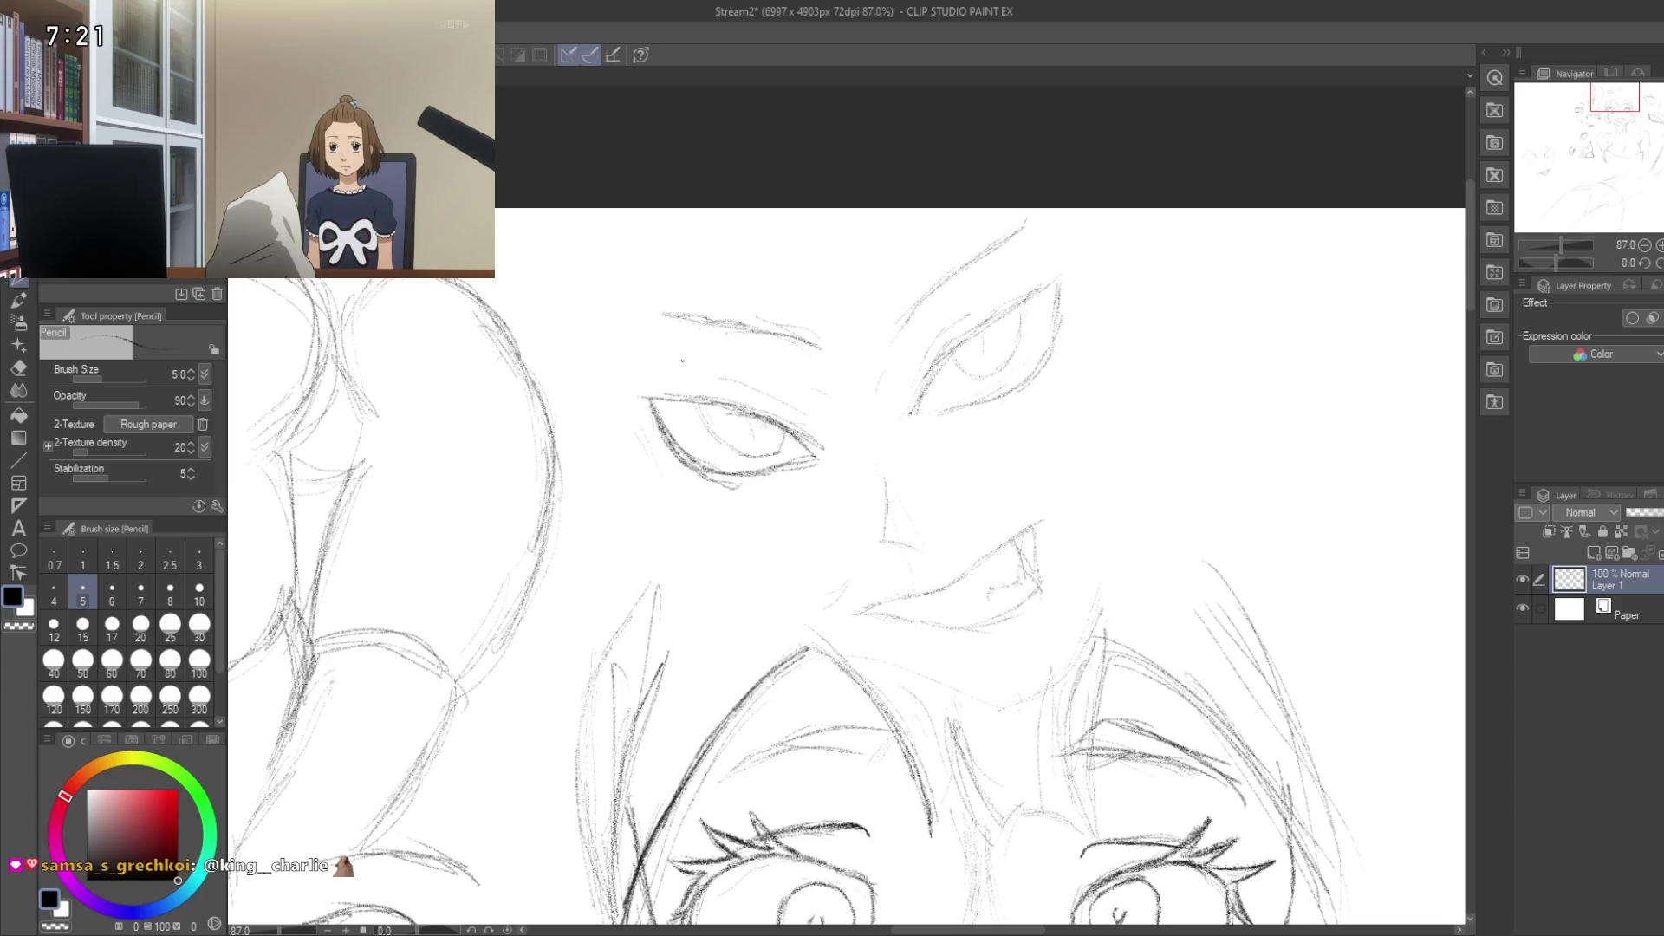
key(m)
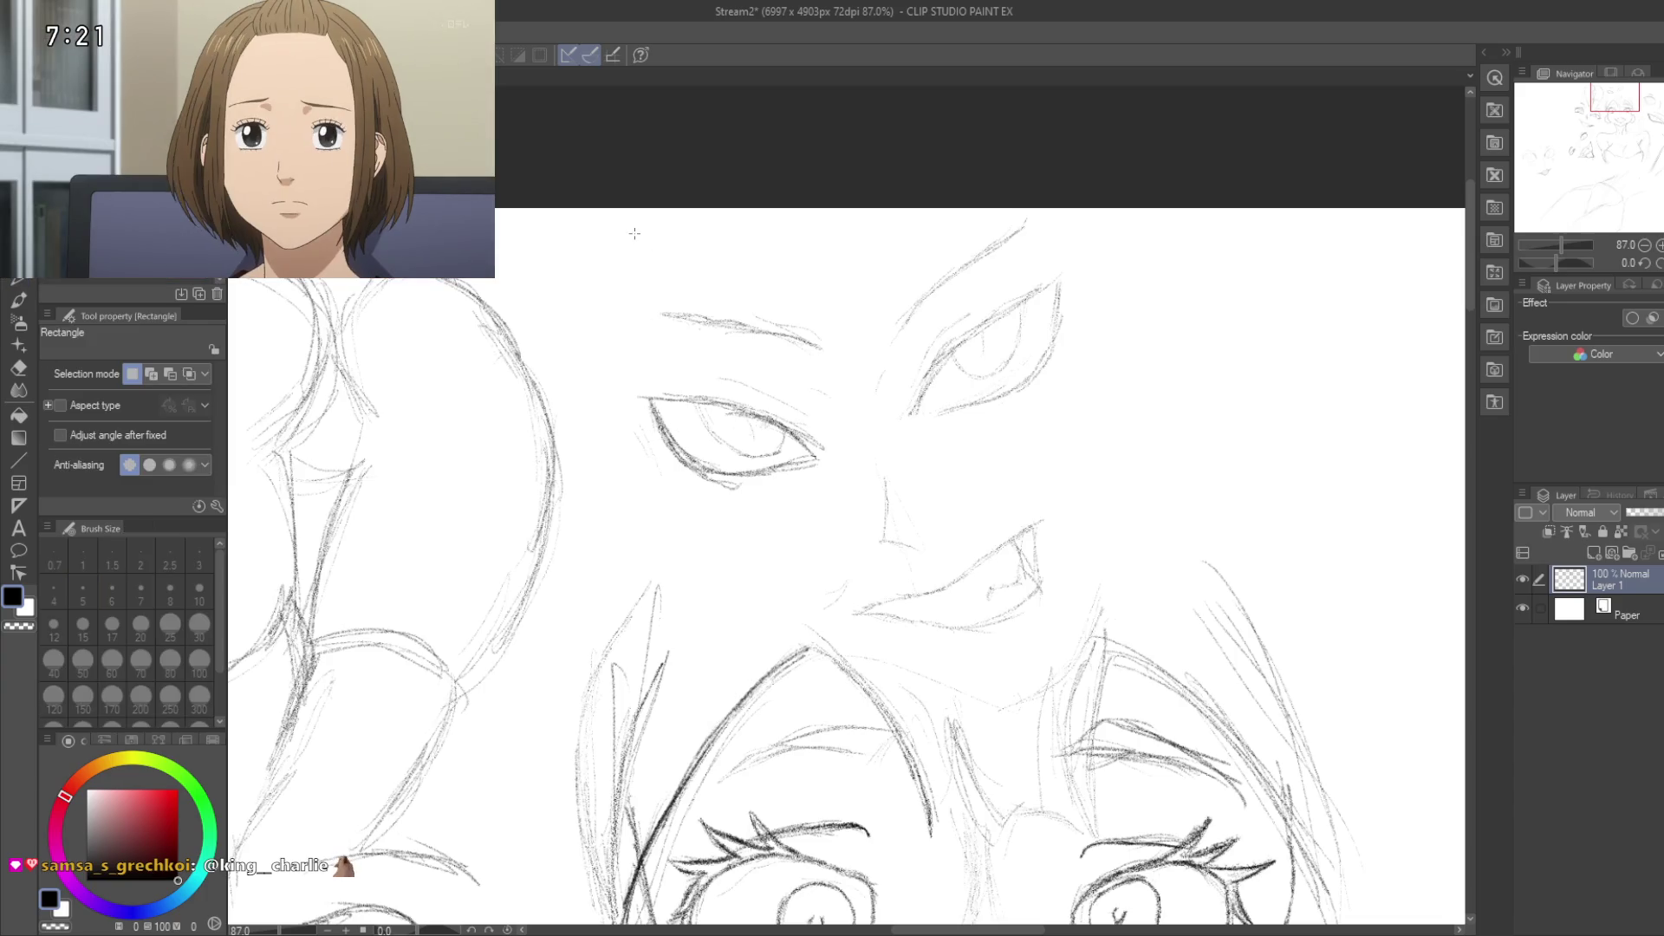
Step: Select the small eye-and-fang sketch, move it right and down among the eye studies, then deselect
mouse_move(620, 211)
mouse_down()
mouse_move(865, 569)
mouse_move(1070, 587)
mouse_move(1101, 645)
mouse_up()
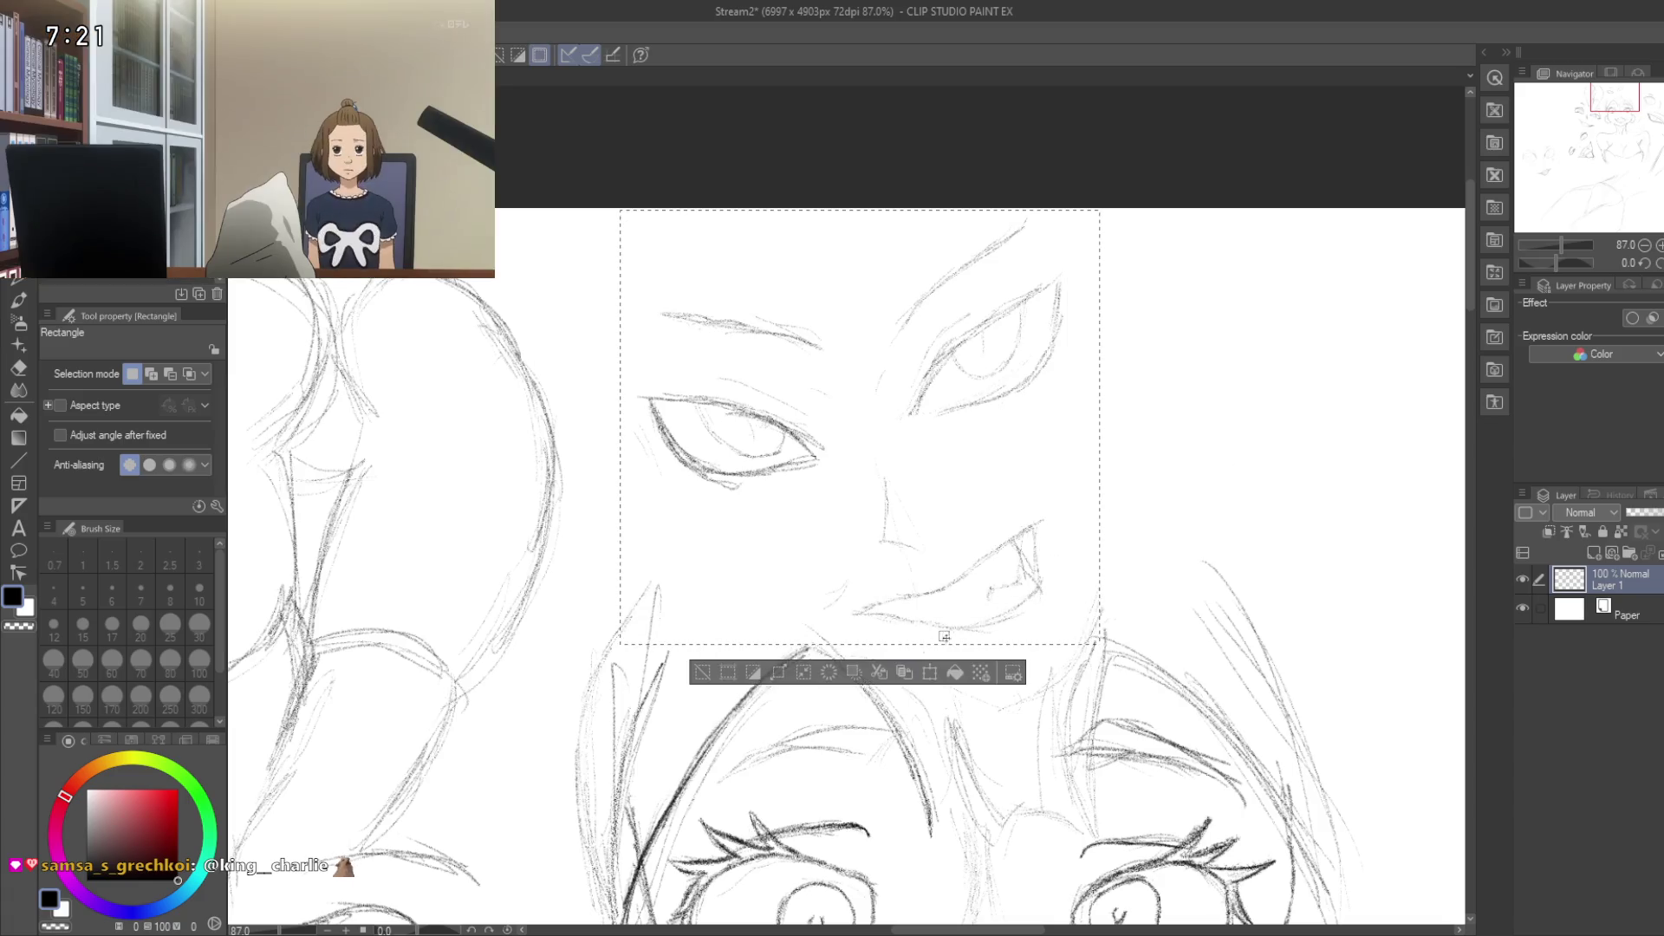
click(929, 672)
mouse_move(1239, 568)
mouse_down()
mouse_move(705, 472)
mouse_move(744, 456)
mouse_up()
scroll(790, 490, down, 6)
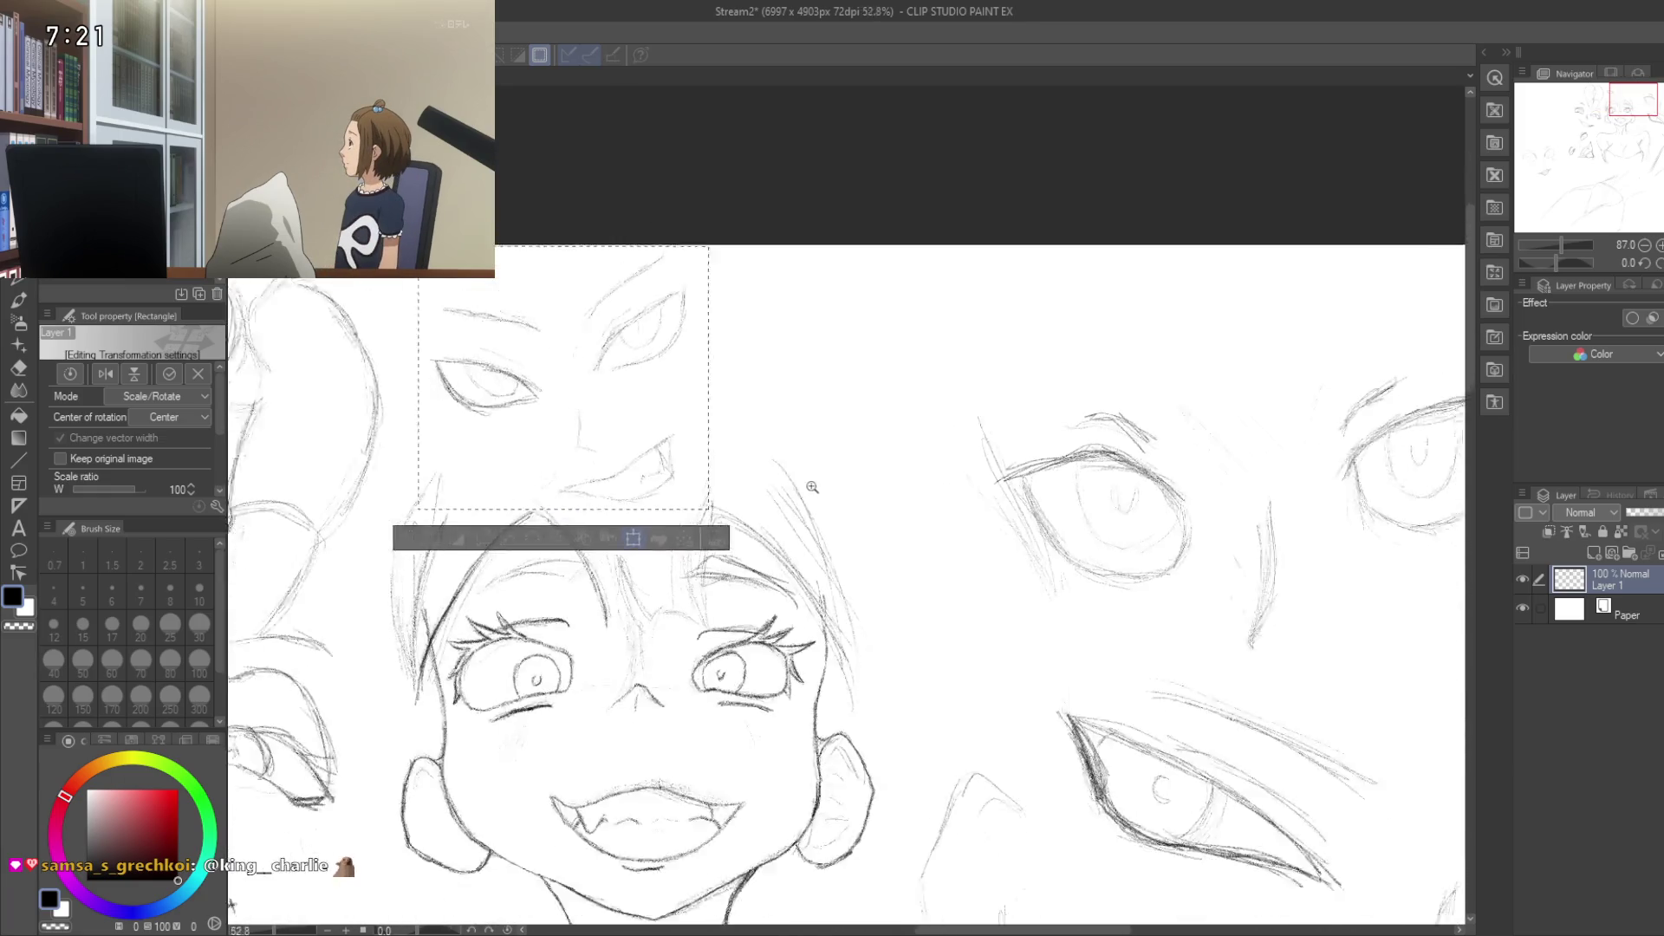
scroll(789, 490, up, 1)
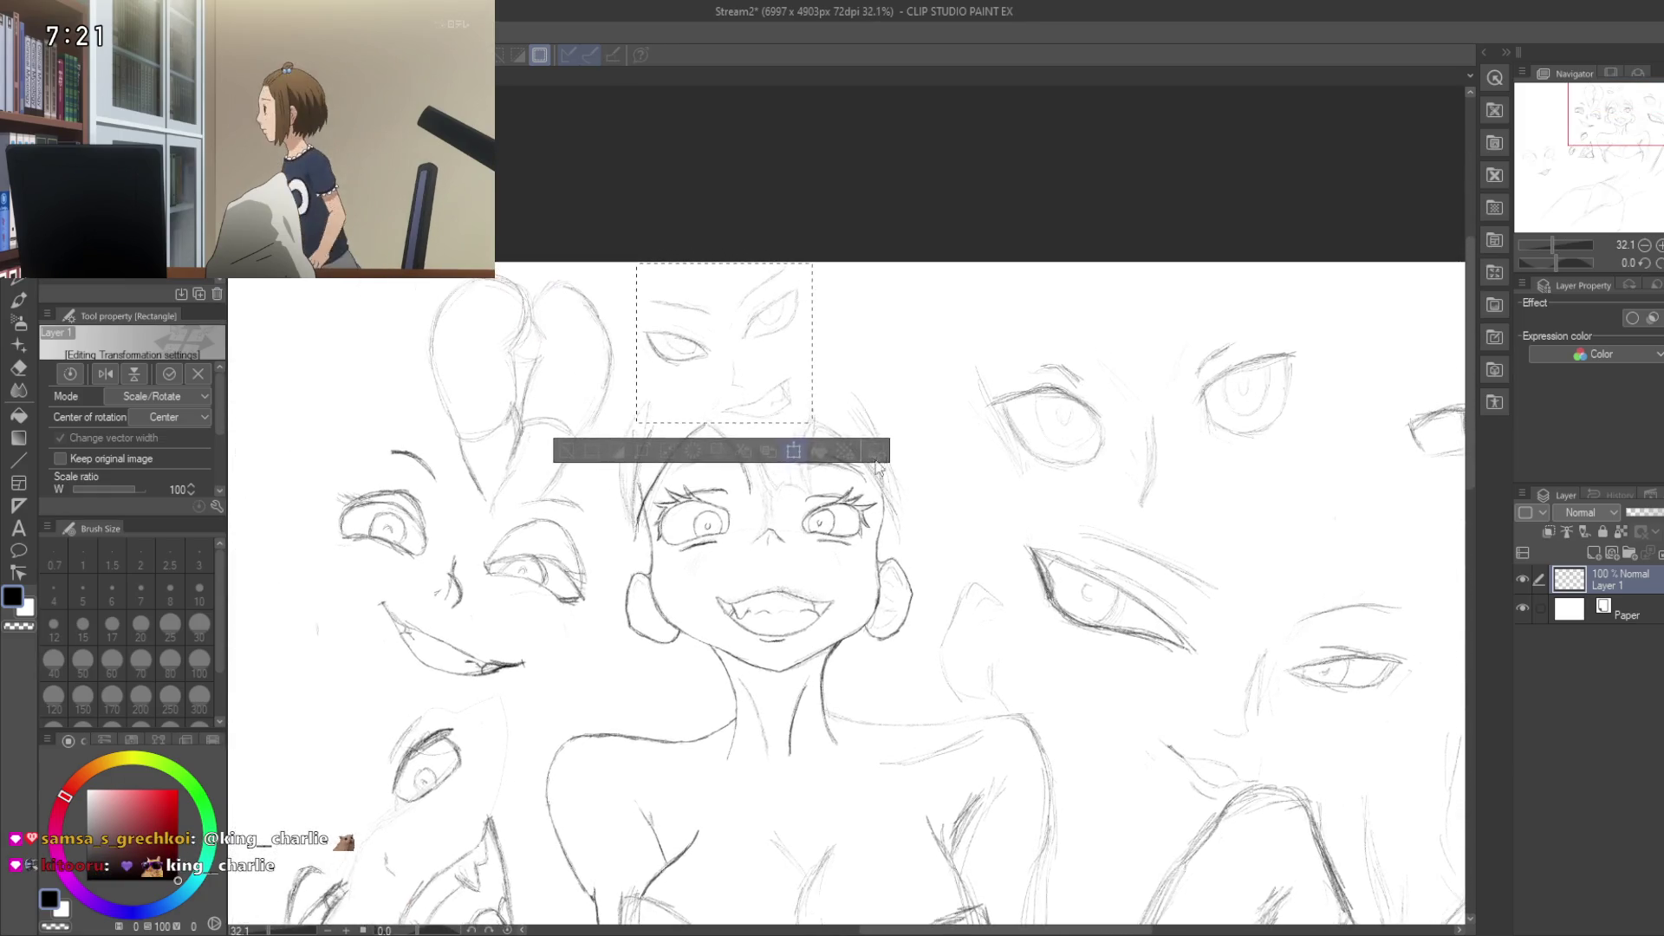
mouse_move(739, 374)
mouse_down()
mouse_move(1092, 539)
mouse_move(1347, 530)
mouse_up()
mouse_move(797, 269)
mouse_down()
mouse_move(710, 169)
mouse_move(580, 192)
mouse_move(476, 136)
mouse_up()
mouse_move(852, 229)
mouse_down()
mouse_move(986, 432)
mouse_move(1008, 367)
mouse_move(1017, 399)
mouse_up()
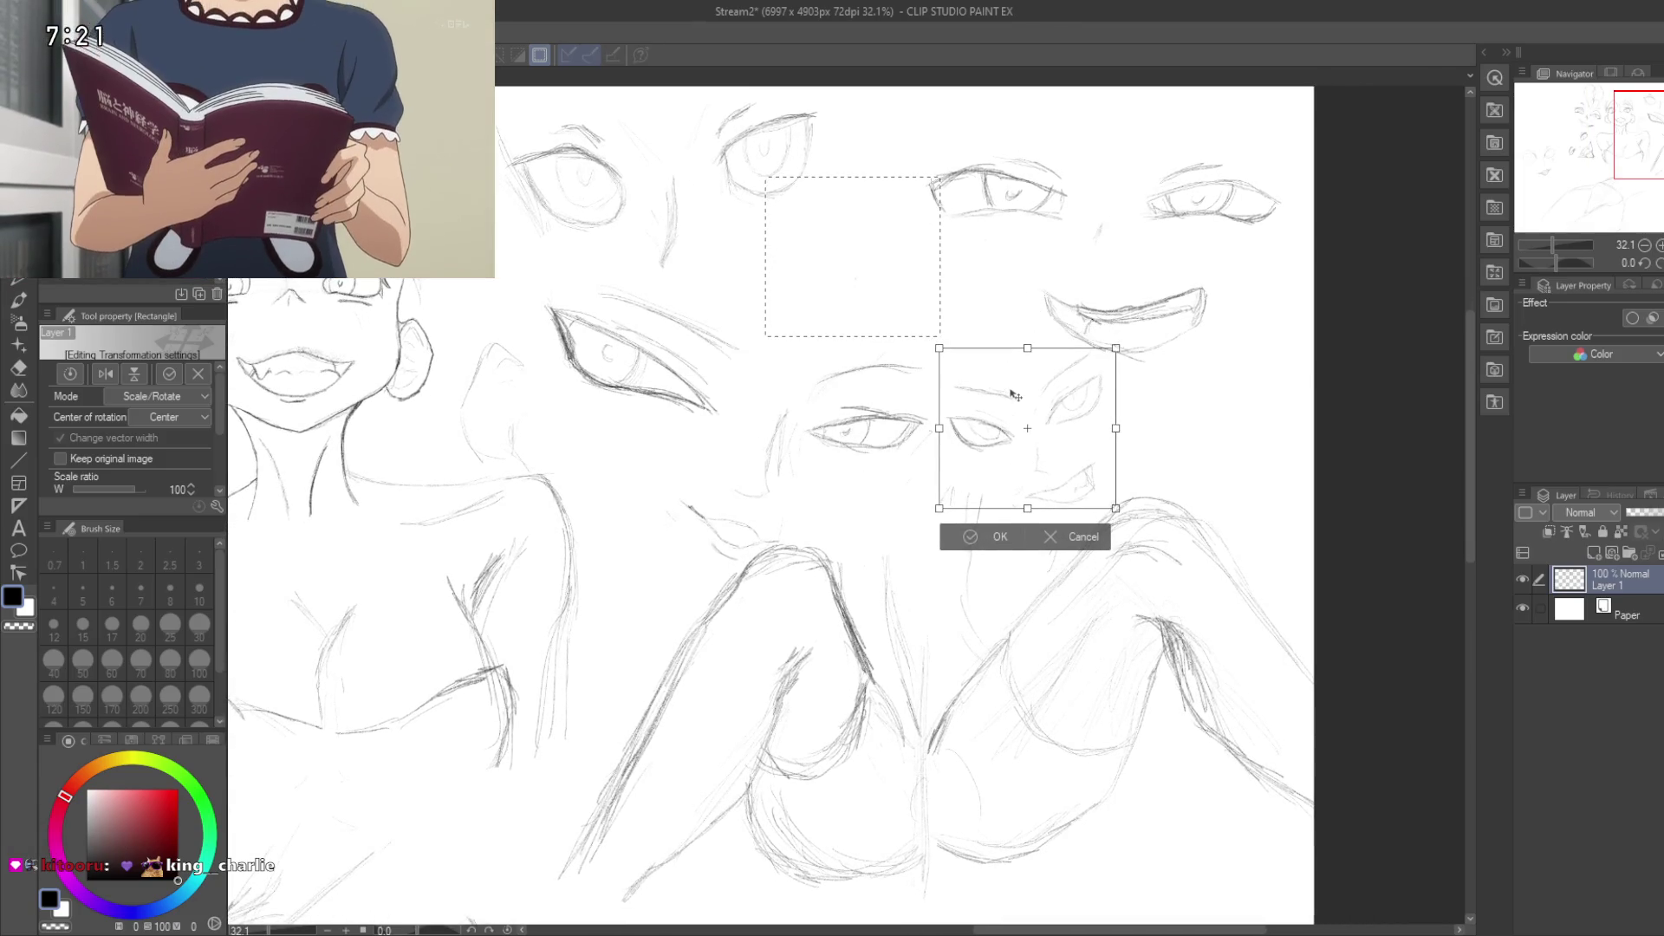
click(983, 539)
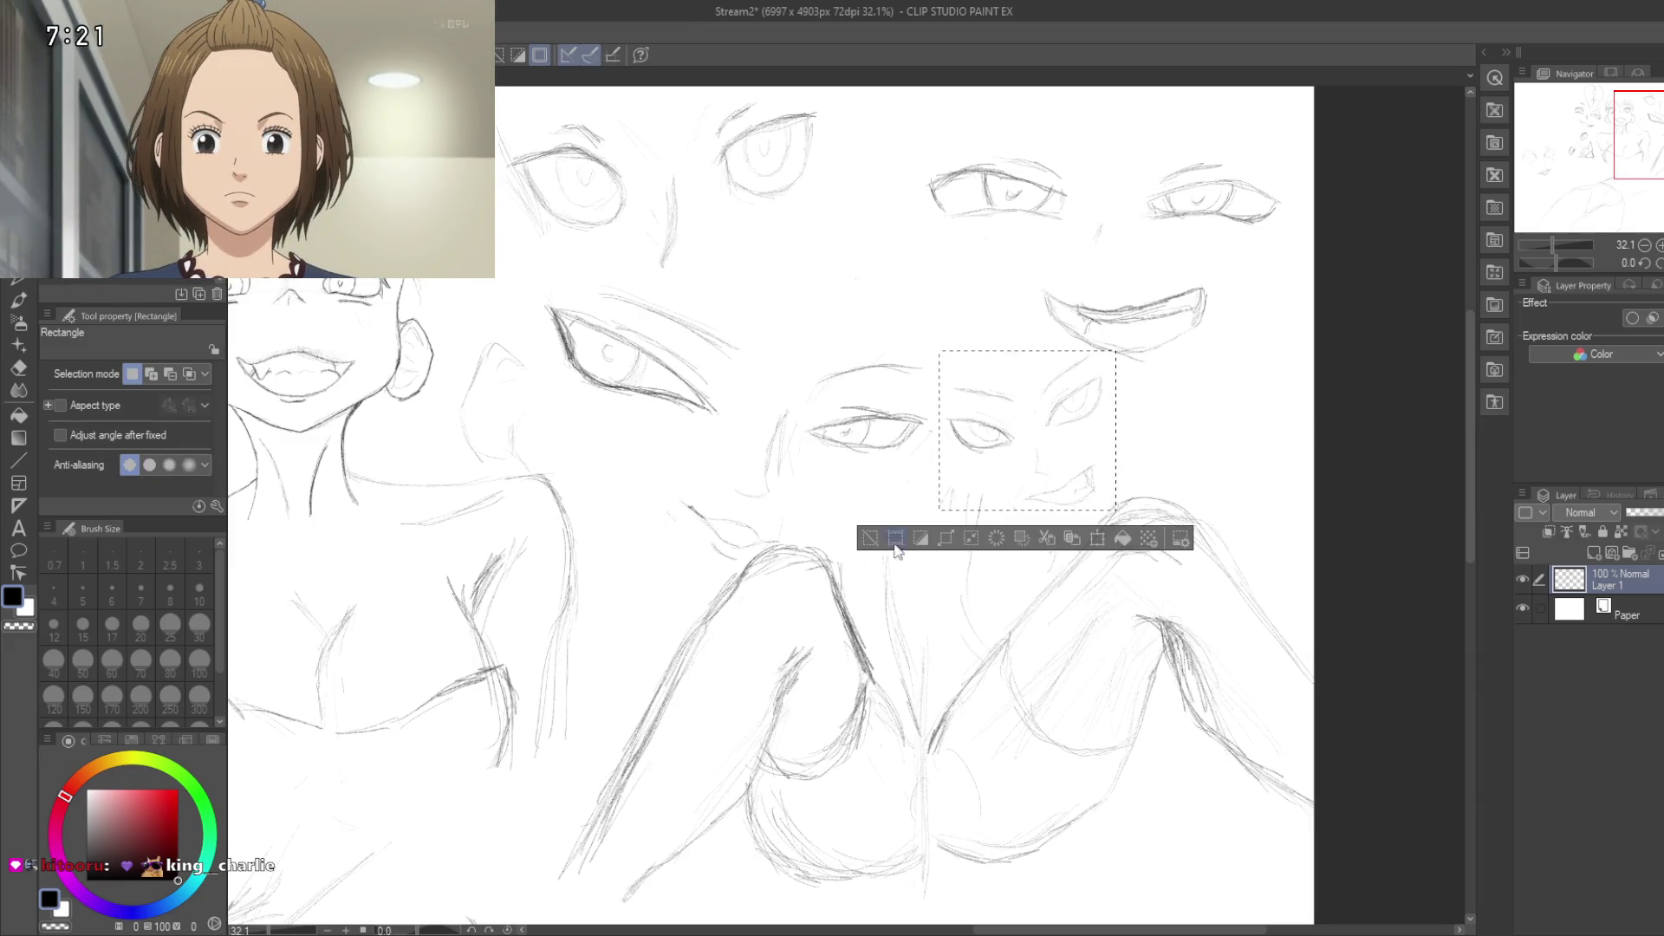
click(871, 538)
drag(679, 420, 1043, 660)
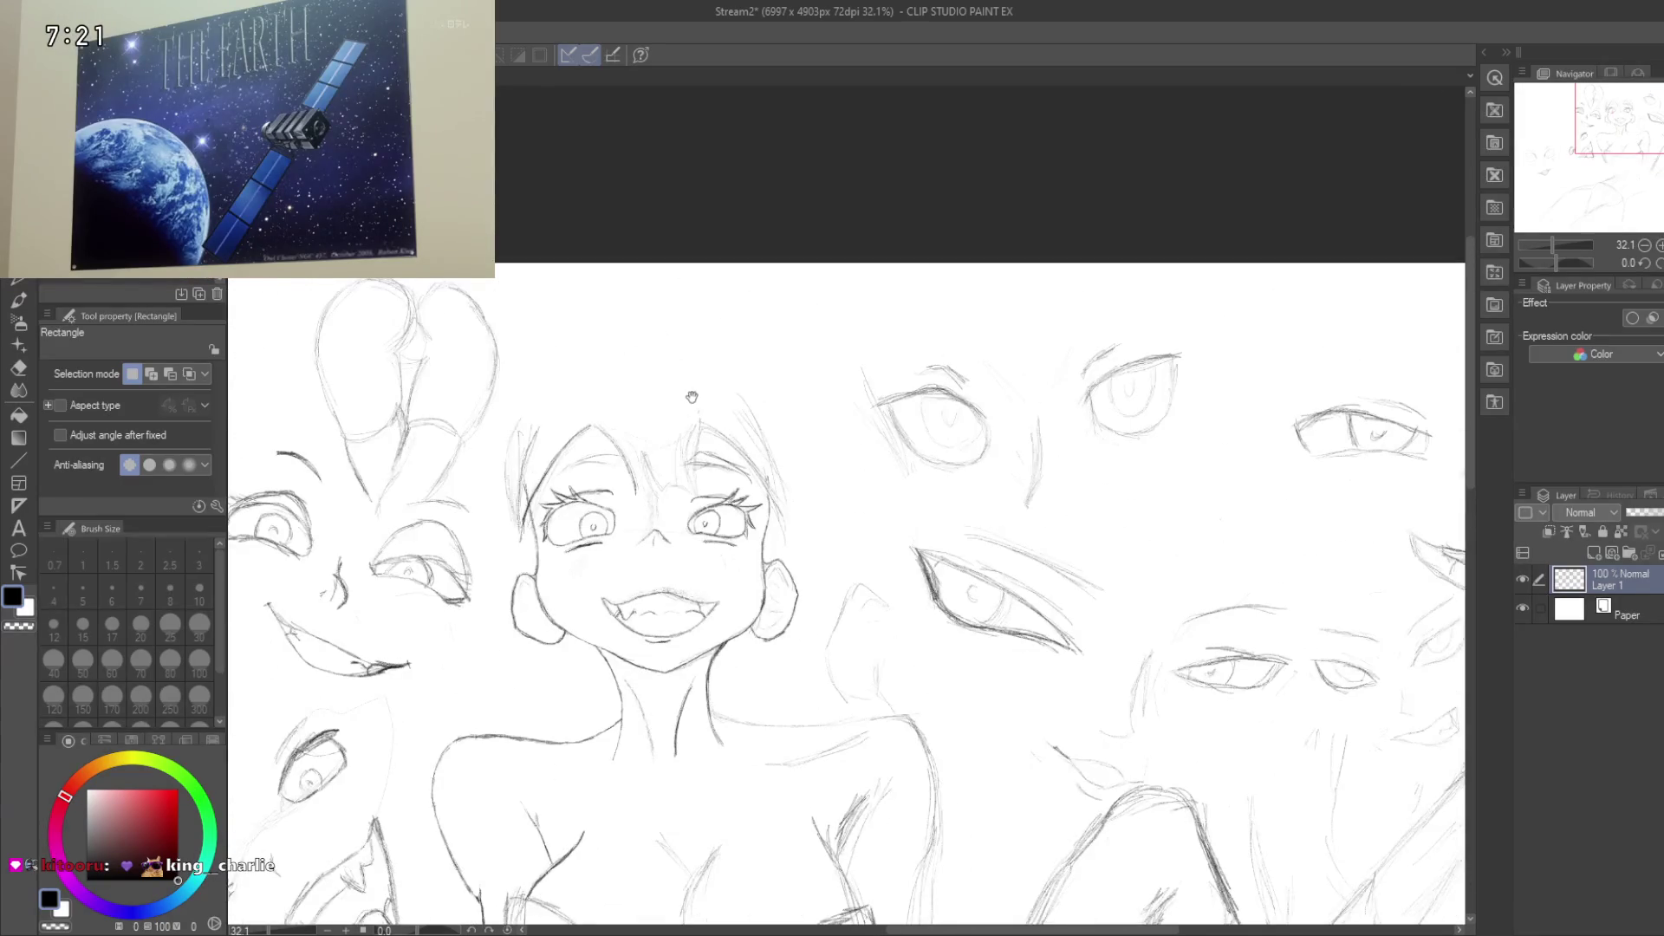
Step: Zoom in on the grinning face and pencil a short hair strand above the forehead
drag(693, 399, 953, 434)
drag(811, 438, 875, 440)
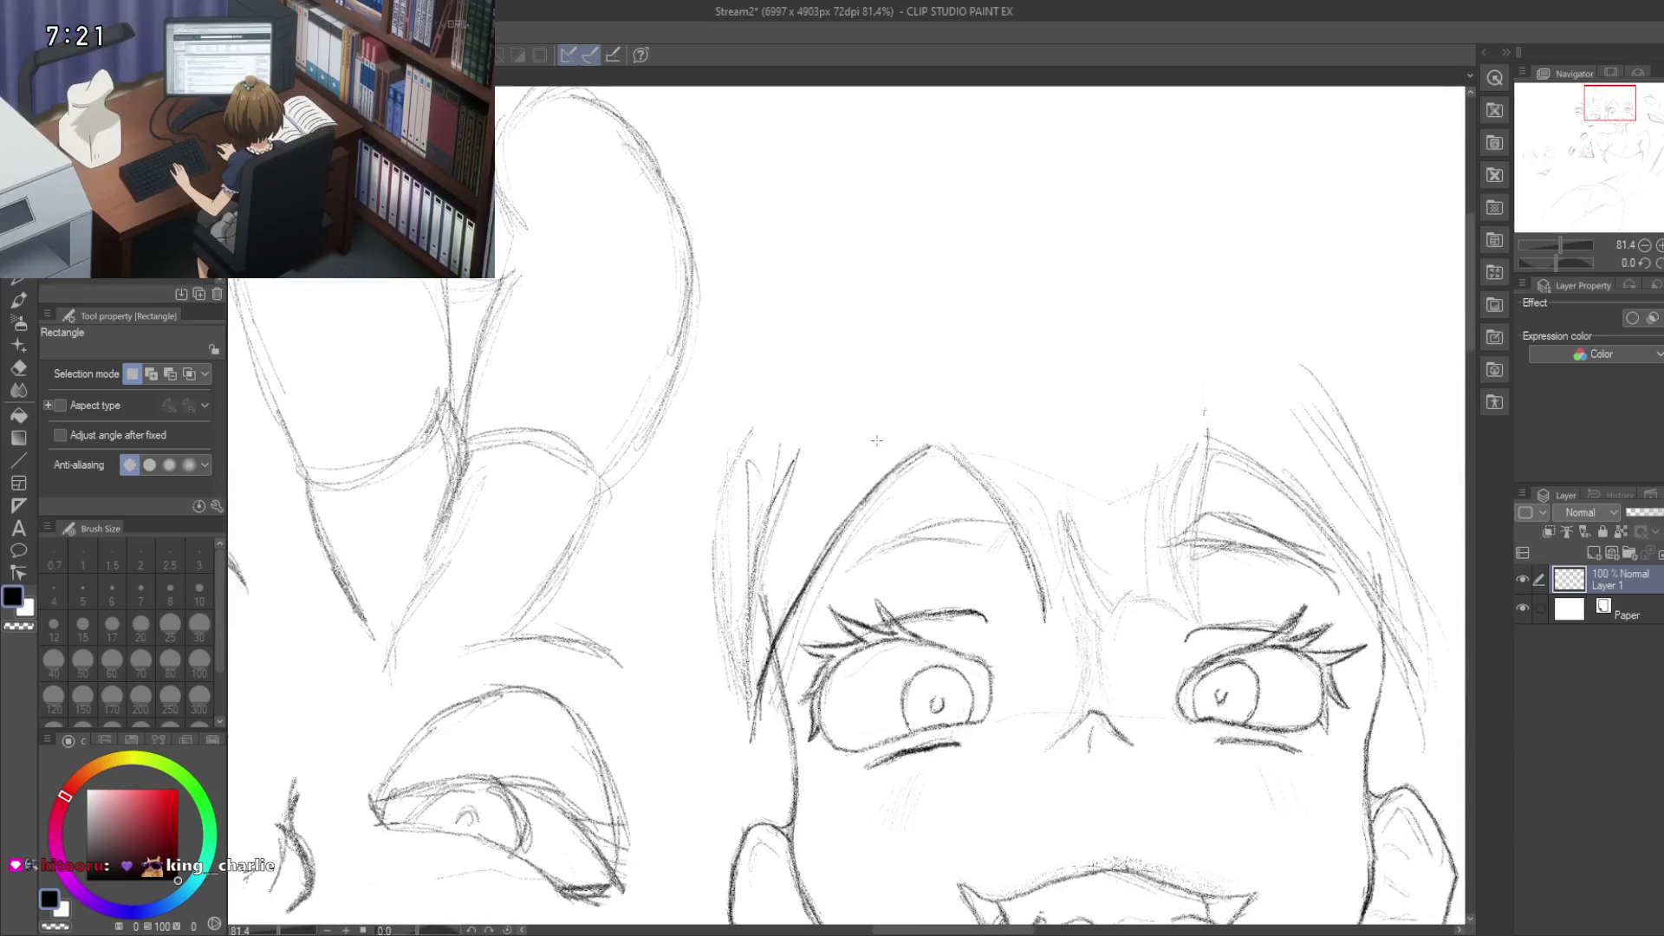
key(p)
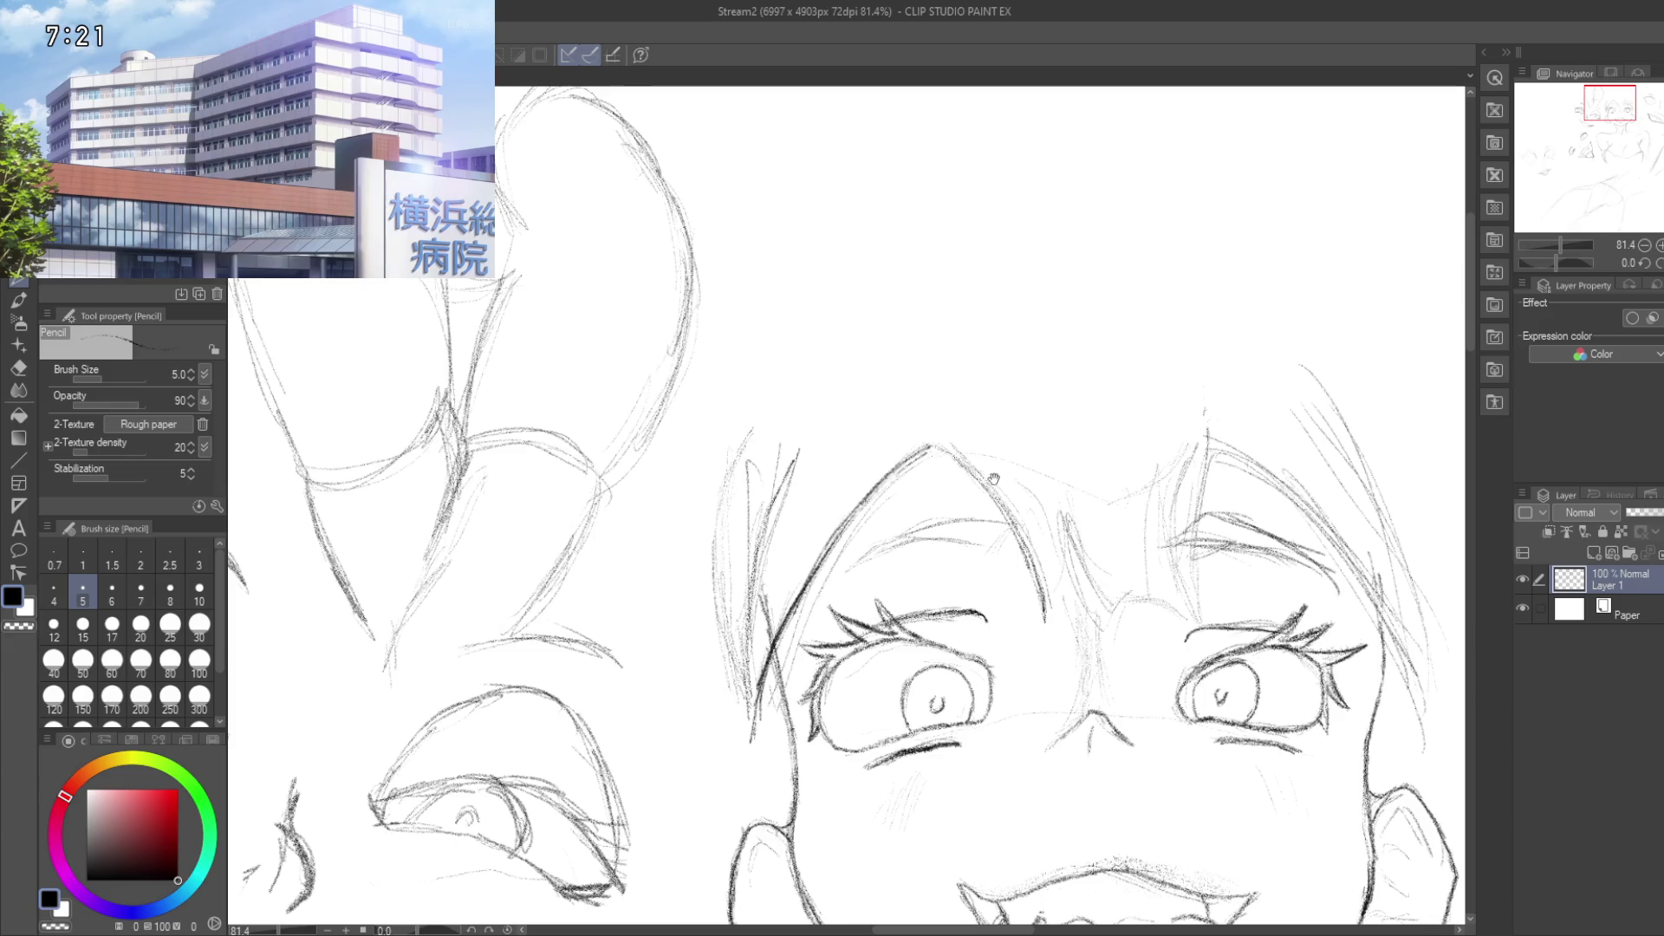
drag(994, 480, 954, 293)
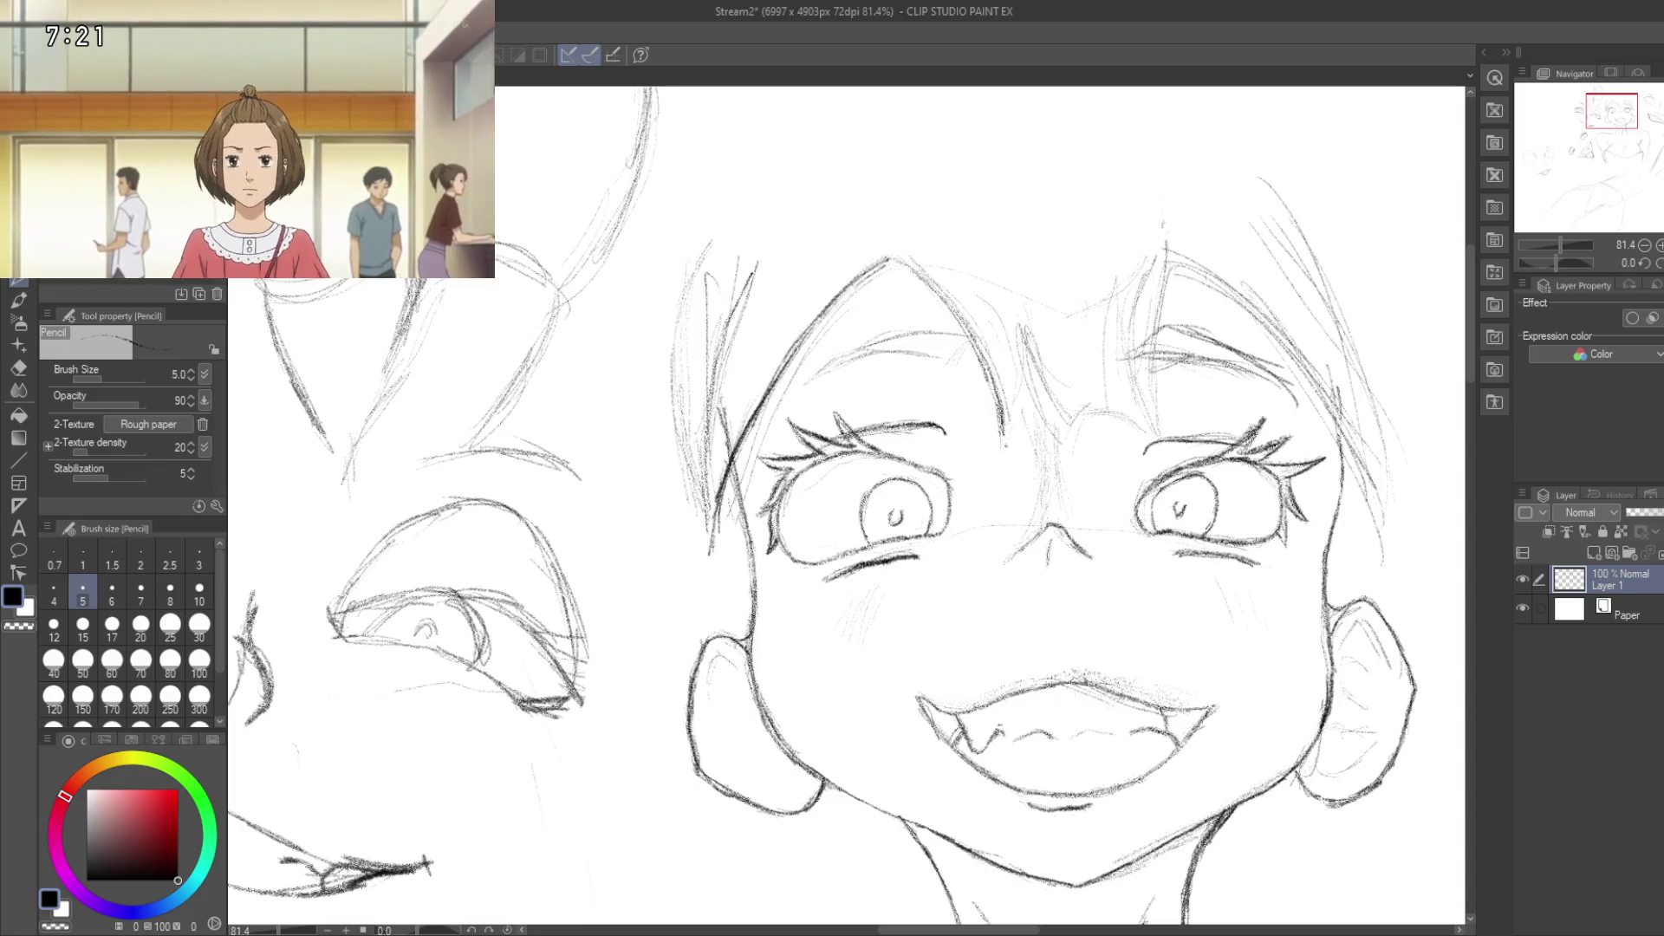
drag(1008, 386, 988, 295)
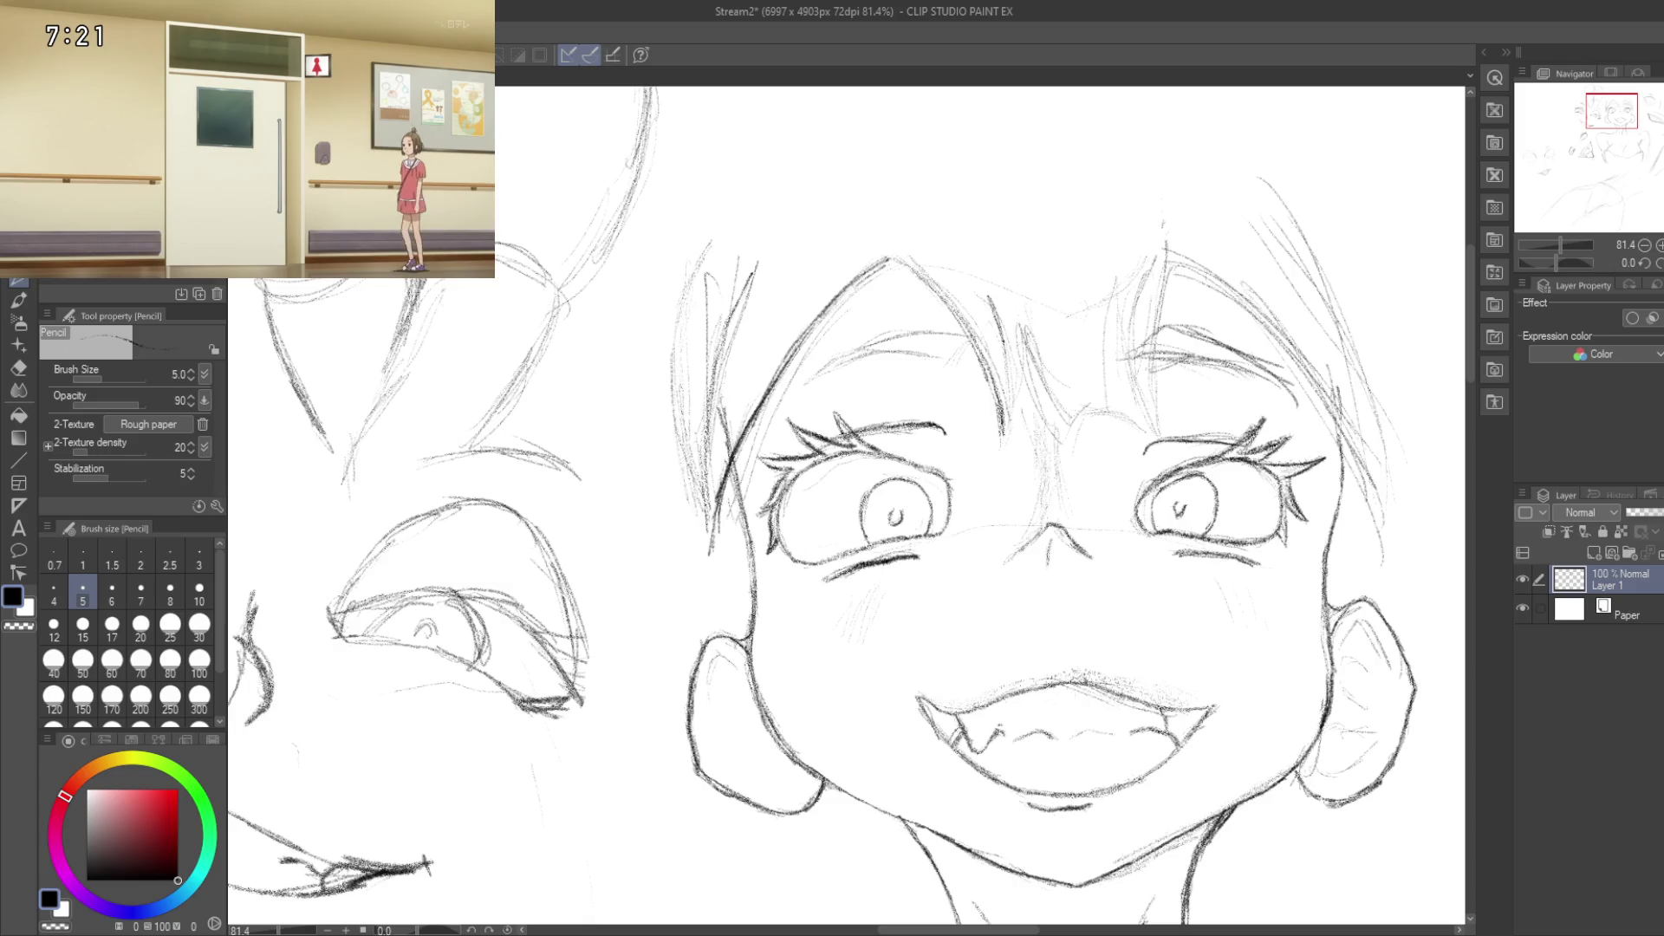